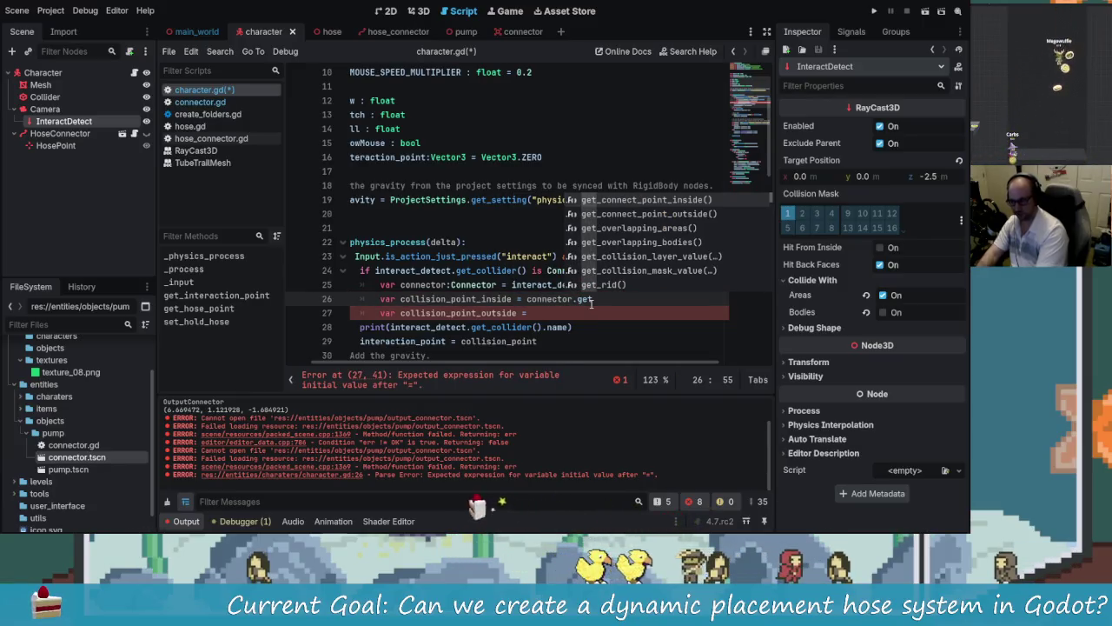
Step: Complete lines 26–27 with connector.get_connect_point_inside() and connector.get_connect_point_outside()
{"action": "key", "text": "Return"}
{"action": "key", "text": "Down"}
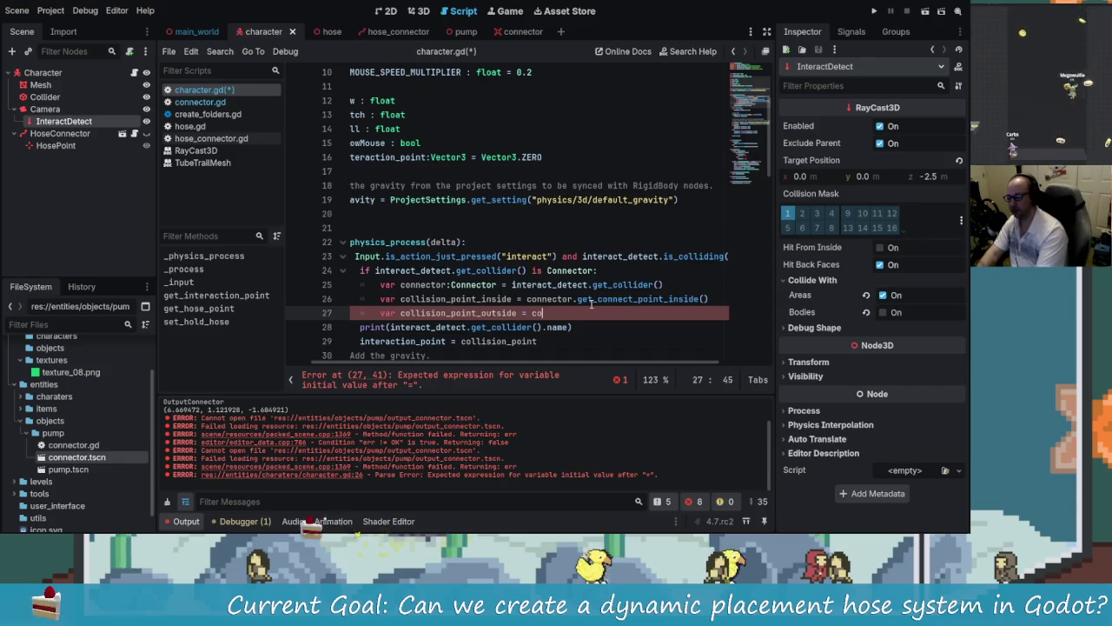
{"action": "type", "text": "nnector.g"}
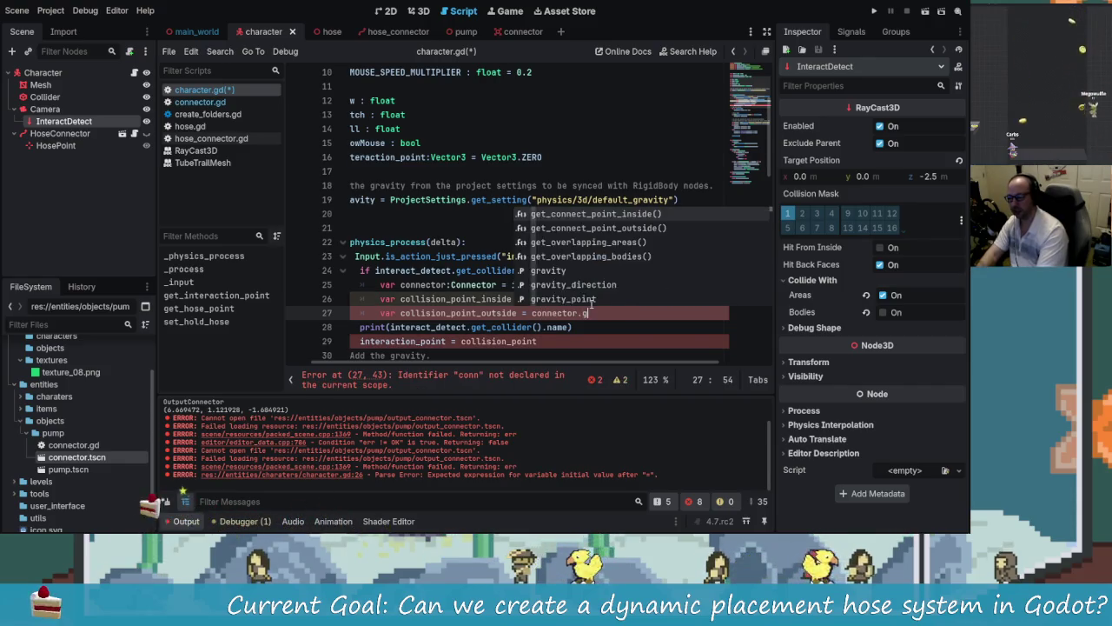
{"action": "type", "text": "etout"}
{"action": "key", "text": "Return"}
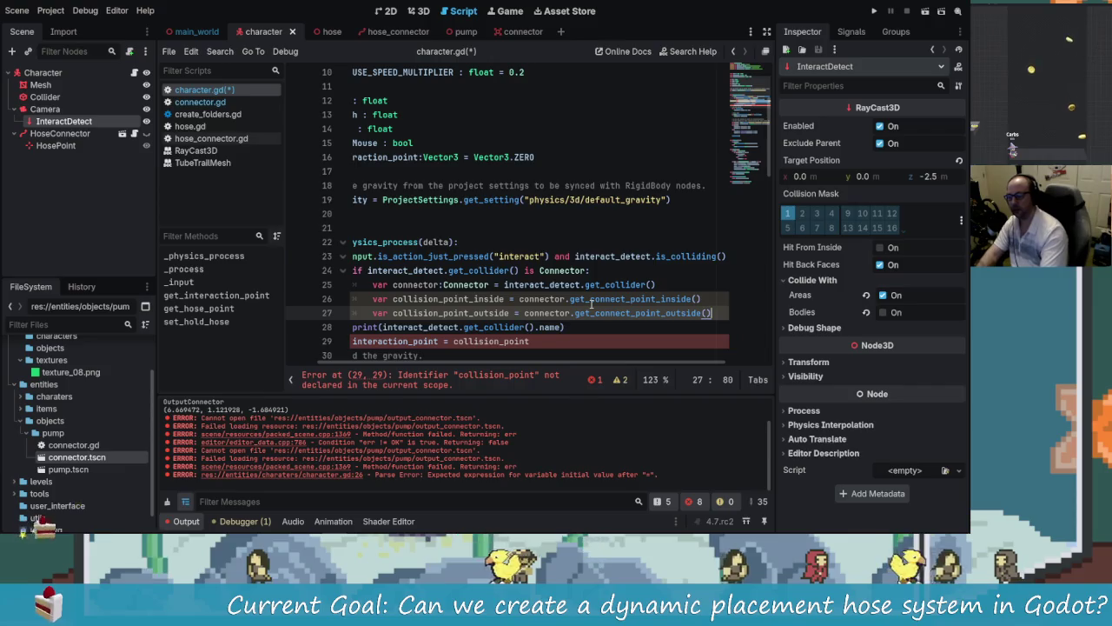
{"action": "scroll", "coordinate": [627, 359], "scroll_direction": "left", "scroll_amount": 2}
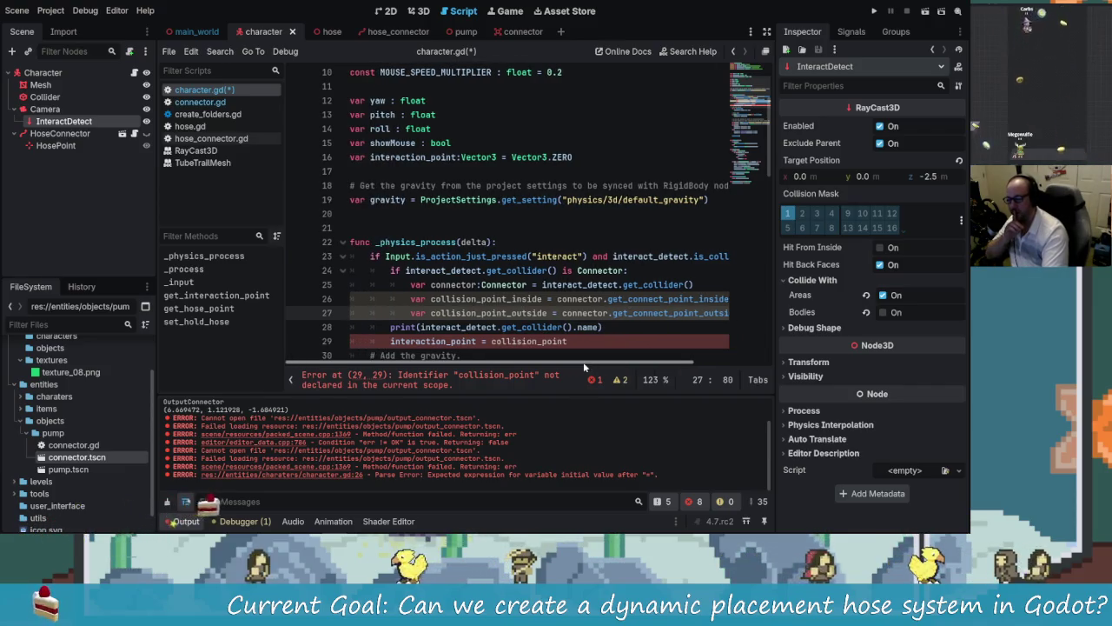
{"action": "key", "text": "Down"}
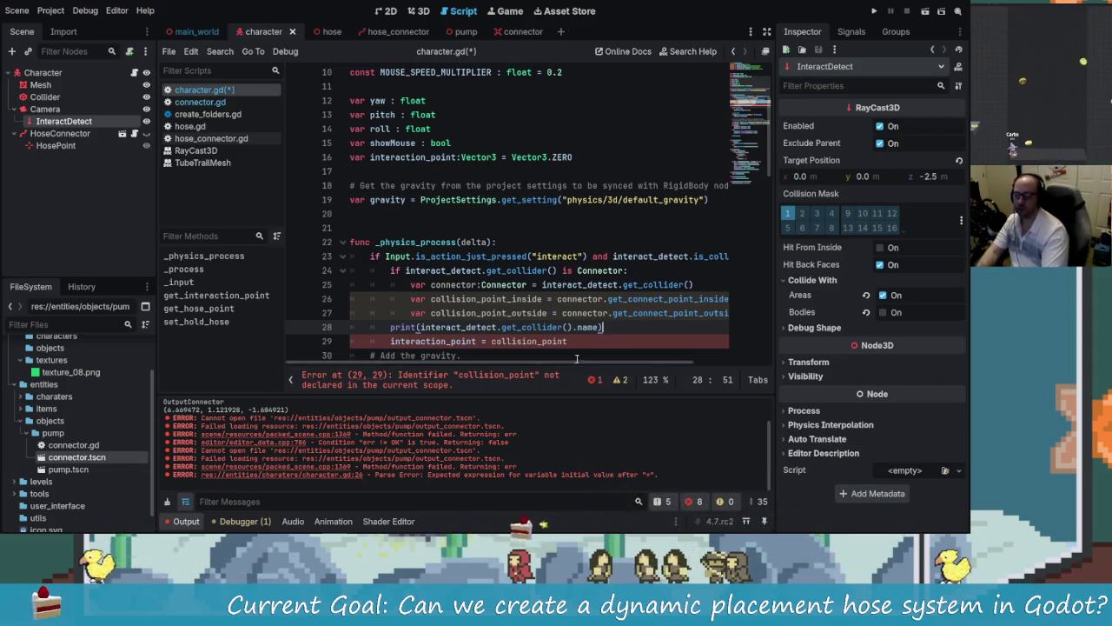
{"action": "left_click", "coordinate": [492, 313]}
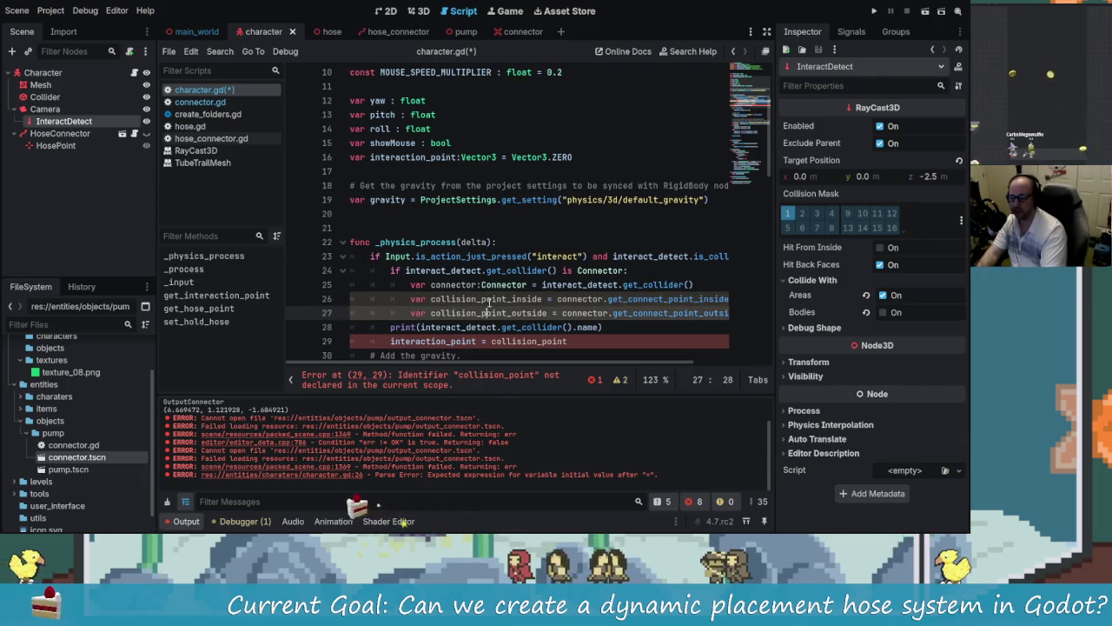
Step: Rename interaction_point on line 29 to interaction_starting_points
{"action": "left_click", "coordinate": [544, 327]}
{"action": "scroll", "coordinate": [492, 289], "scroll_direction": "down", "scroll_amount": 1}
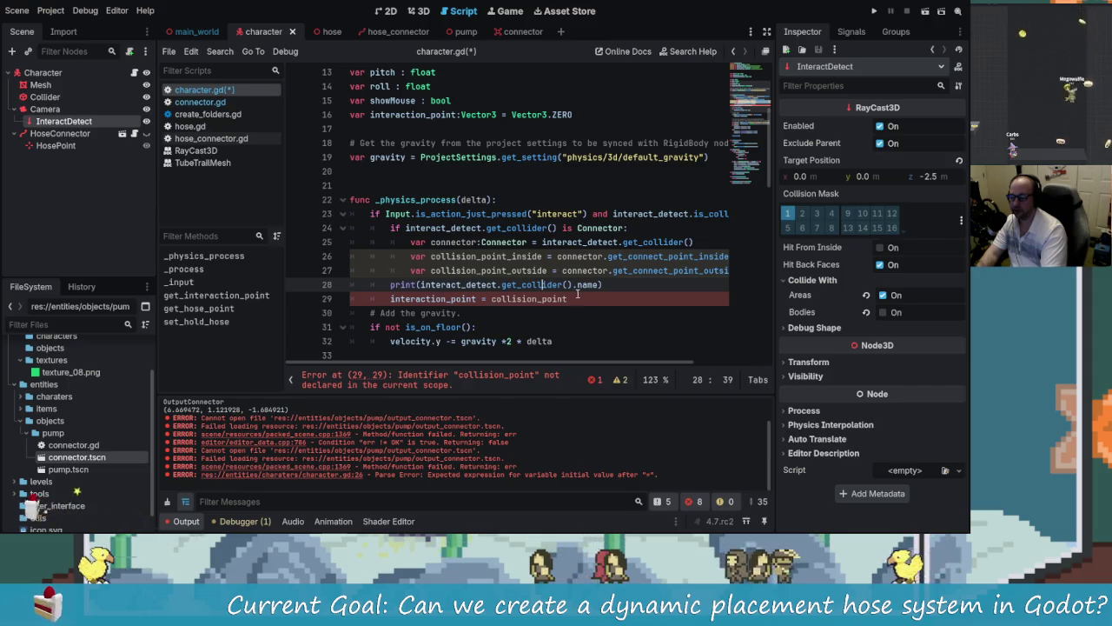
{"action": "scroll", "coordinate": [513, 304], "scroll_direction": "up", "scroll_amount": 1}
{"action": "scroll", "coordinate": [461, 309], "scroll_direction": "down", "scroll_amount": 1}
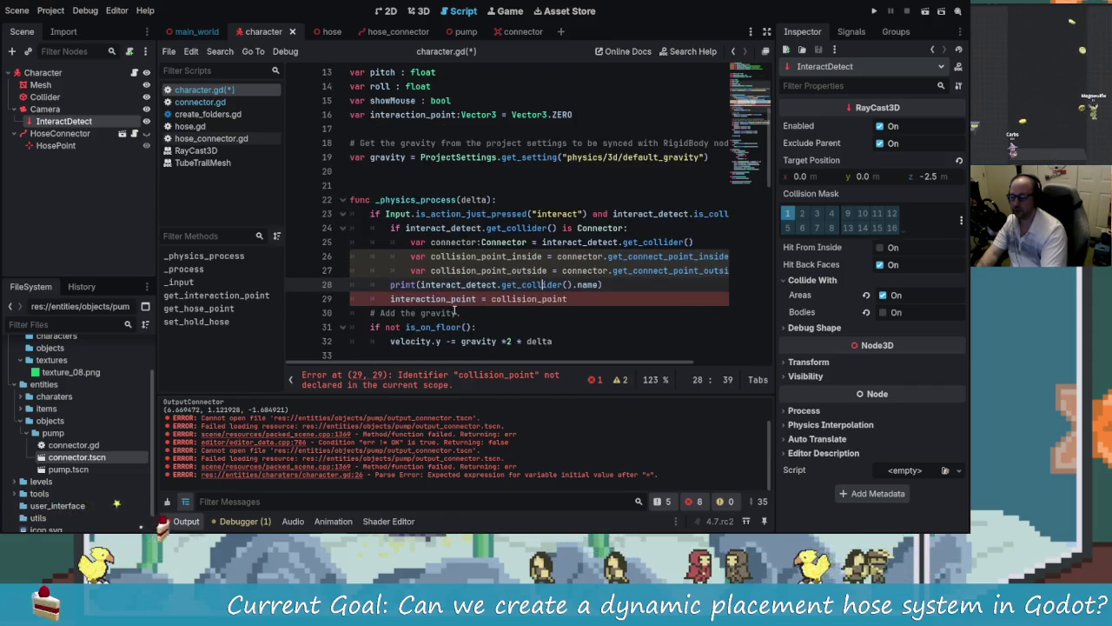
{"action": "left_click", "coordinate": [477, 299]}
{"action": "key", "text": "Left"}
{"action": "key", "text": "Left"}
{"action": "key", "text": "Left"}
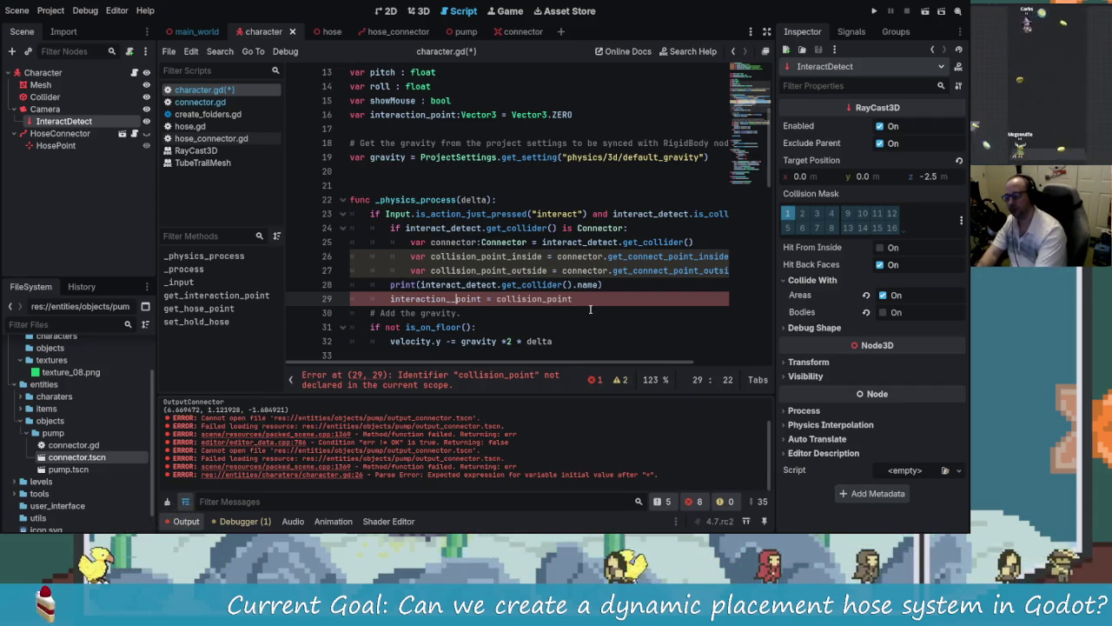
{"action": "type", "text": "arting"}
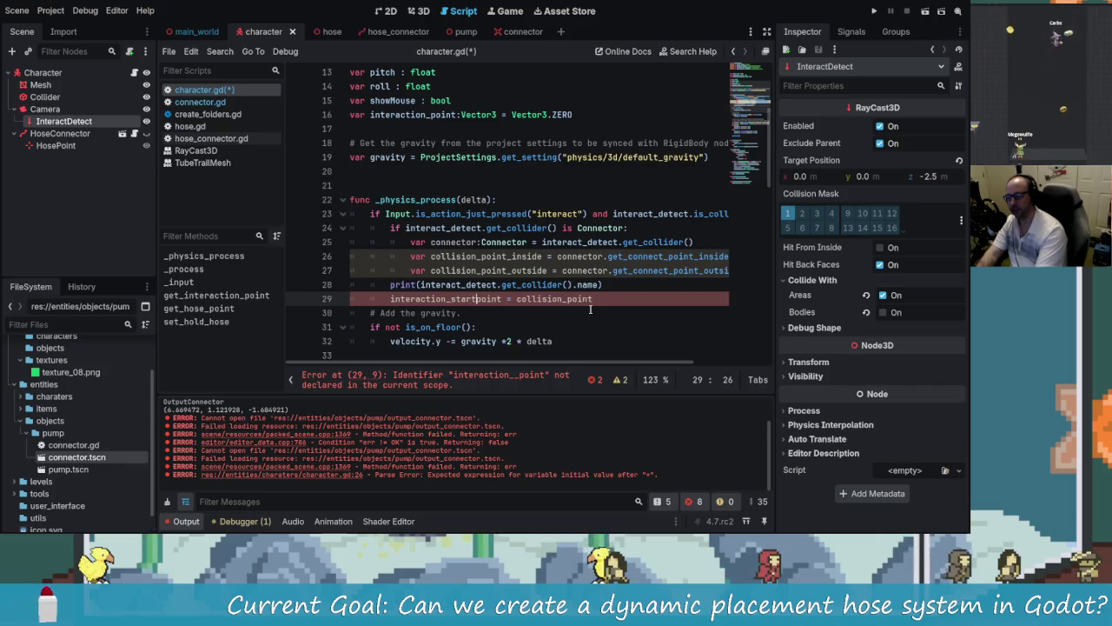
{"action": "key", "text": "Right"}
{"action": "key", "text": "Right"}
{"action": "key", "text": "Right"}
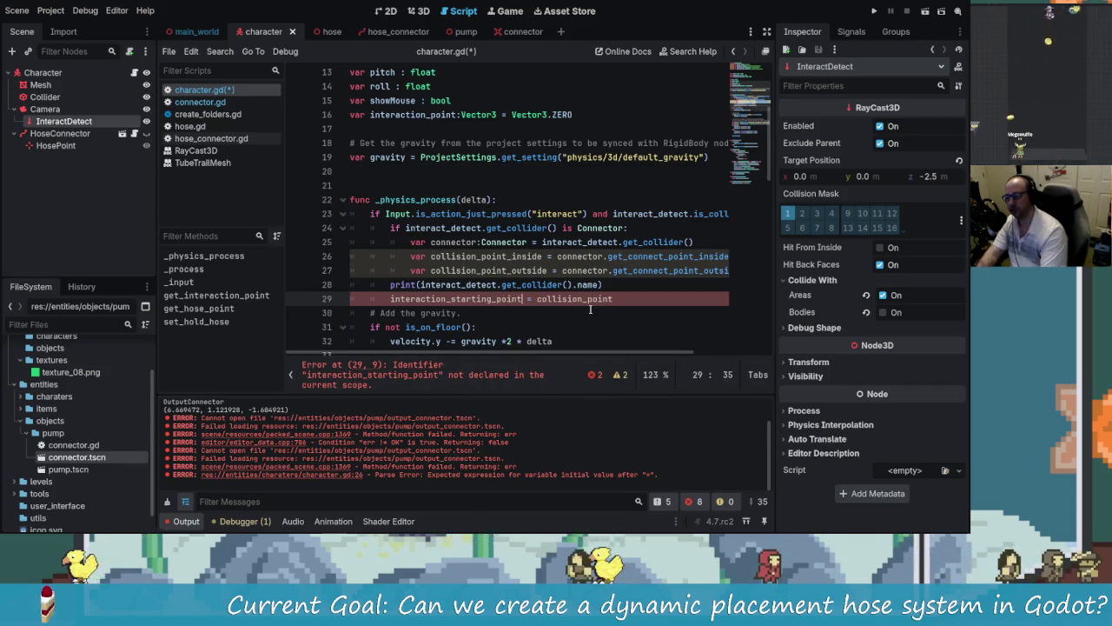
{"action": "type", "text": "s"}
Step: Replace the collision_point value with [] and drop the type annotation on line 29
{"action": "left_click", "coordinate": [634, 302]}
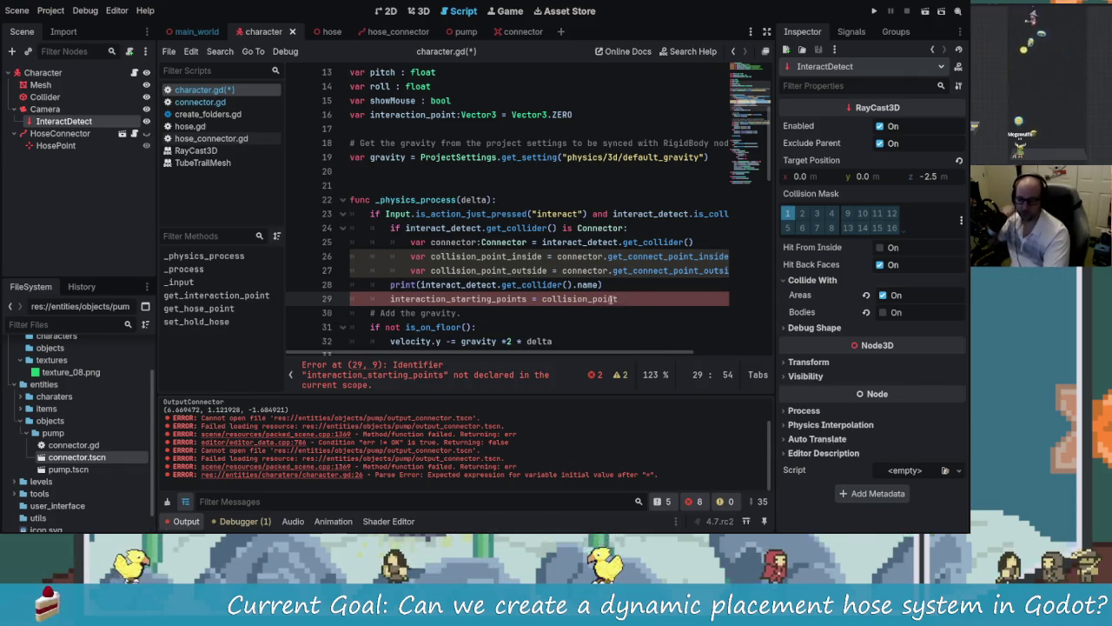
{"action": "key", "text": "ctrl+shift+Left"}
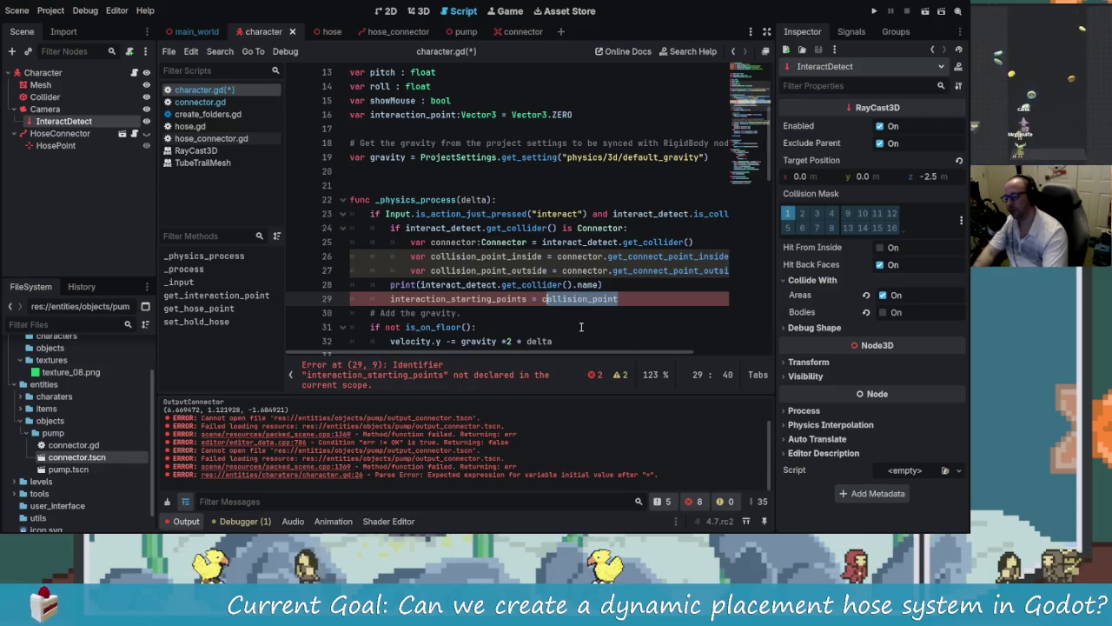
{"action": "key", "text": "BackSpace"}
{"action": "type", "text": "["}
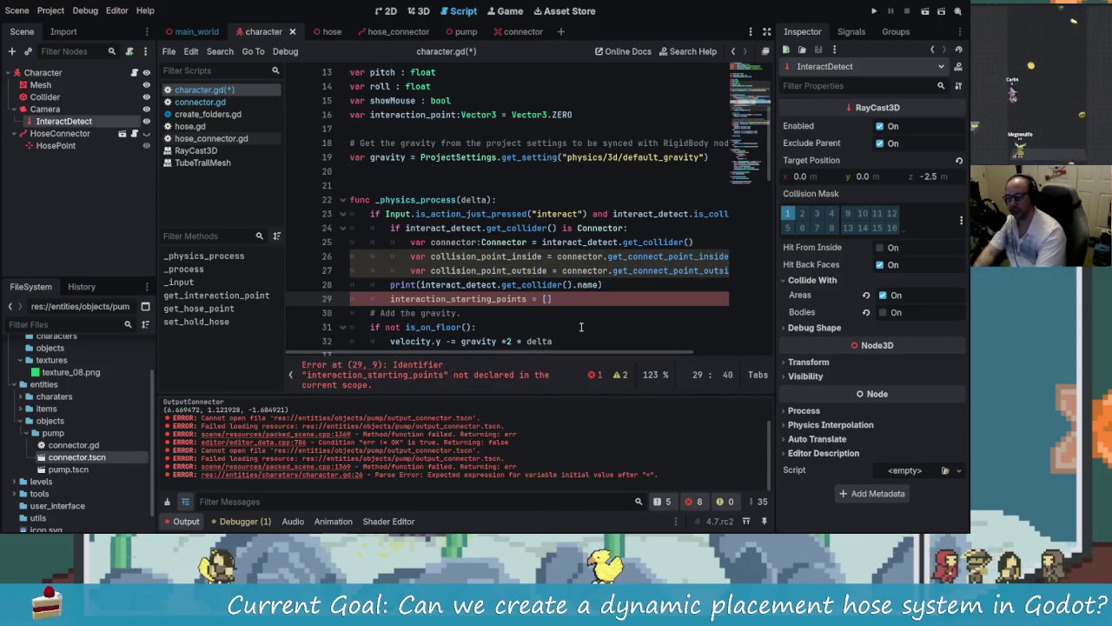
{"action": "key", "text": "Left"}
{"action": "key", "text": "Left"}
{"action": "key", "text": "Left"}
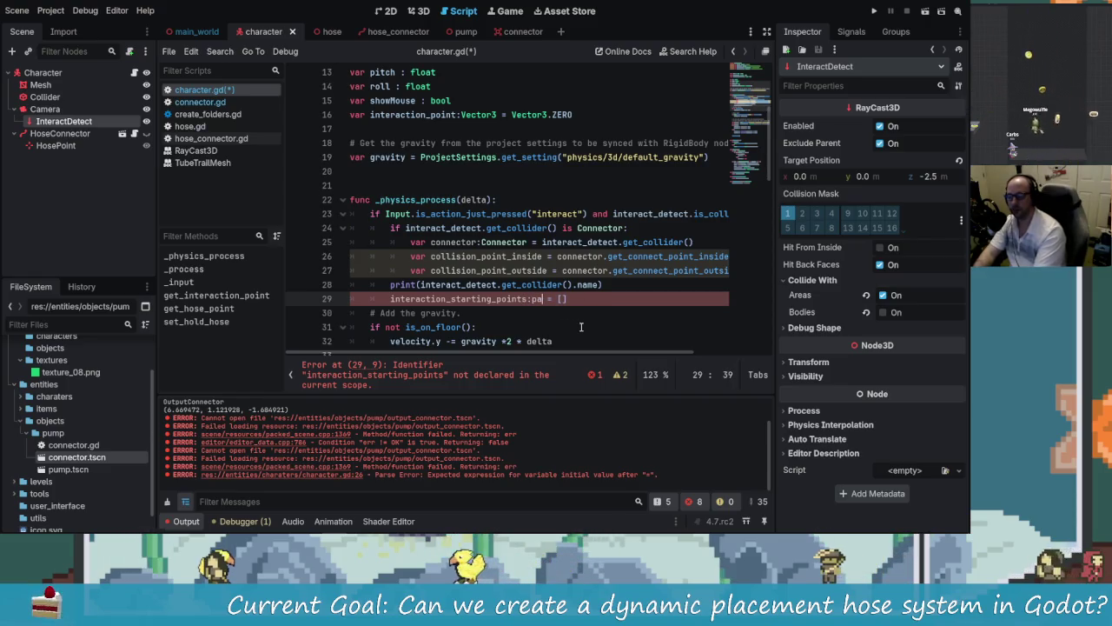
{"action": "key", "text": "BackSpace"}
{"action": "key", "text": "BackSpace"}
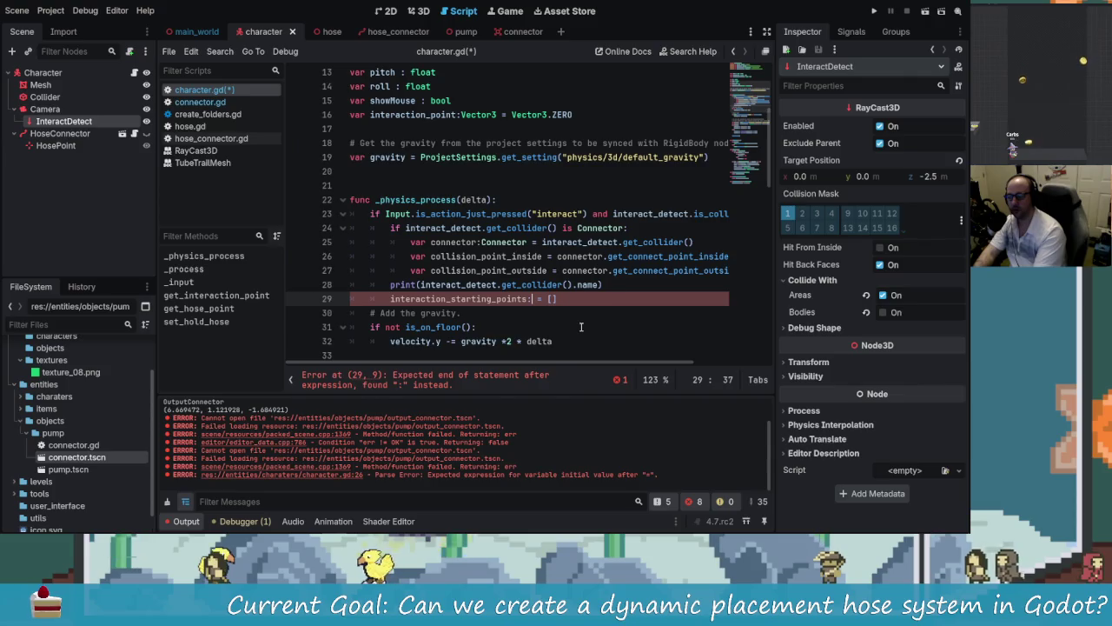
{"action": "key", "text": "BackSpace"}
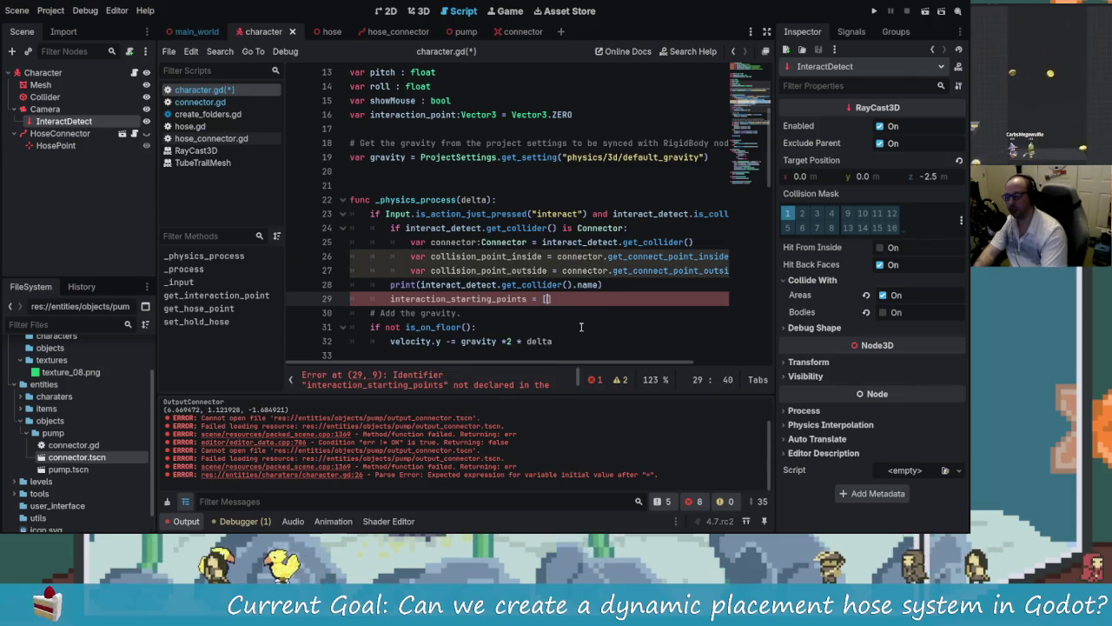
{"action": "scroll", "coordinate": [476, 252], "scroll_direction": "up", "scroll_amount": 3}
Step: Change line 16's declaration from Vector3 = Vector3.ZERO to PackedVector3Array = []
{"action": "left_click_drag", "start_coordinate": [576, 241], "coordinate": [462, 242]}
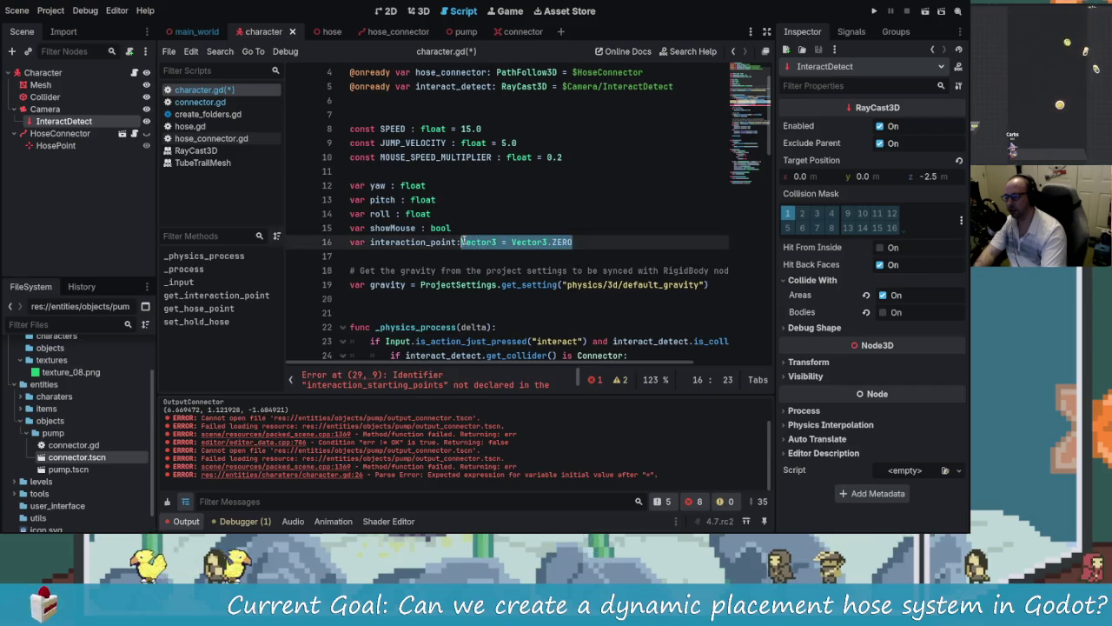
{"action": "left_click", "coordinate": [562, 243]}
{"action": "key", "text": "BackSpace"}
{"action": "key", "text": "BackSpace"}
{"action": "key", "text": "BackSpace"}
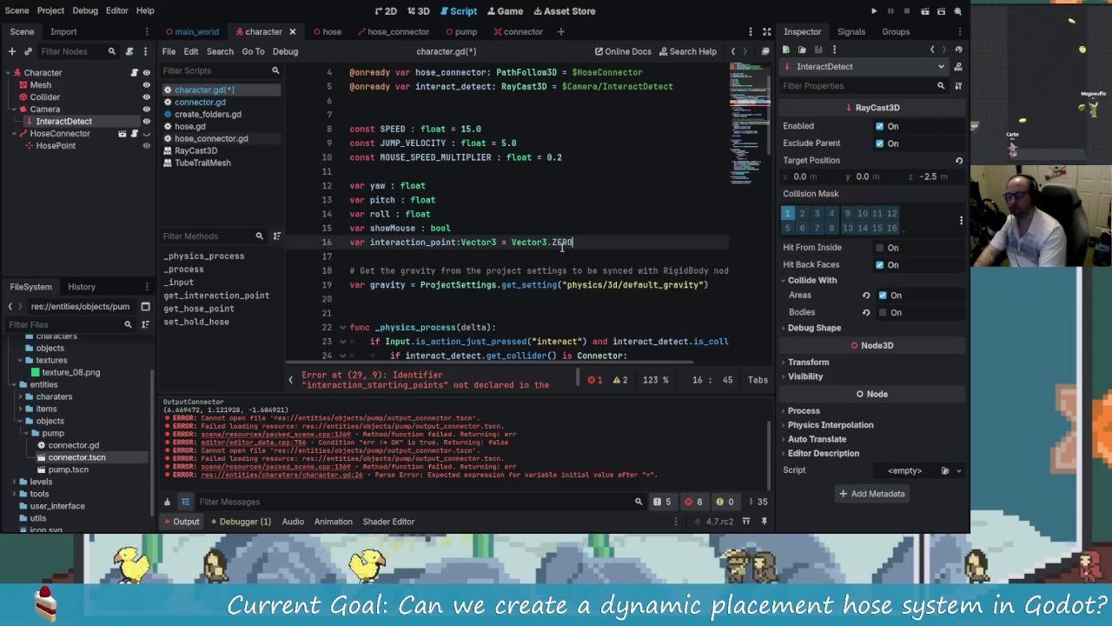
{"action": "key", "text": "BackSpace"}
{"action": "key", "text": "BackSpace"}
{"action": "key", "text": "BackSpace"}
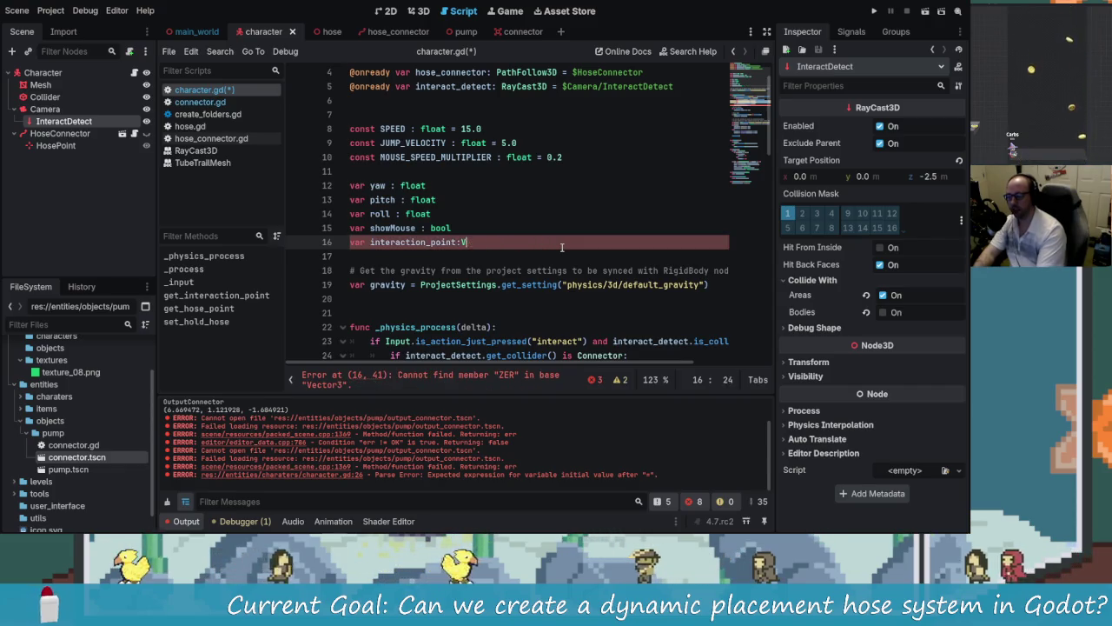
{"action": "type", "text": "Packed"}
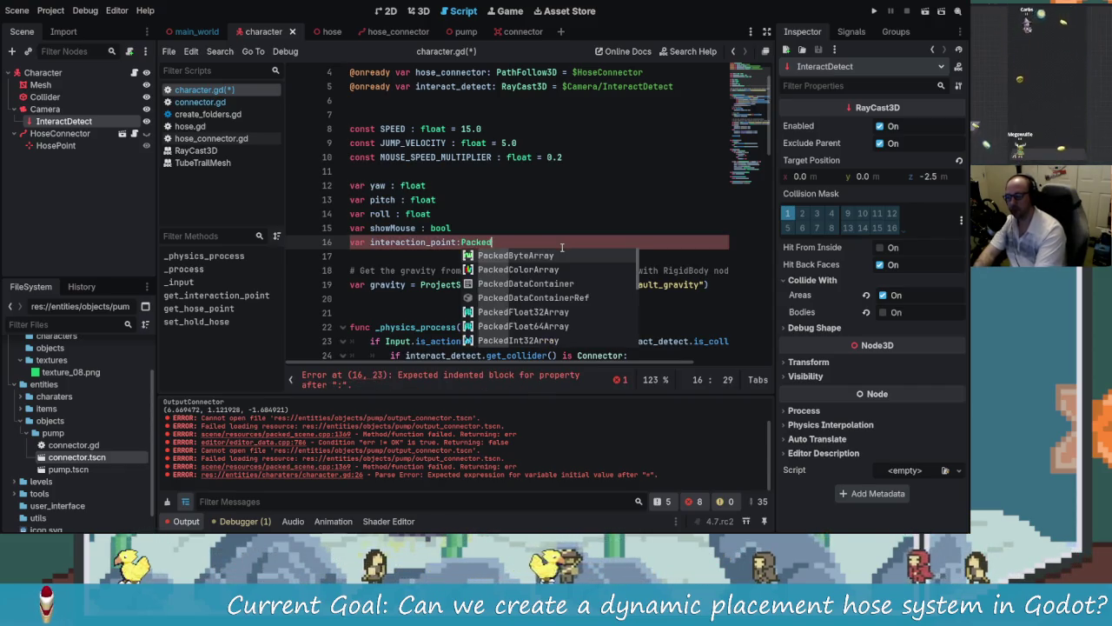
{"action": "type", "text": "Vector3Array"}
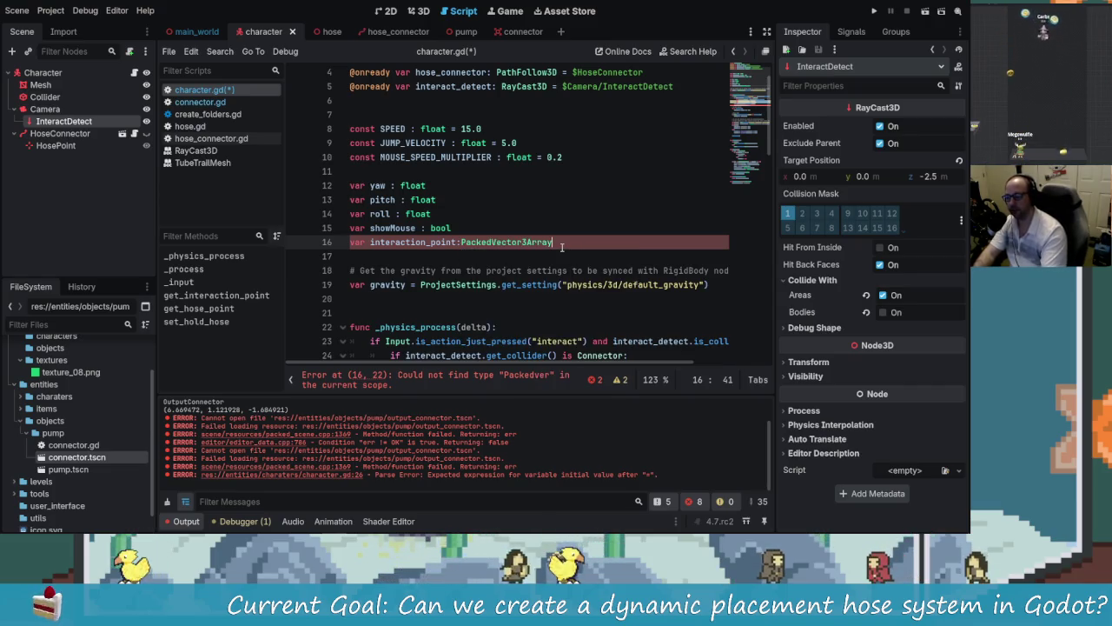
{"action": "key", "text": "Return"}
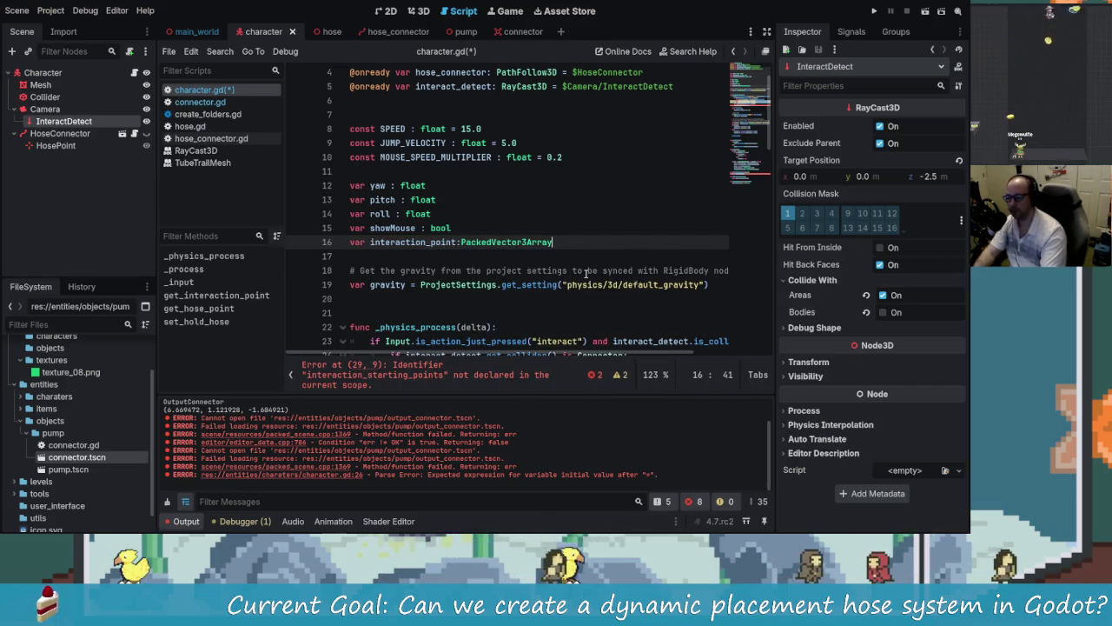
{"action": "type", "text": " = ["}
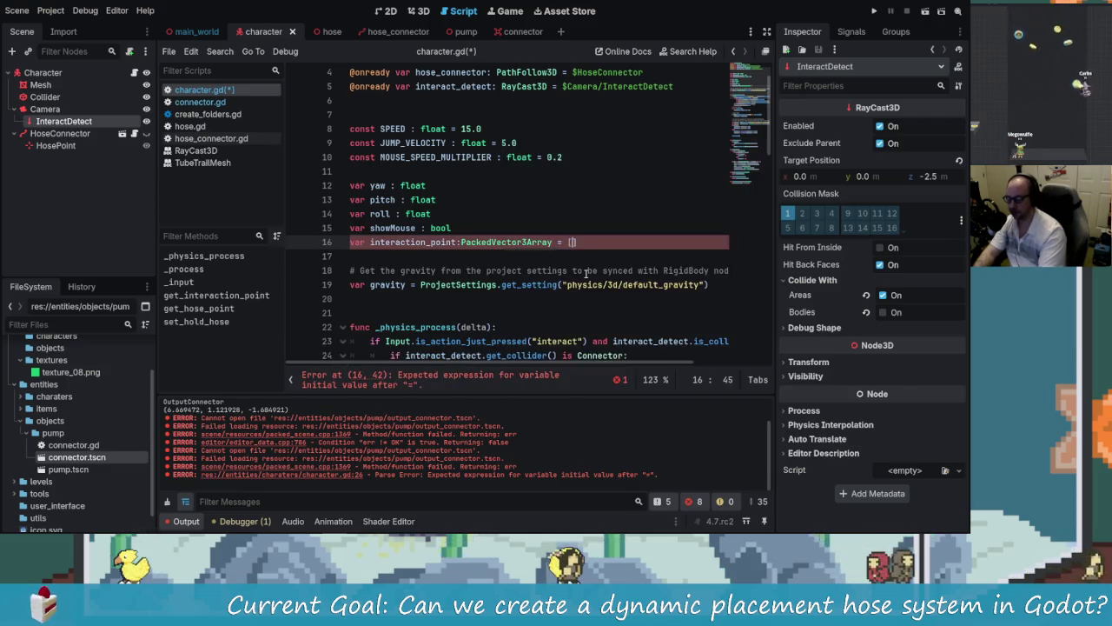
{"action": "scroll", "coordinate": [589, 234], "scroll_direction": "down", "scroll_amount": 5}
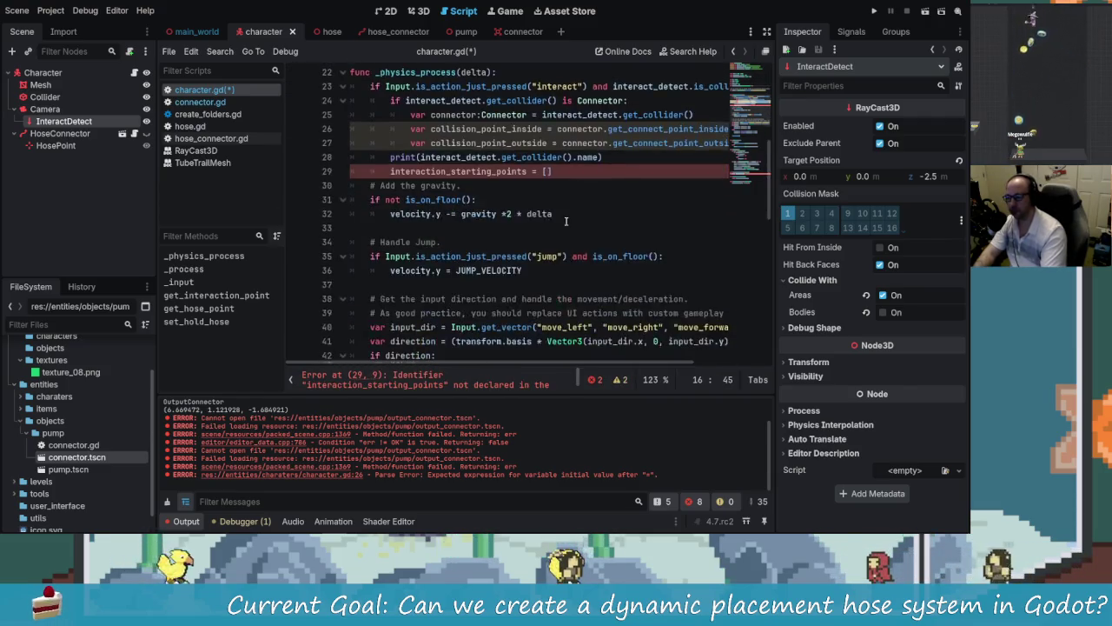
{"action": "scroll", "coordinate": [581, 179], "scroll_direction": "up", "scroll_amount": 5}
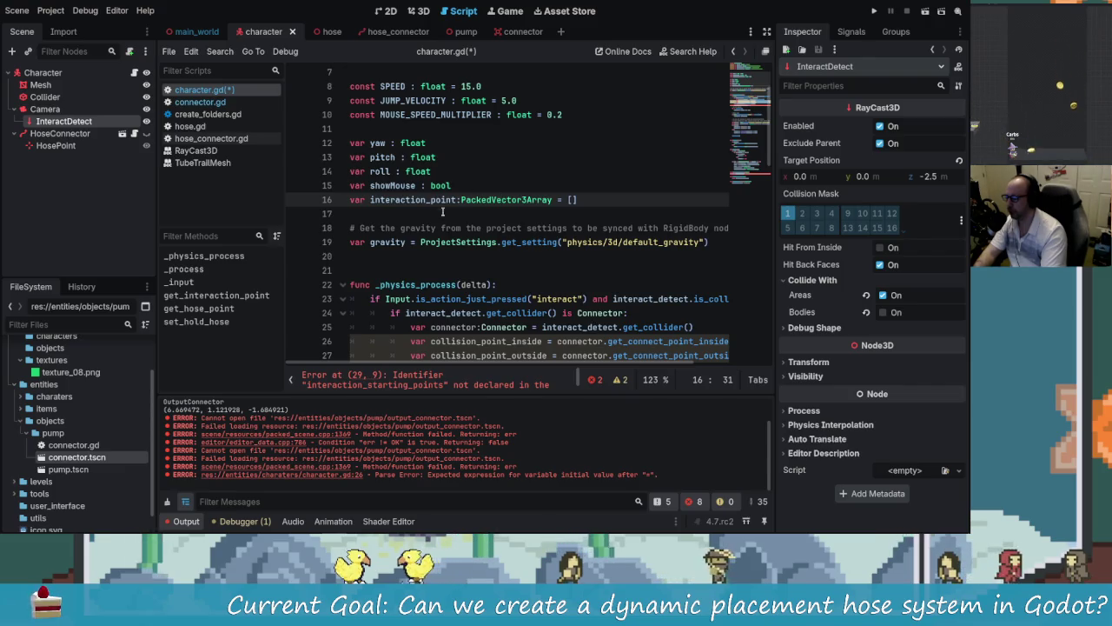
Step: Rework line 29's assignment to interaction_starting_points = [ ] with empty brackets
{"action": "scroll", "coordinate": [574, 317], "scroll_direction": "down", "scroll_amount": 3}
{"action": "scroll", "coordinate": [549, 299], "scroll_direction": "up", "scroll_amount": 1}
{"action": "scroll", "coordinate": [550, 299], "scroll_direction": "up", "scroll_amount": 2}
{"action": "scroll", "coordinate": [549, 298], "scroll_direction": "down", "scroll_amount": 3}
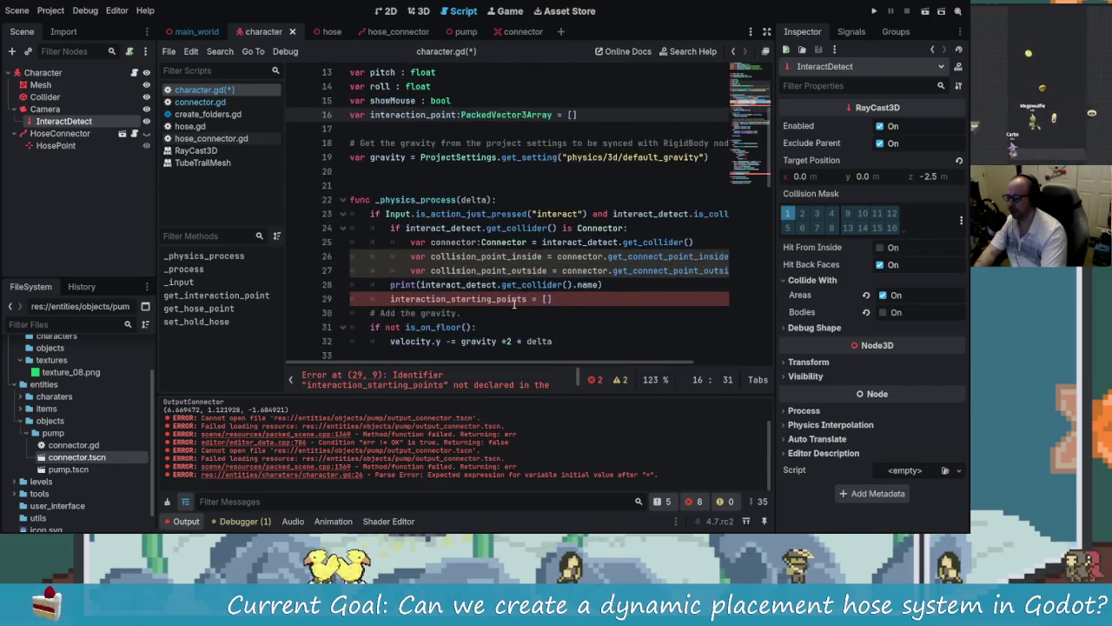
{"action": "left_click", "coordinate": [544, 261]}
{"action": "scroll", "coordinate": [552, 282], "scroll_direction": "up", "scroll_amount": 1}
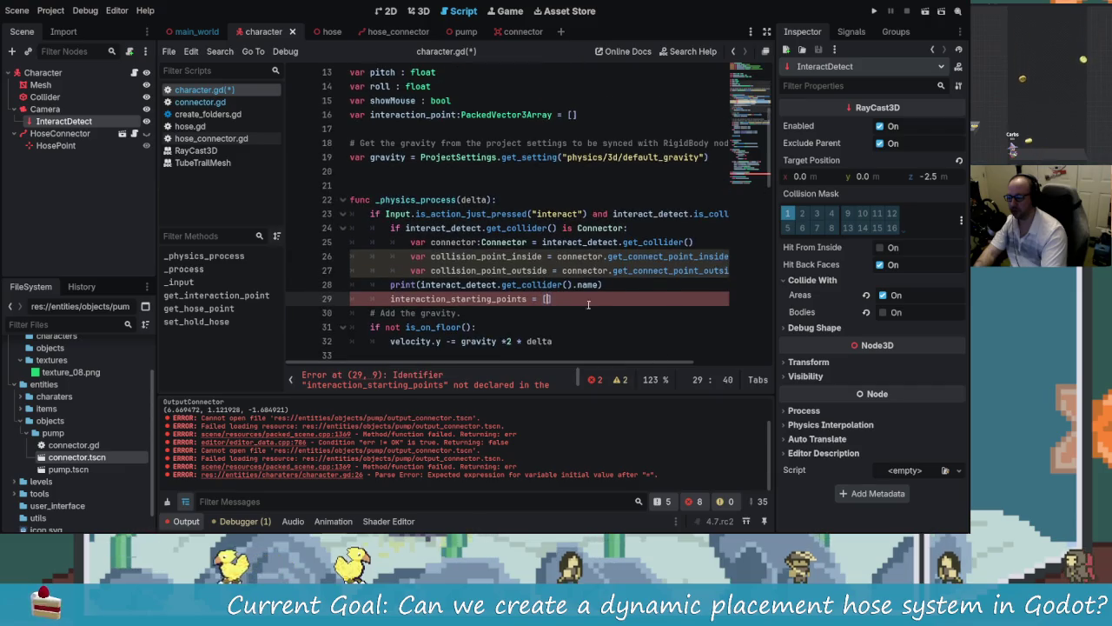
{"action": "key", "text": "Left"}
{"action": "key", "text": "Left"}
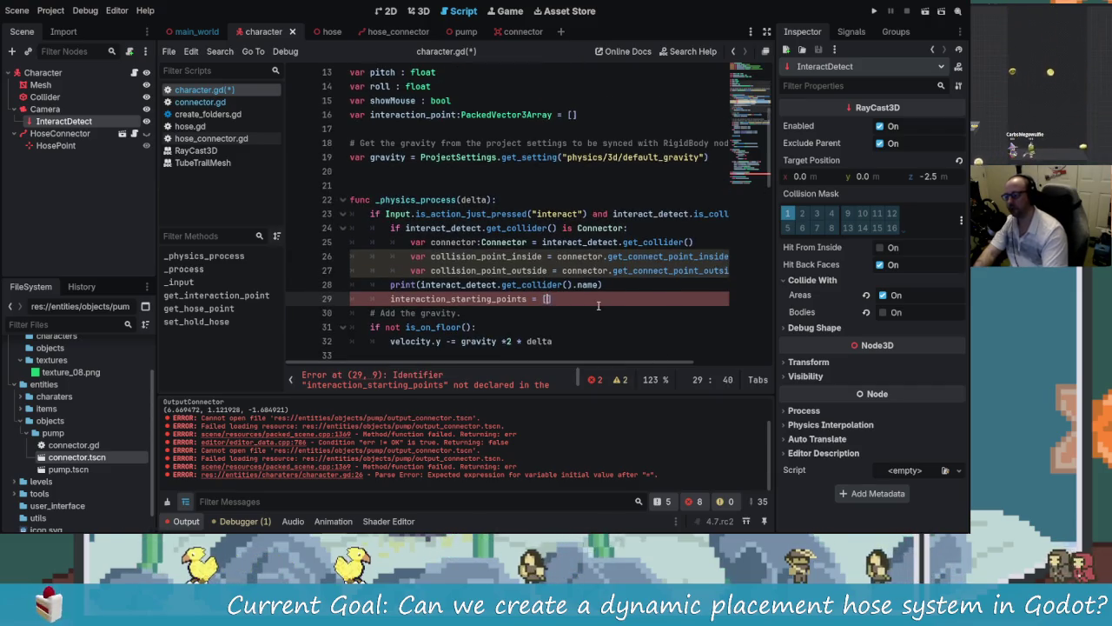
{"action": "type", "text": "}"}
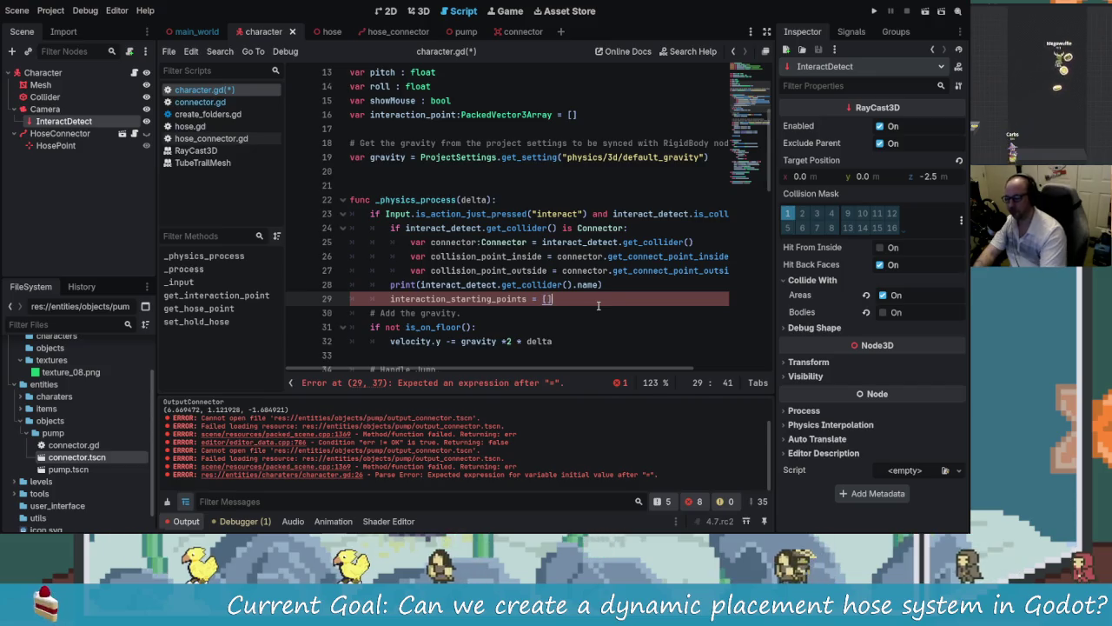
{"action": "key", "text": "BackSpace"}
{"action": "key", "text": "BackSpace"}
{"action": "key", "text": "BackSpace"}
{"action": "type", "text": "."}
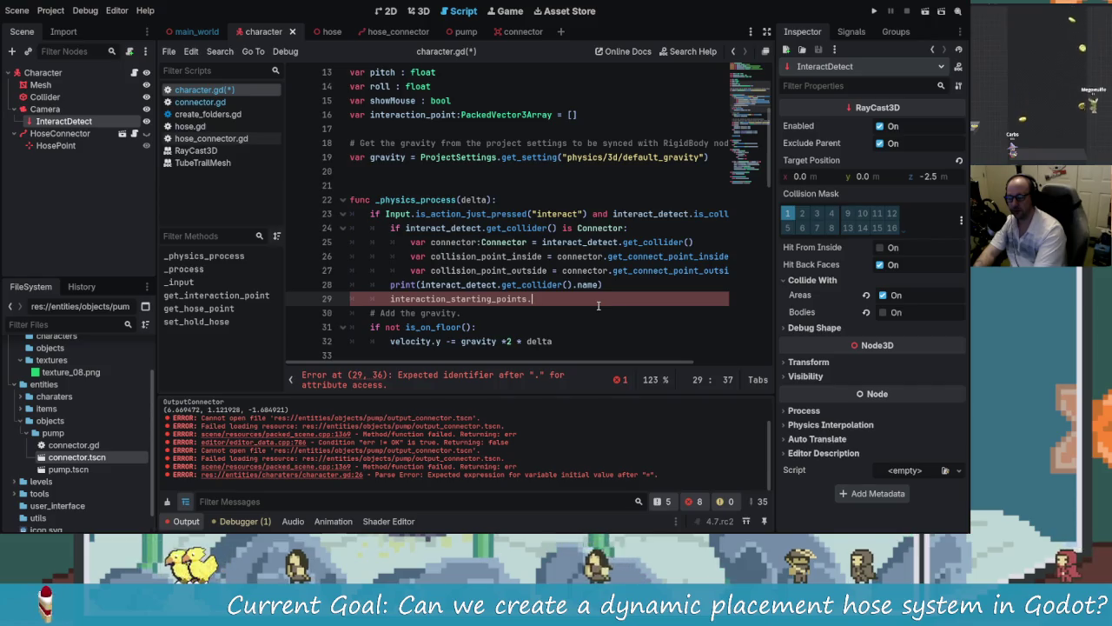
{"action": "key", "text": "BackSpace"}
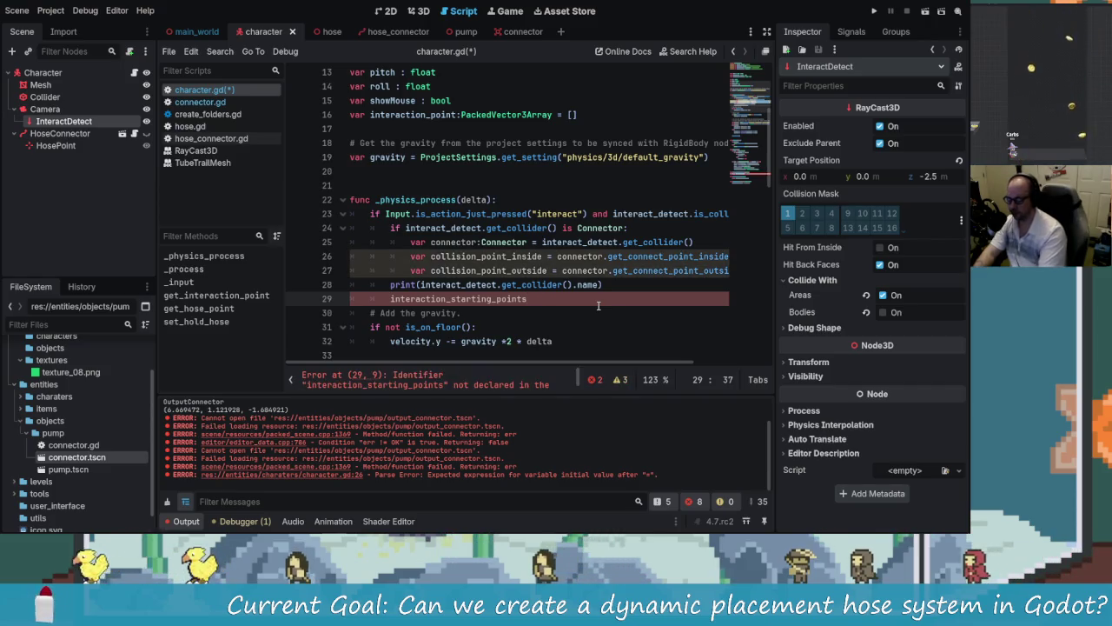
{"action": "type", "text": "= ["}
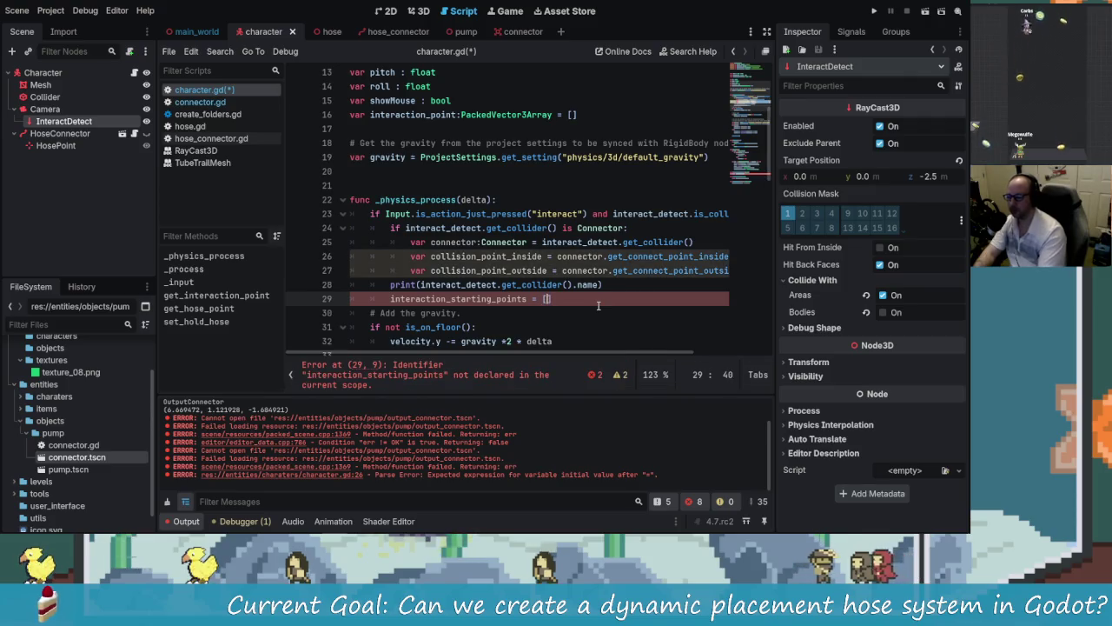
{"action": "key", "text": "BackSpace"}
{"action": "key", "text": "BackSpace"}
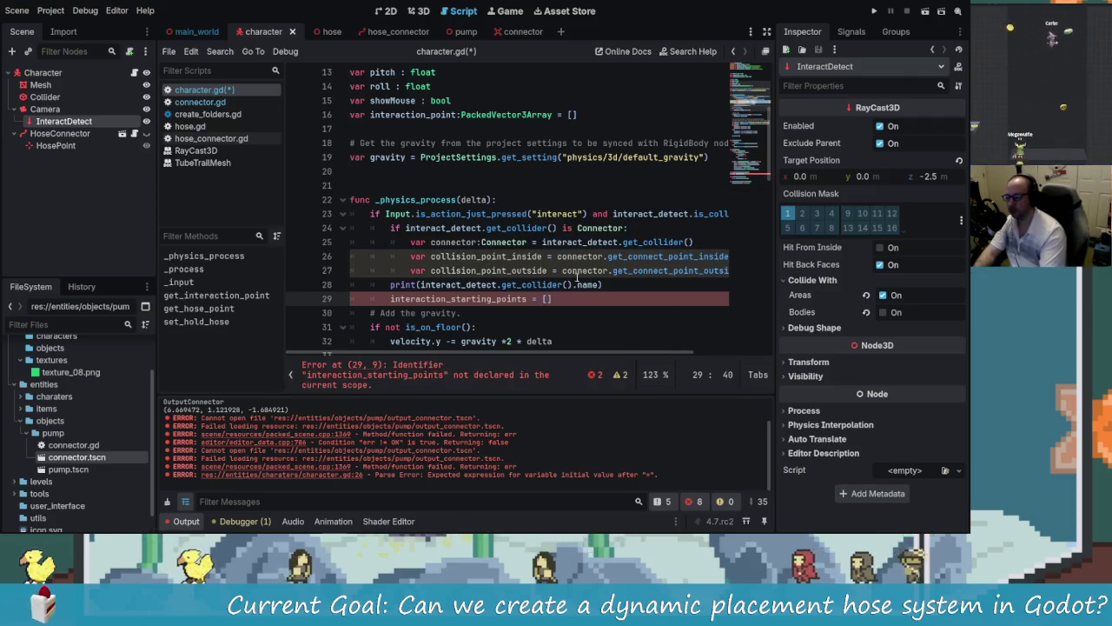
Step: Rename the locals collision_point_inside and collision_point_outside to inside and outside
{"action": "left_click", "coordinate": [512, 259]}
{"action": "key", "text": "BackSpace"}
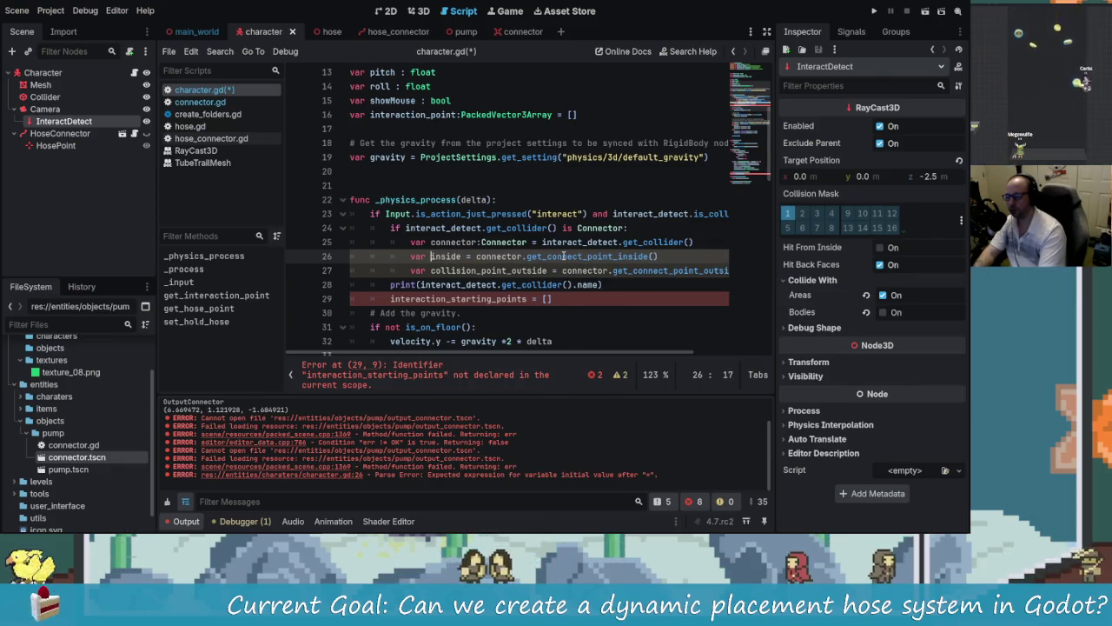
{"action": "key", "text": "ctrl+BackSpace"}
{"action": "key", "text": "Down"}
{"action": "key", "text": "Right"}
{"action": "key", "text": "Right"}
{"action": "key", "text": "Right"}
{"action": "key", "text": "BackSpace"}
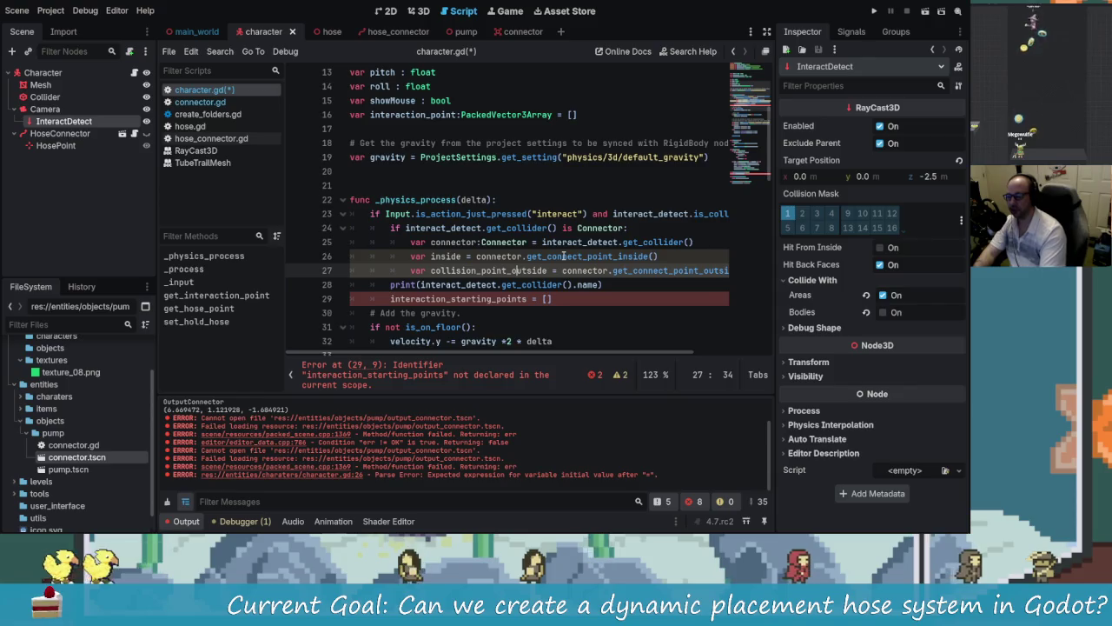
{"action": "key", "text": "ctrl+BackSpace"}
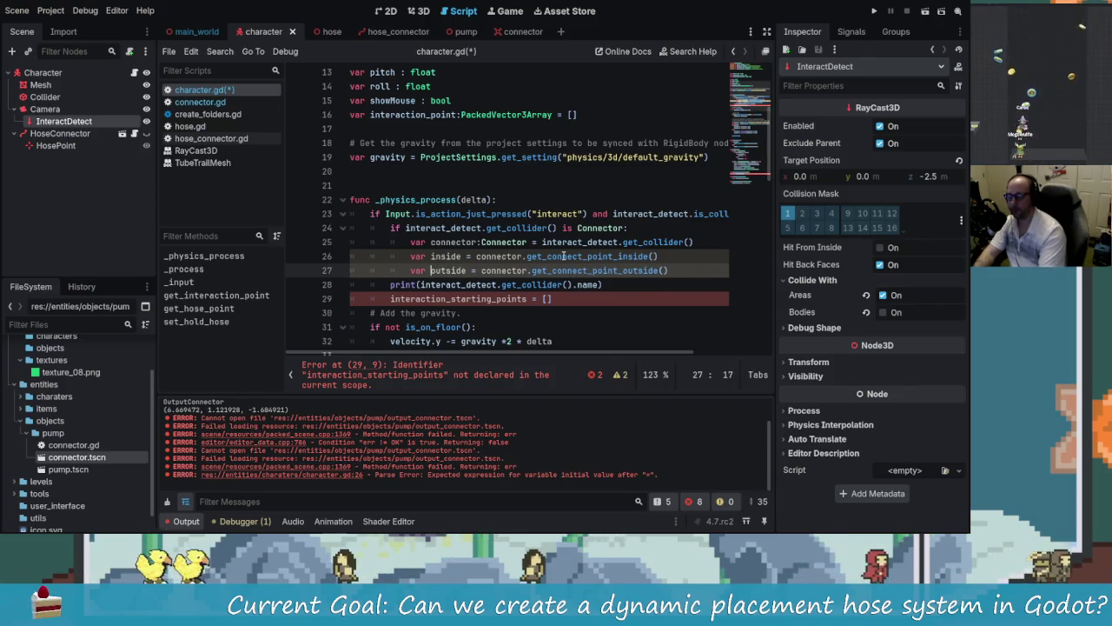
Step: Set line 29 to interaction_starting_points = [inside,outside]
{"action": "left_click", "coordinate": [548, 299]}
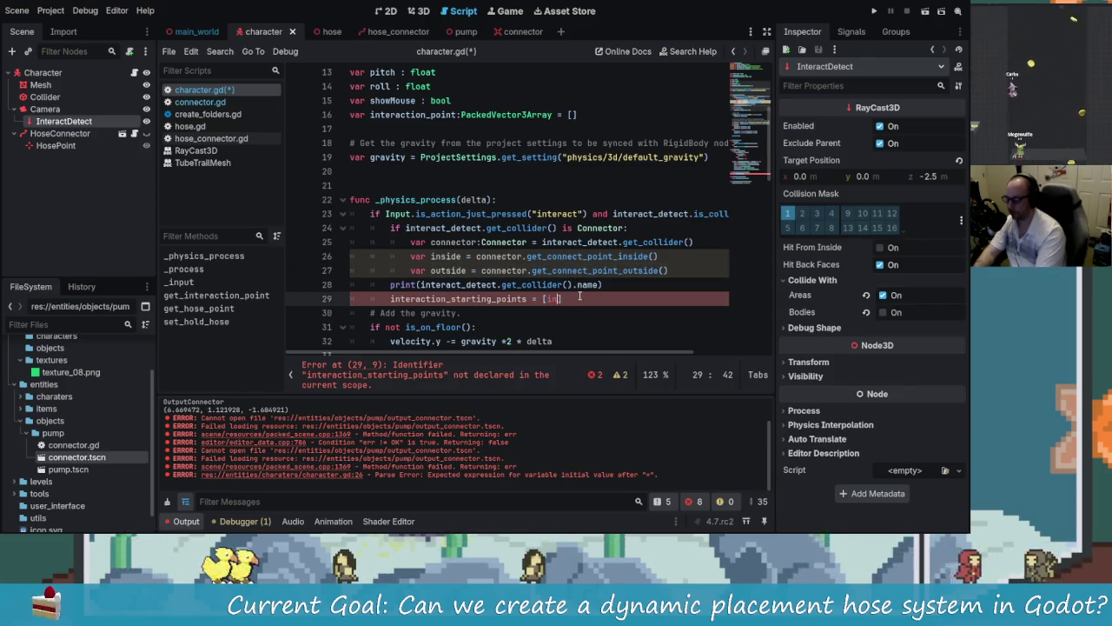
{"action": "type", "text": "inside."}
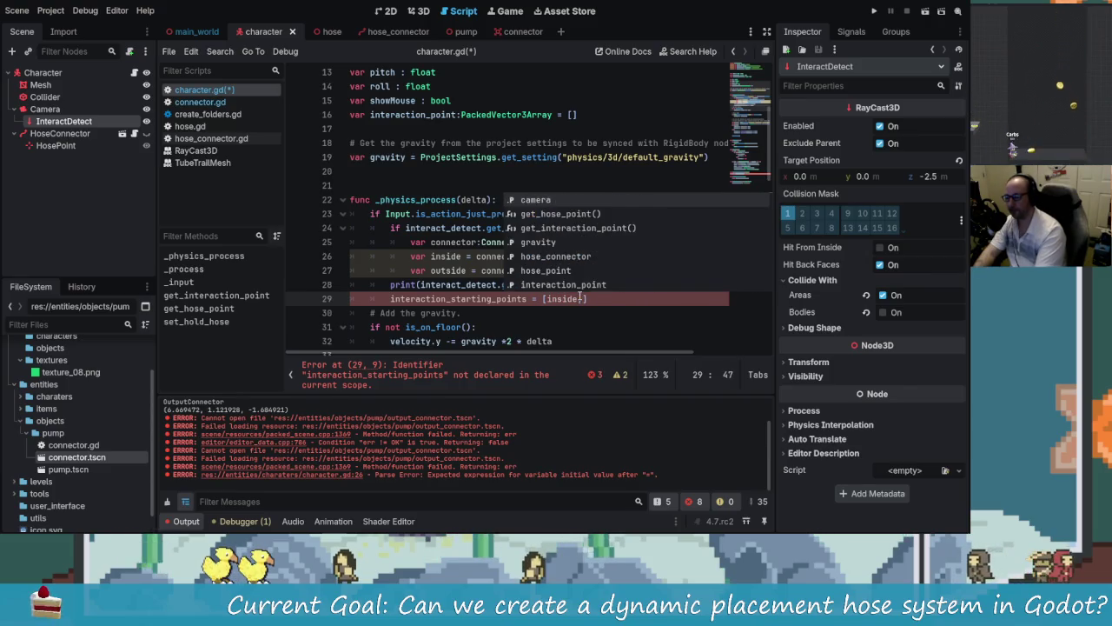
{"action": "key", "text": "BackSpace"}
{"action": "type", "text": ",outside"}
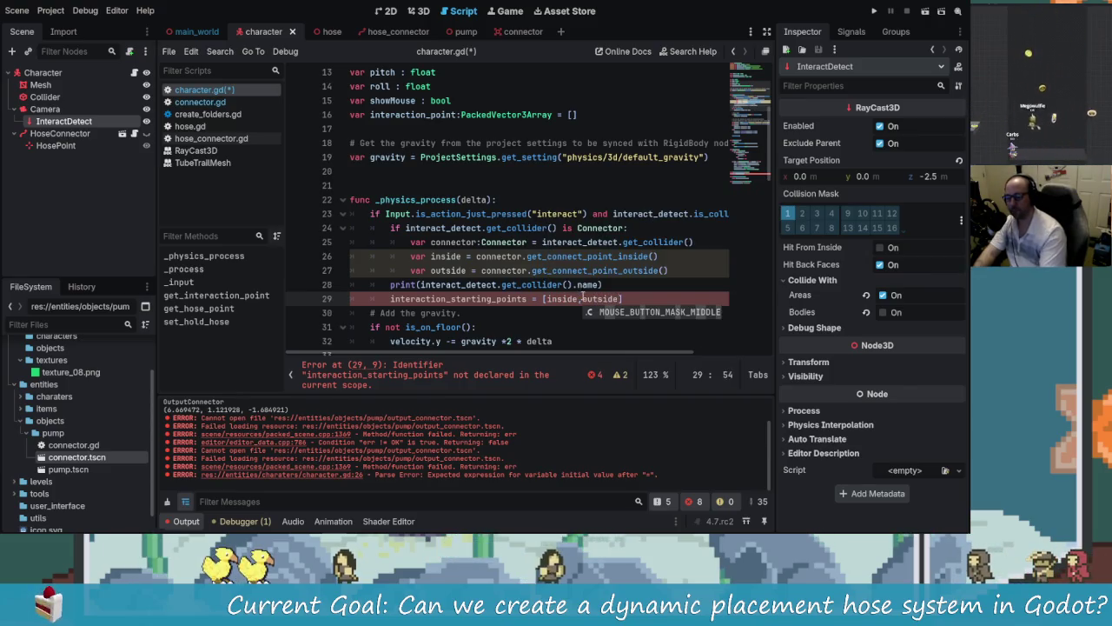
{"action": "key", "text": "Right"}
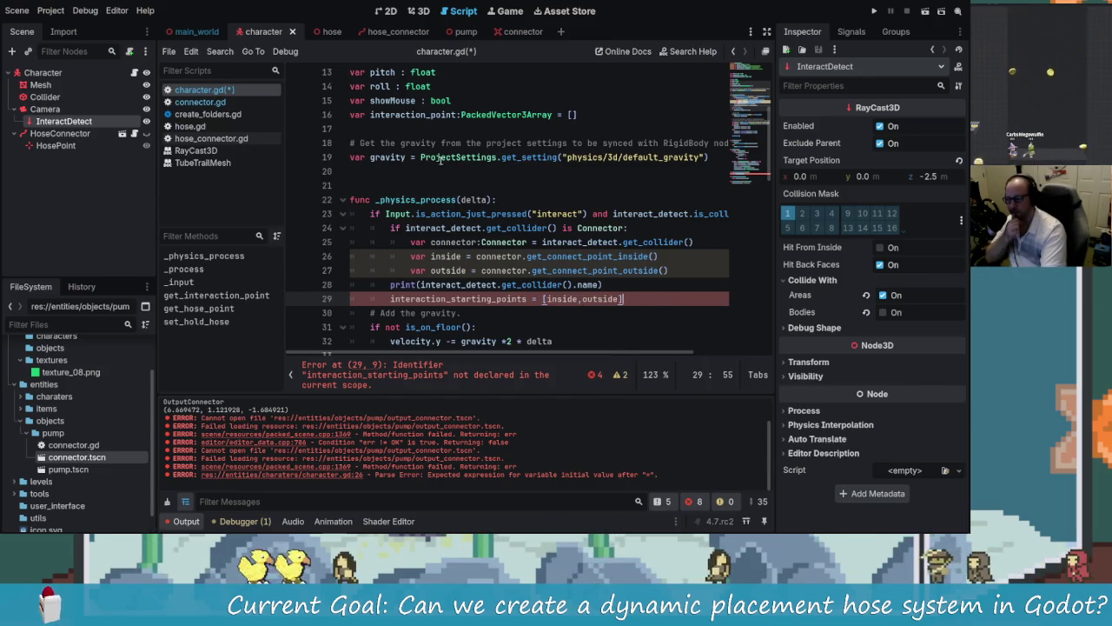
Step: Rename the line-16 variable interaction_point to interaction_starting_points by pasting the name
{"action": "left_click", "coordinate": [424, 114]}
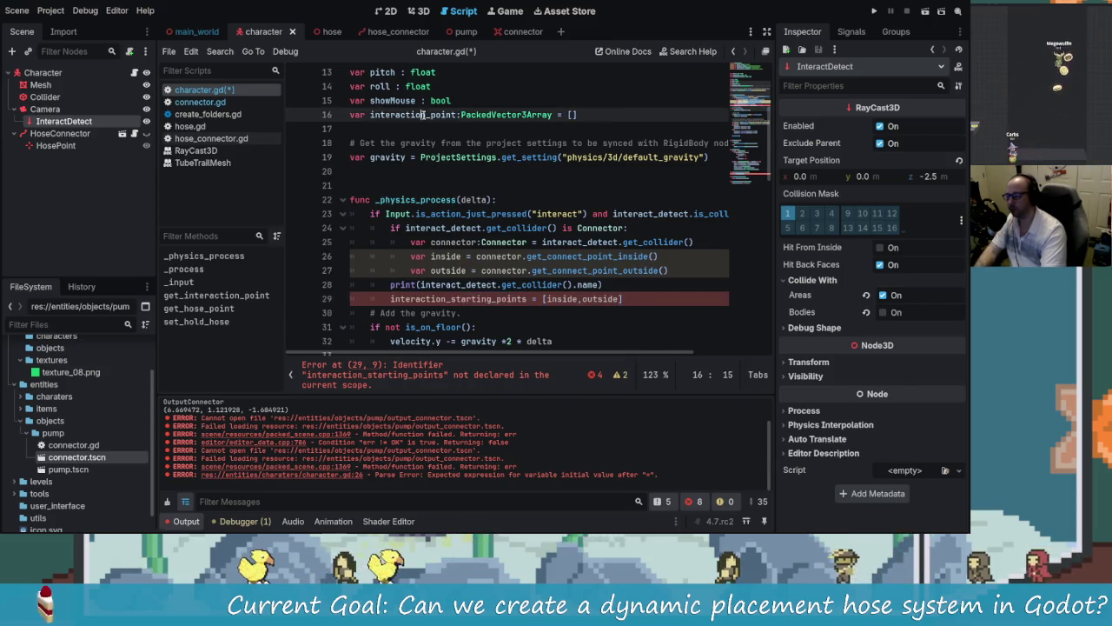
{"action": "double_click", "coordinate": [424, 113]}
{"action": "key", "text": "ctrl+v"}
{"action": "left_click", "coordinate": [624, 298]}
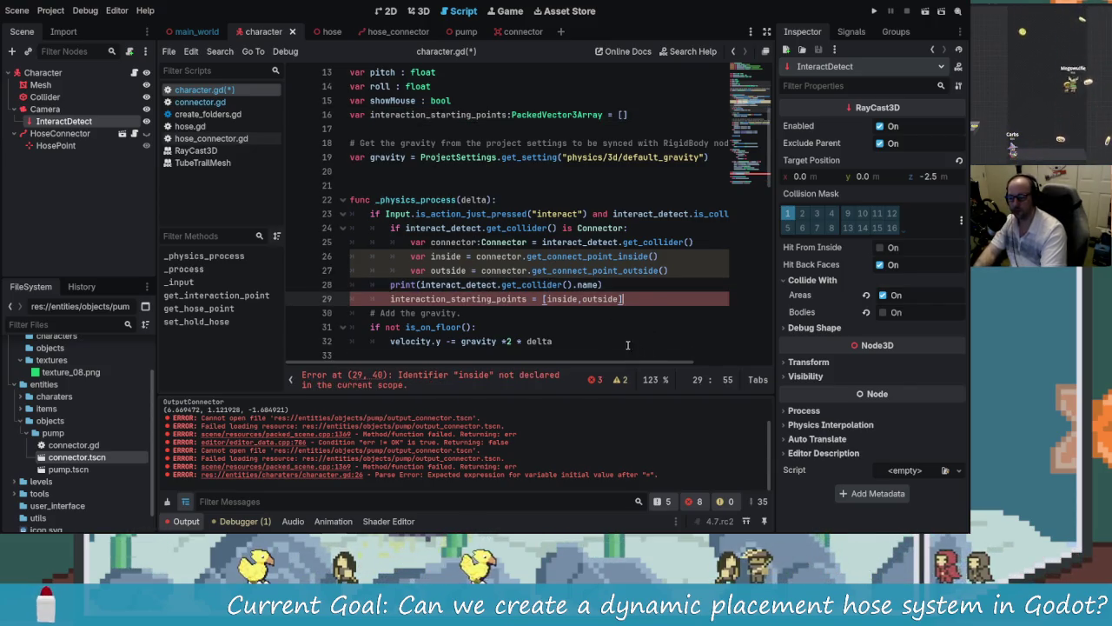
{"action": "left_click", "coordinate": [523, 298]}
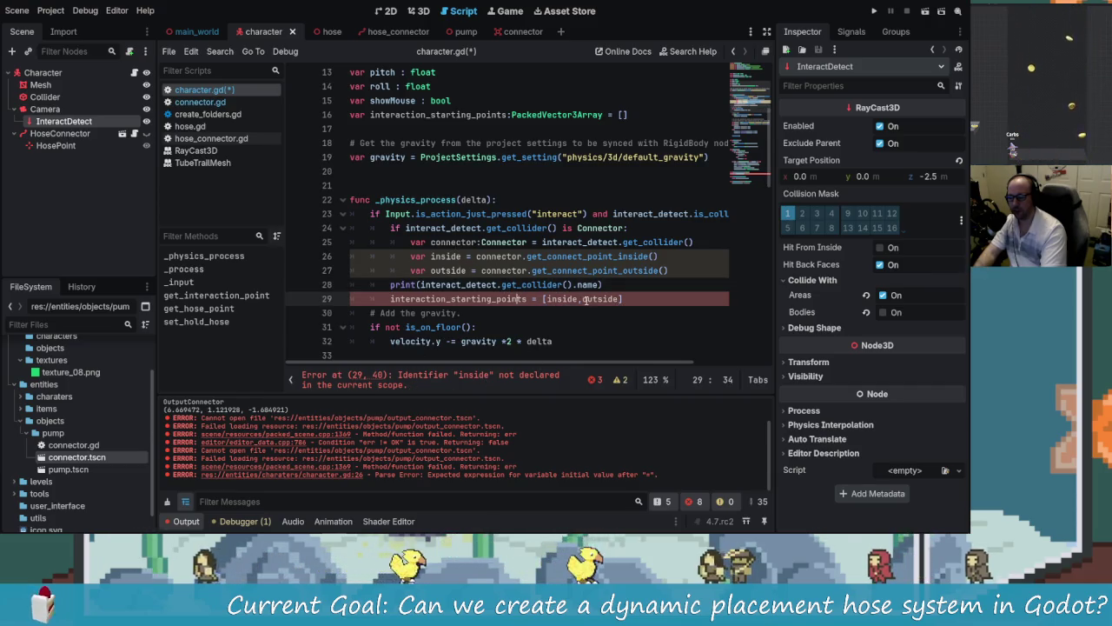
{"action": "left_click", "coordinate": [443, 256]}
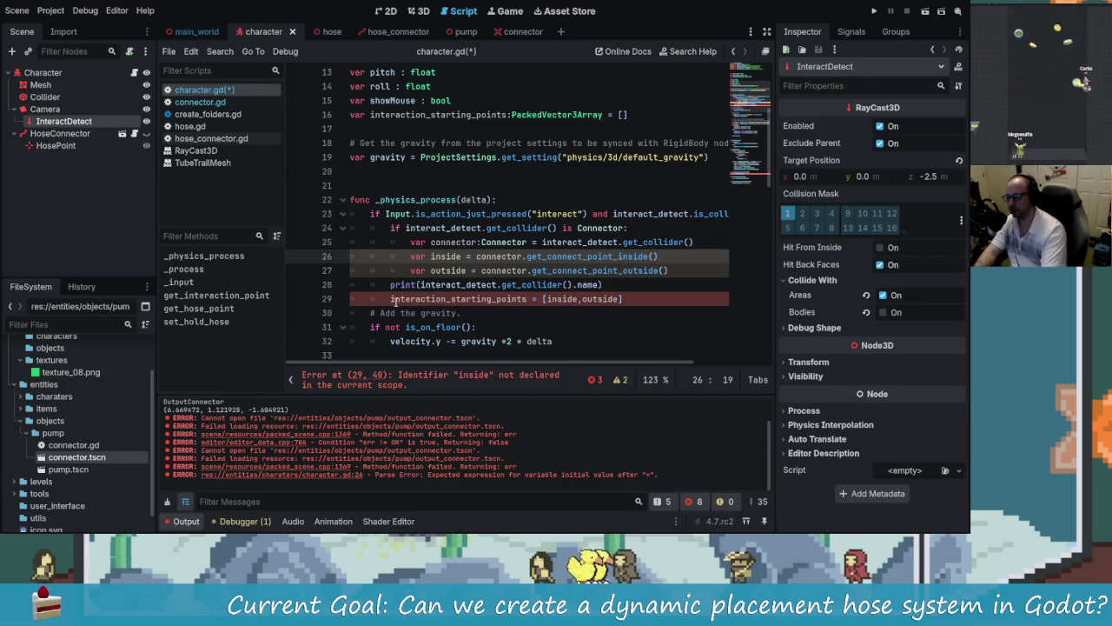
Step: Indent the print and assignment lines one level and save character.gd
{"action": "left_click", "coordinate": [391, 298]}
{"action": "left_click", "coordinate": [390, 285]}
{"action": "key", "text": "Tab"}
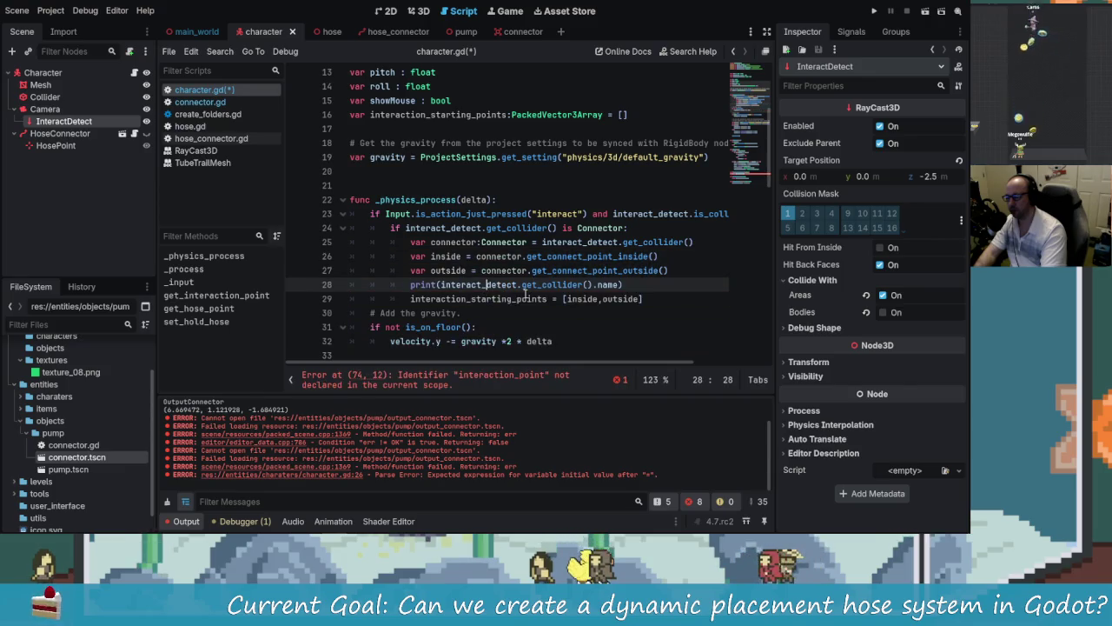
{"action": "left_click", "coordinate": [674, 304]}
{"action": "key", "text": "ctrl+s"}
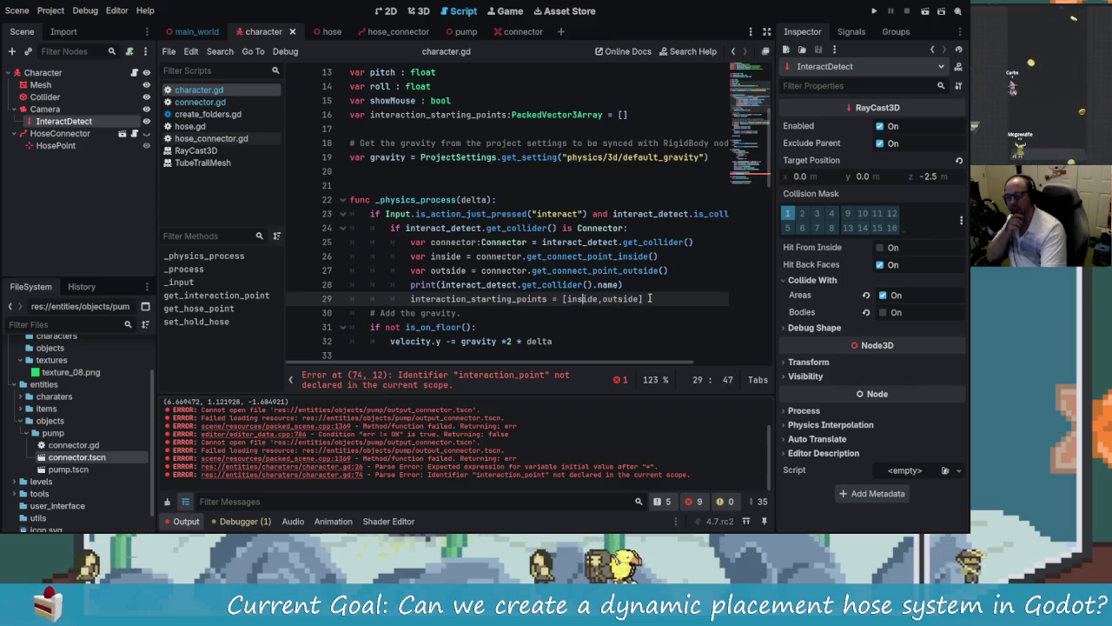
{"action": "left_click_drag", "start_coordinate": [566, 299], "coordinate": [640, 299]}
{"action": "left_click", "coordinate": [644, 299]}
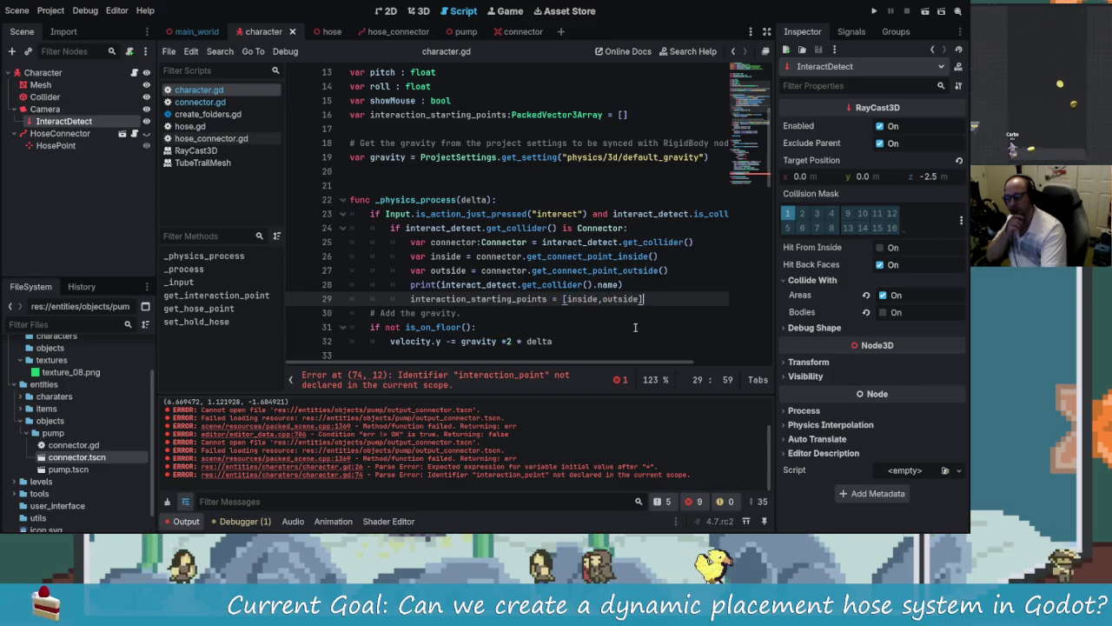
{"action": "scroll", "coordinate": [465, 298], "scroll_direction": "down", "scroll_amount": 1}
Step: Rename the get_interaction_point function to get_interaction_starting_points
{"action": "left_click", "coordinate": [473, 257]}
{"action": "scroll", "coordinate": [565, 291], "scroll_direction": "down", "scroll_amount": 15}
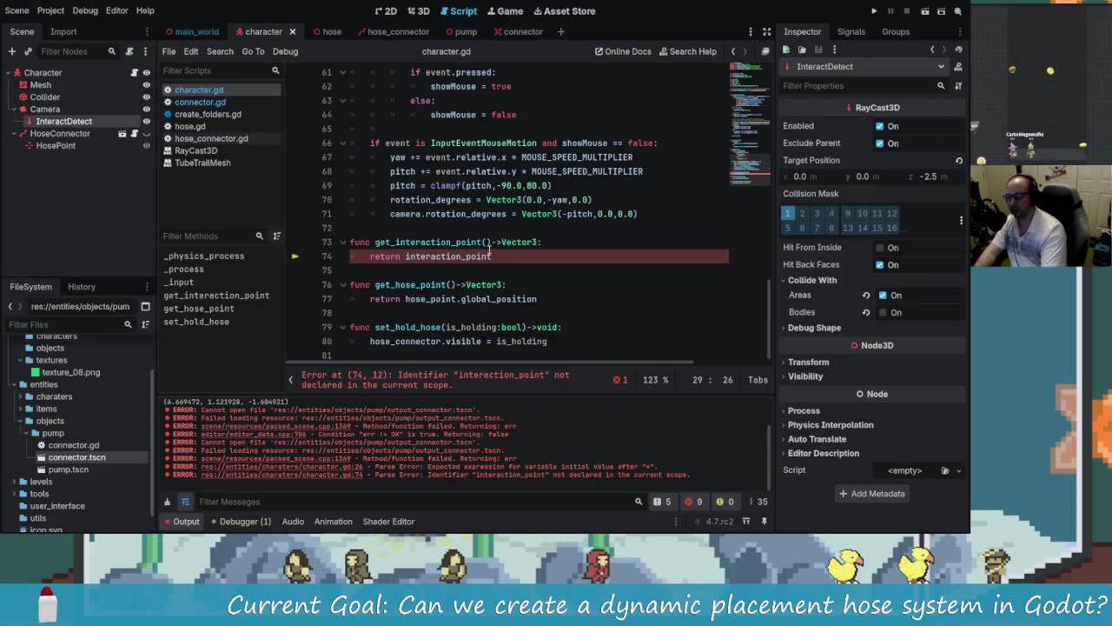
{"action": "left_click", "coordinate": [485, 242]}
{"action": "type", "text": "s"}
{"action": "left_click", "coordinate": [523, 254]}
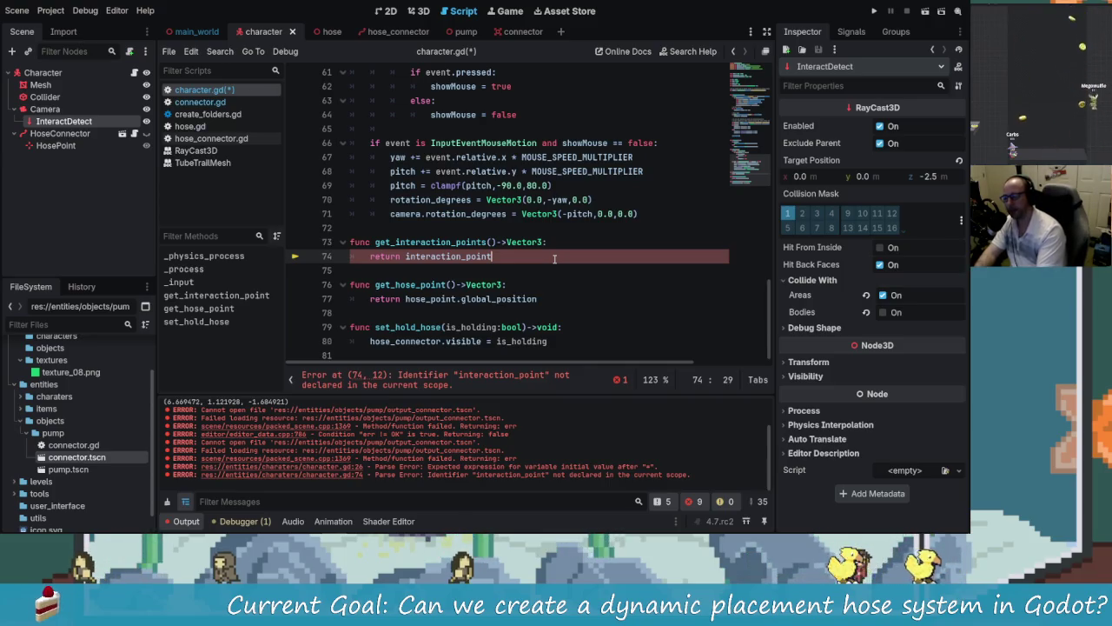
{"action": "left_click", "coordinate": [395, 242]}
{"action": "key", "text": "BackSpace"}
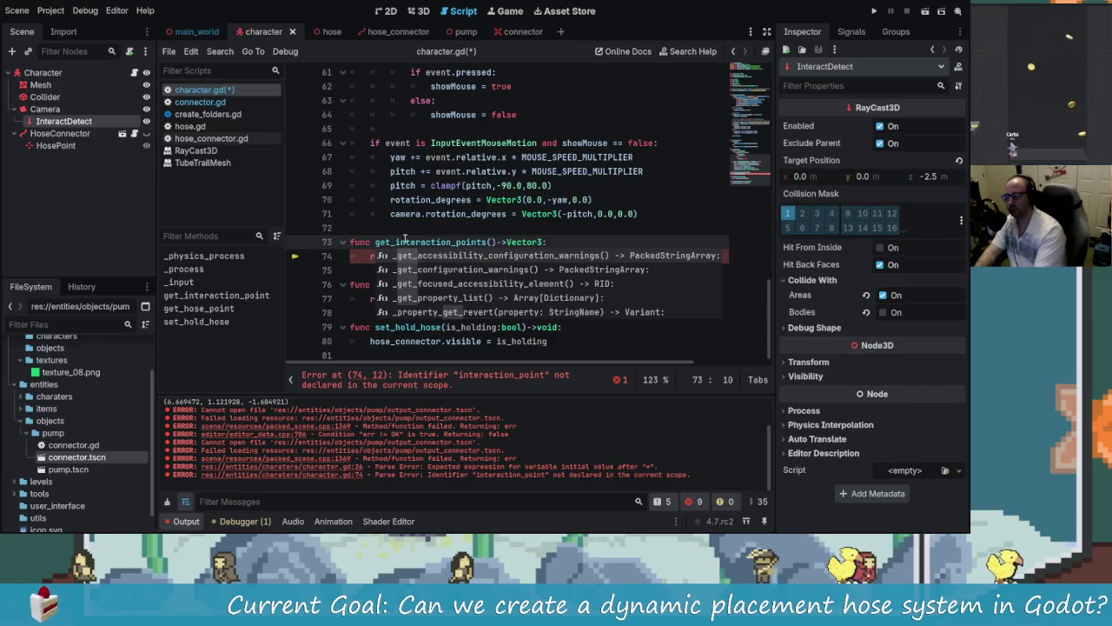
{"action": "key", "text": "Right"}
{"action": "key", "text": "Right"}
{"action": "key", "text": "Right"}
{"action": "type", "text": "_starting"}
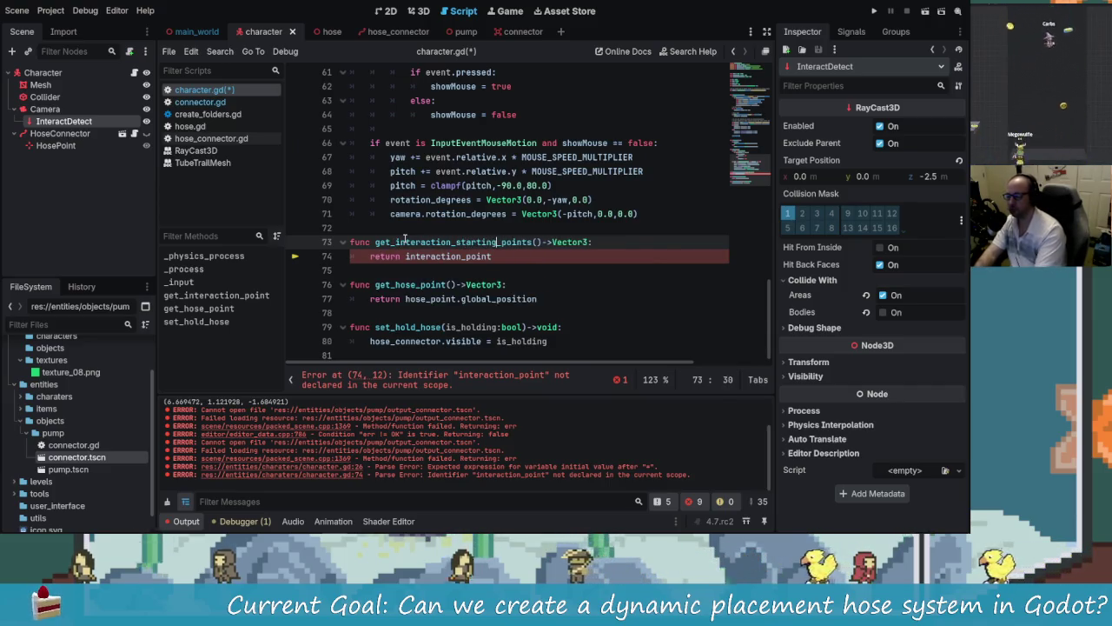
Step: Make it return interaction_starting_points as a PackedVector3Array and save character.gd
{"action": "left_click_drag", "start_coordinate": [491, 256], "coordinate": [418, 256]}
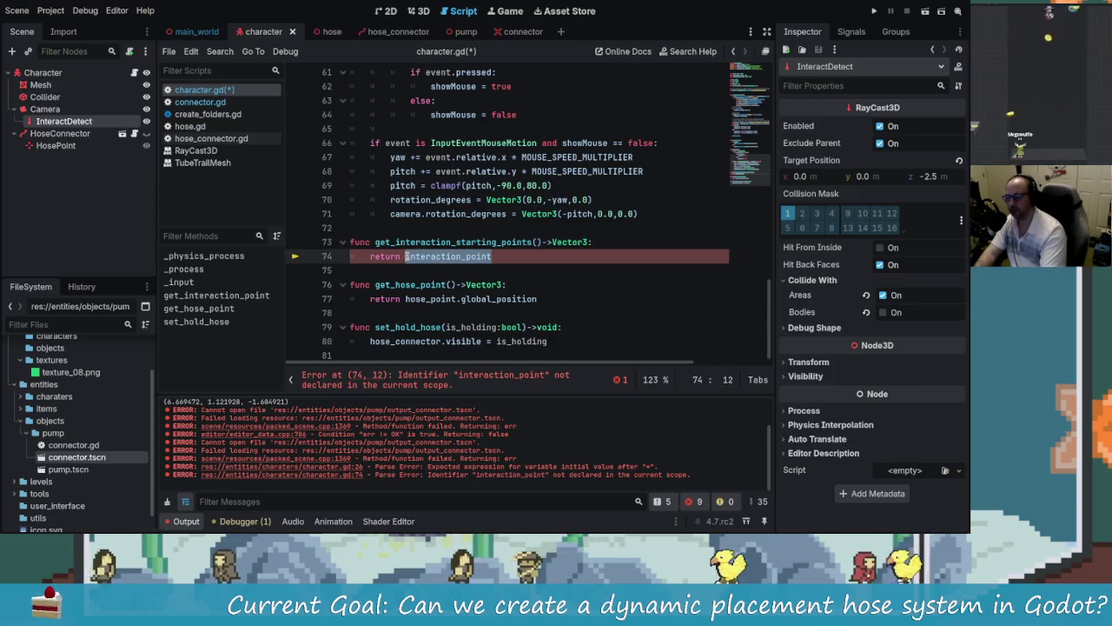
{"action": "type", "text": "interaction"}
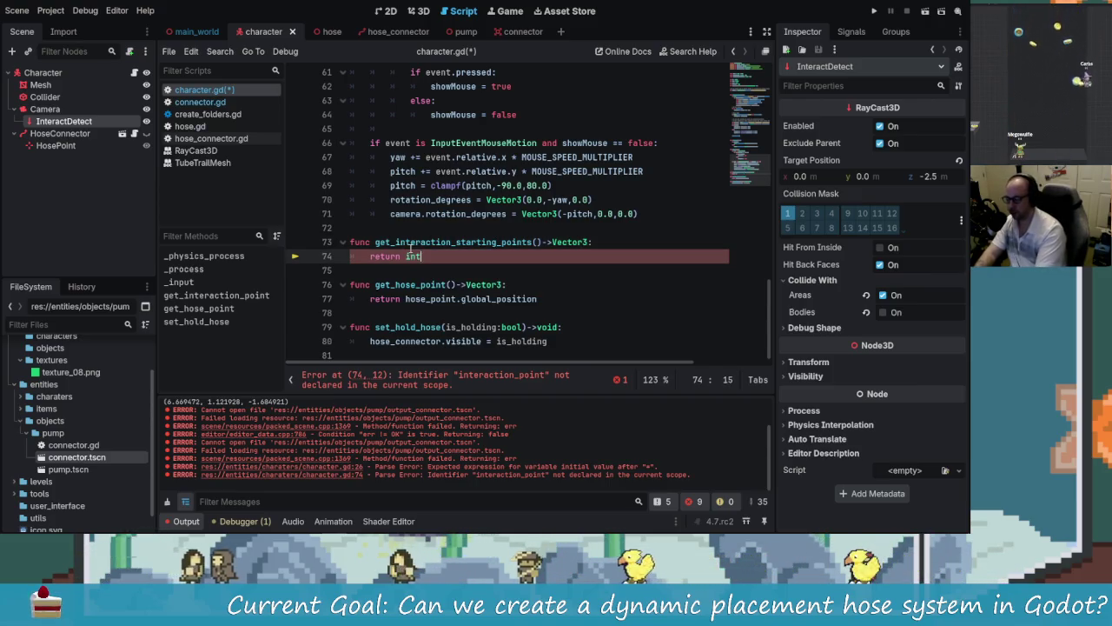
{"action": "key", "text": "Return"}
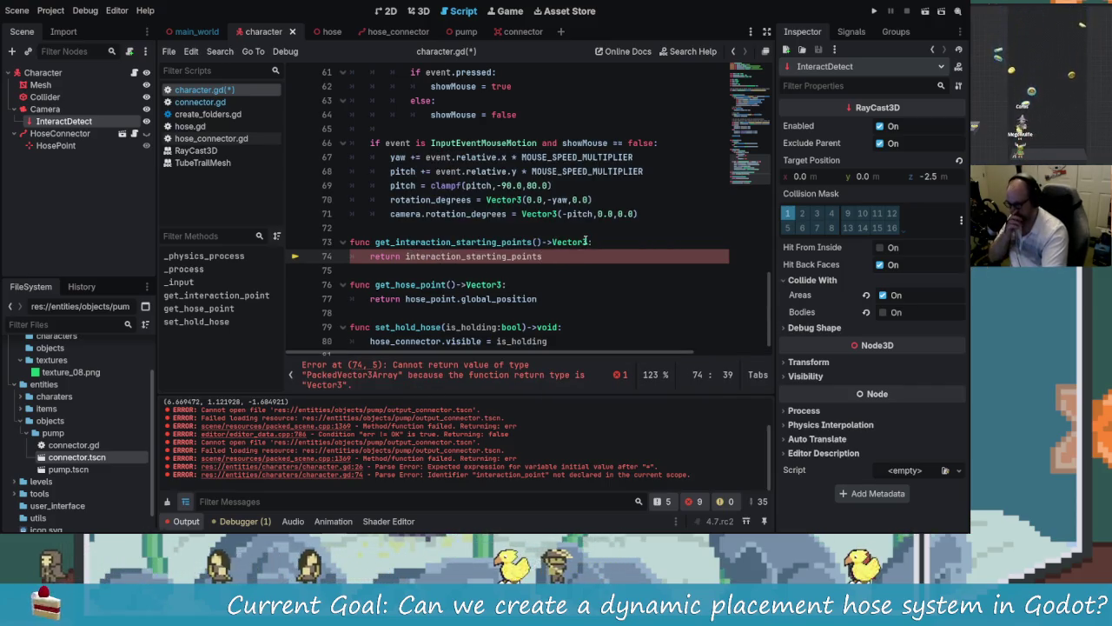
{"action": "left_click", "coordinate": [585, 241]}
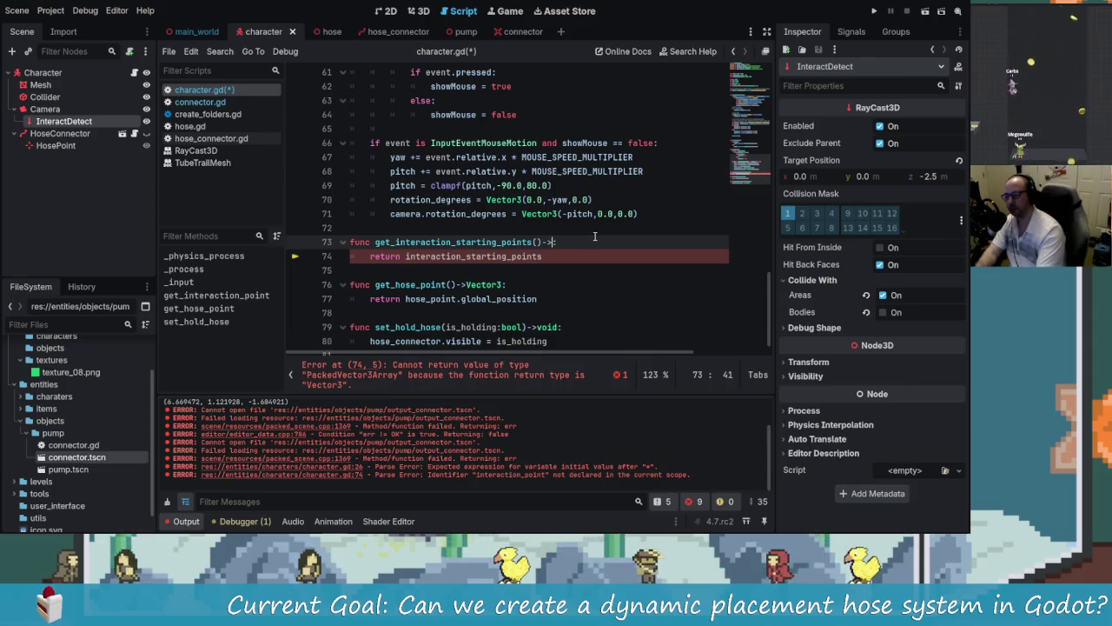
{"action": "type", "text": "Packed"}
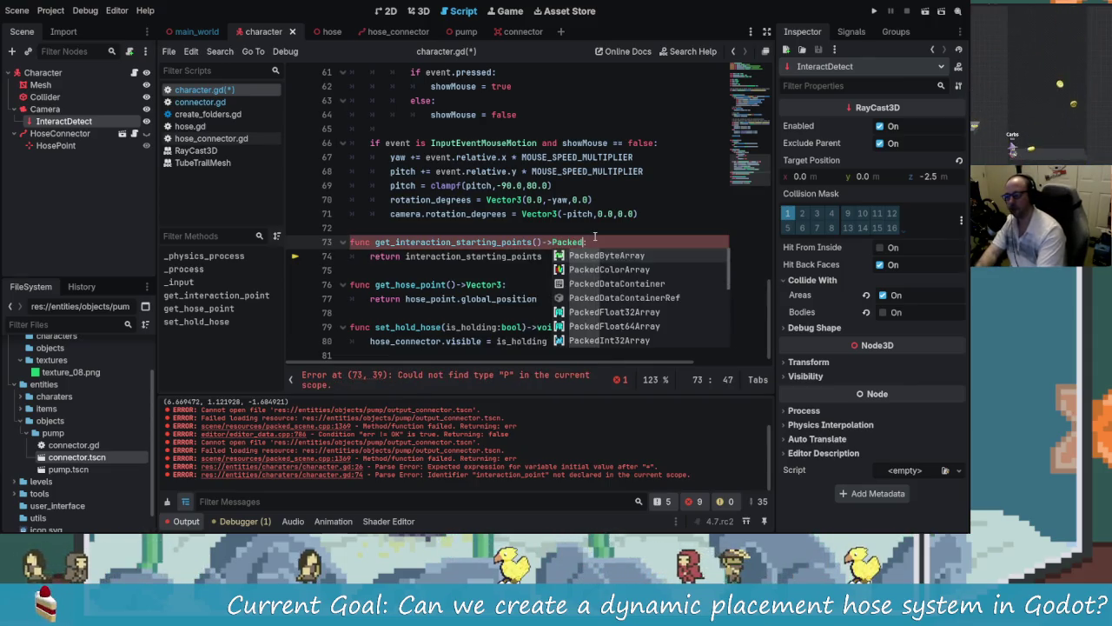
{"action": "type", "text": "vec"}
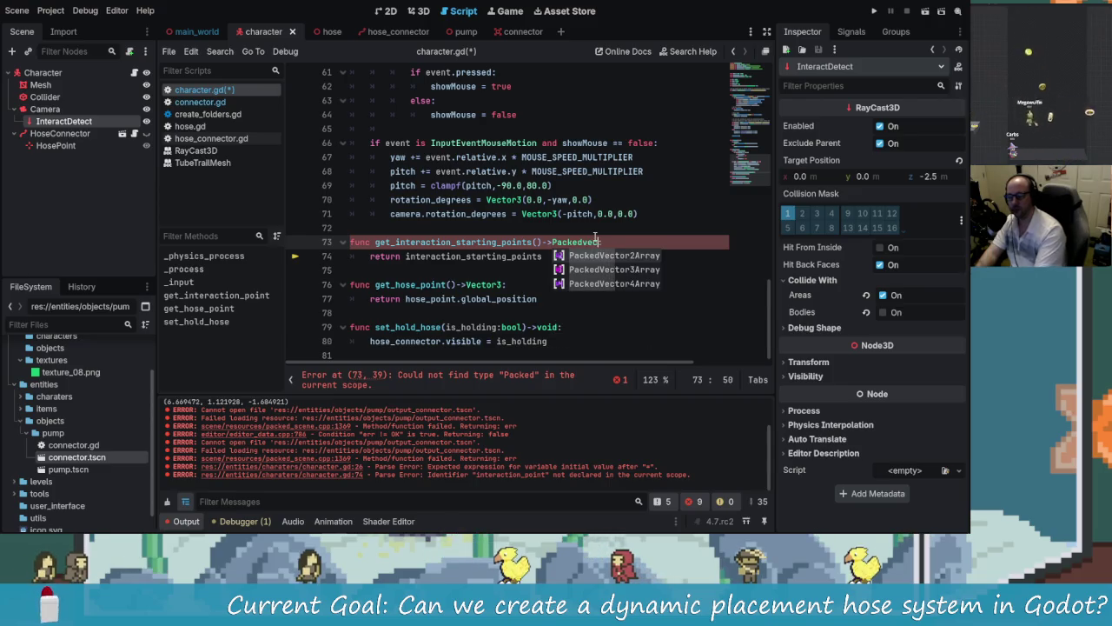
{"action": "left_click", "coordinate": [608, 269]}
{"action": "left_click", "coordinate": [582, 262]}
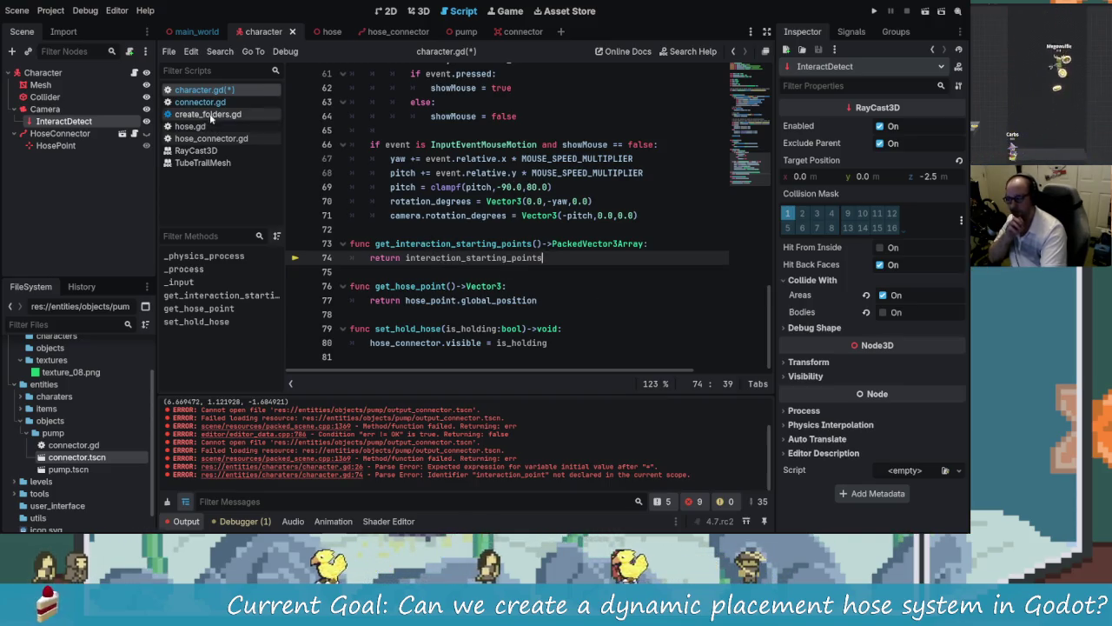
{"action": "key", "text": "ctrl+s"}
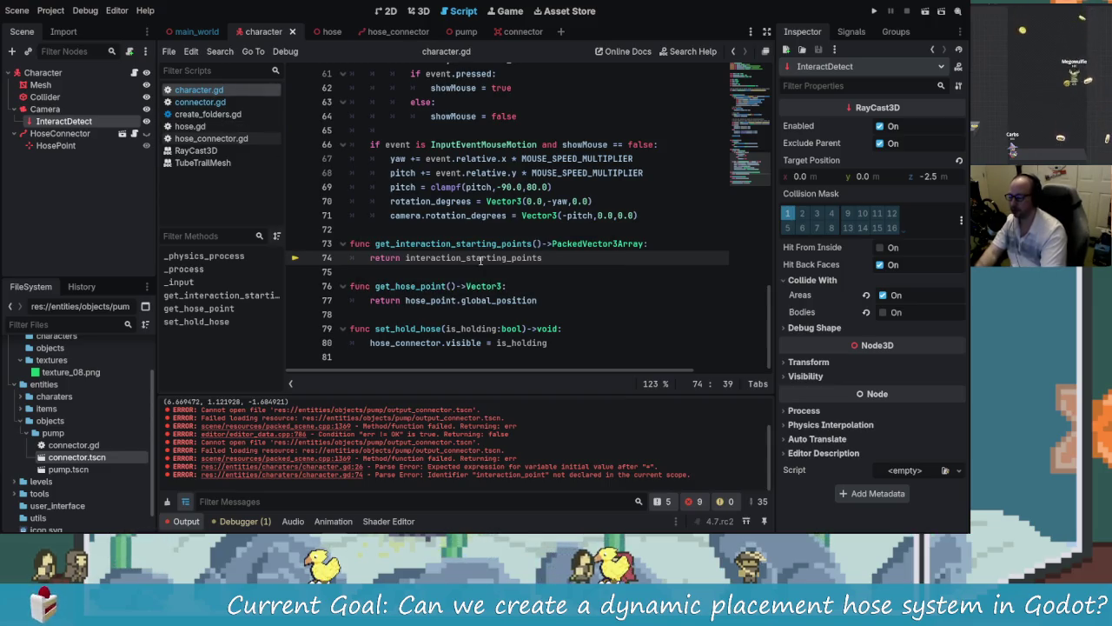
{"action": "left_click", "coordinate": [189, 126]}
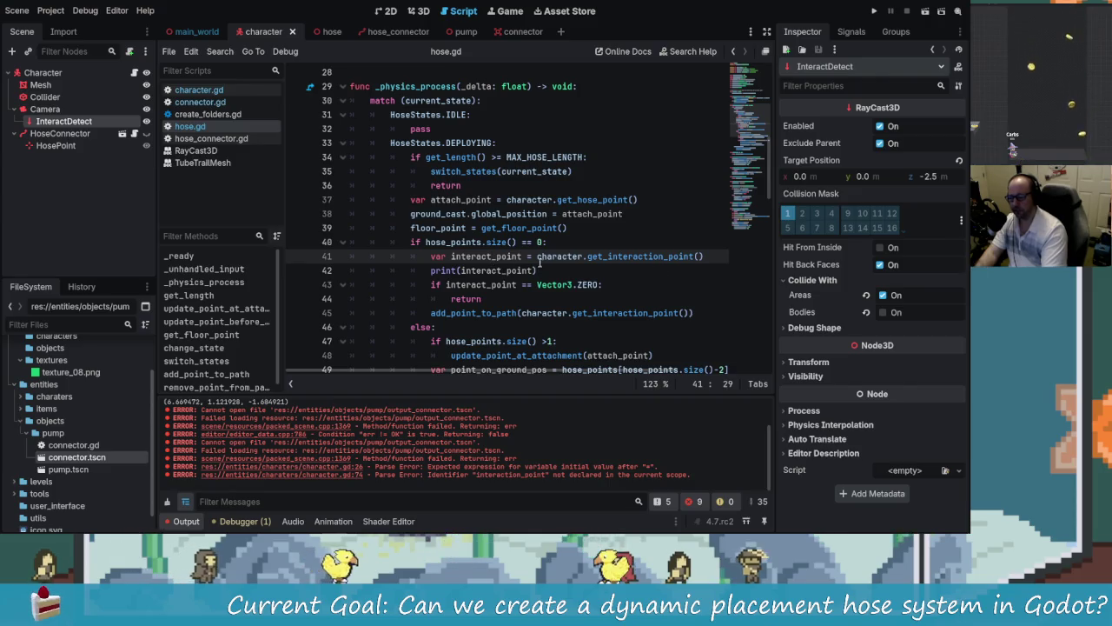
{"action": "left_click", "coordinate": [484, 285]}
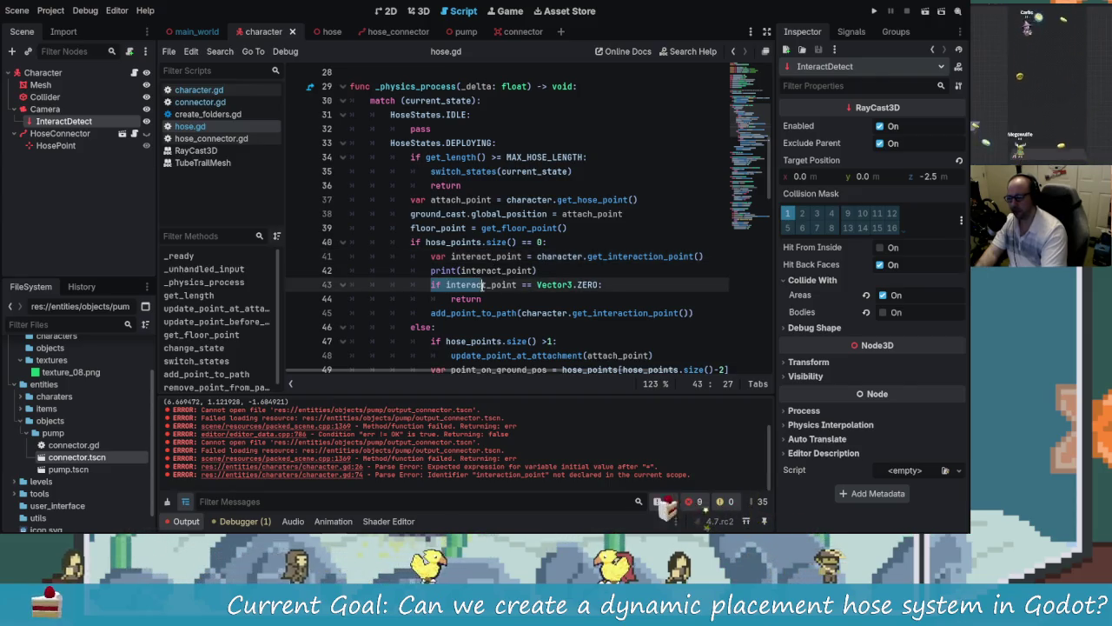
{"action": "left_click_drag", "start_coordinate": [597, 285], "coordinate": [535, 285]}
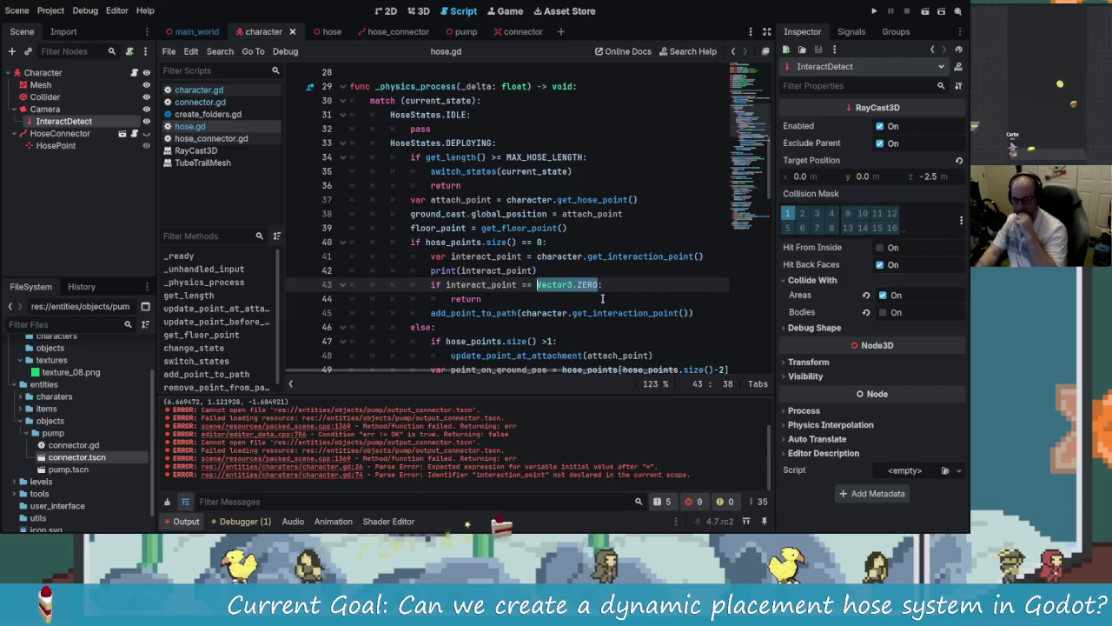
{"action": "key", "text": "Escape"}
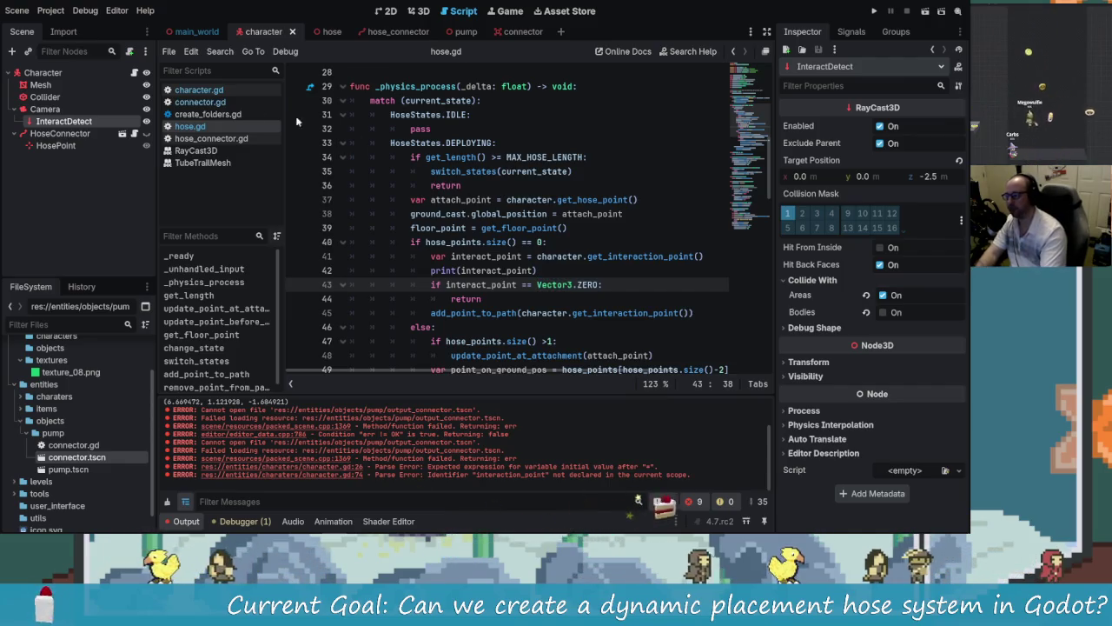
{"action": "left_click", "coordinate": [198, 90]}
Step: Fill line 16's default array with [Vector3.ZERO,Vector3.ZERO] and save character.gd
{"action": "scroll", "coordinate": [563, 271], "scroll_direction": "up", "scroll_amount": 10}
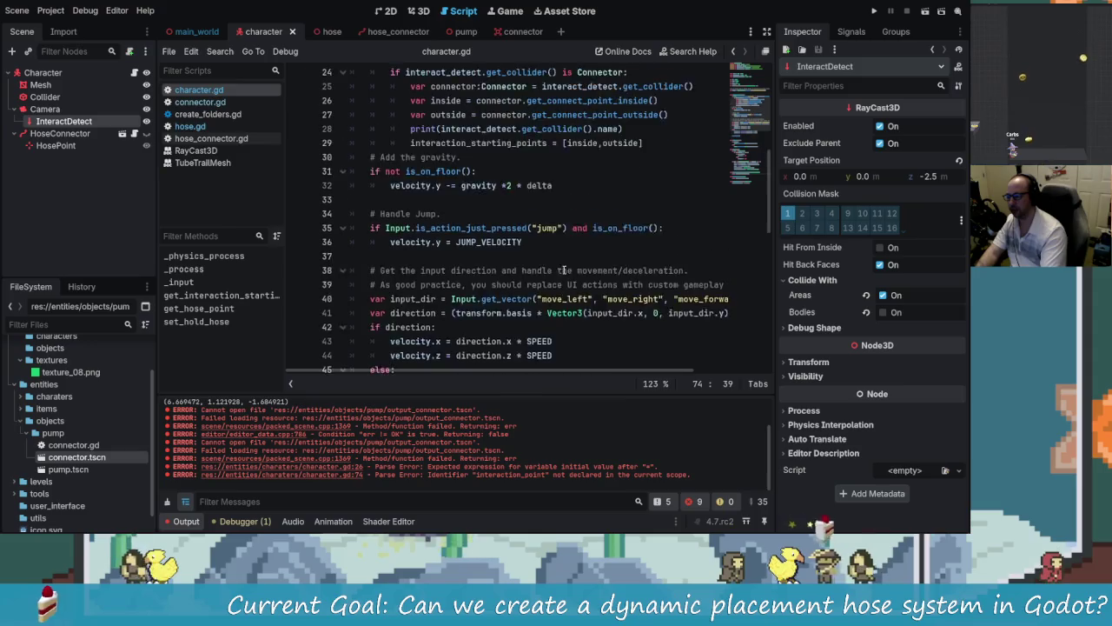
{"action": "scroll", "coordinate": [563, 270], "scroll_direction": "up", "scroll_amount": 7}
{"action": "left_click", "coordinate": [626, 256]}
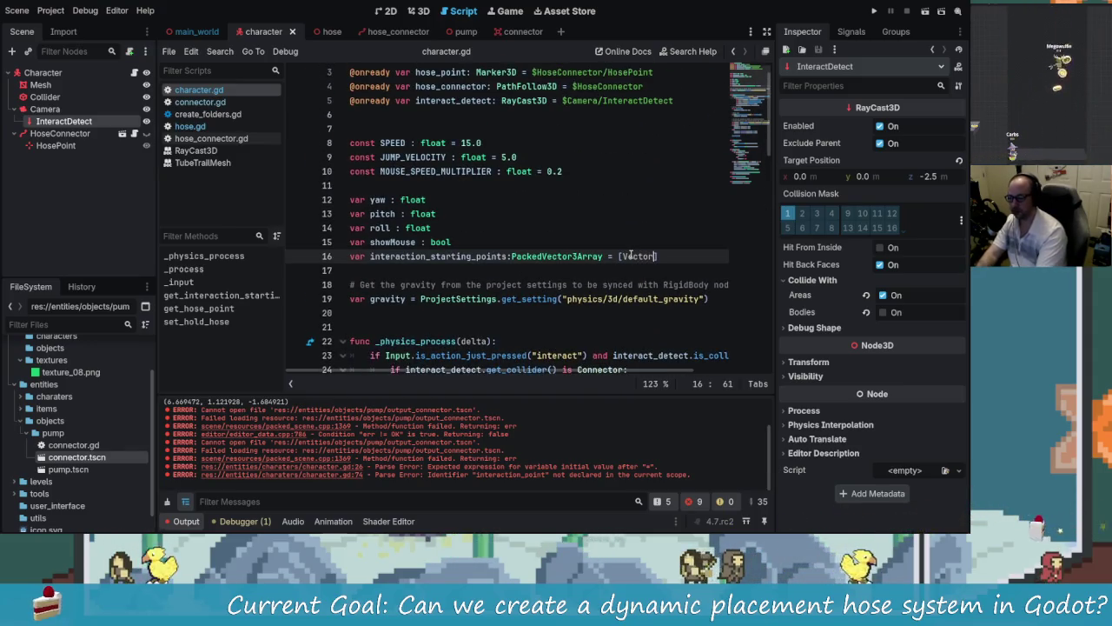
{"action": "type", "text": "3"}
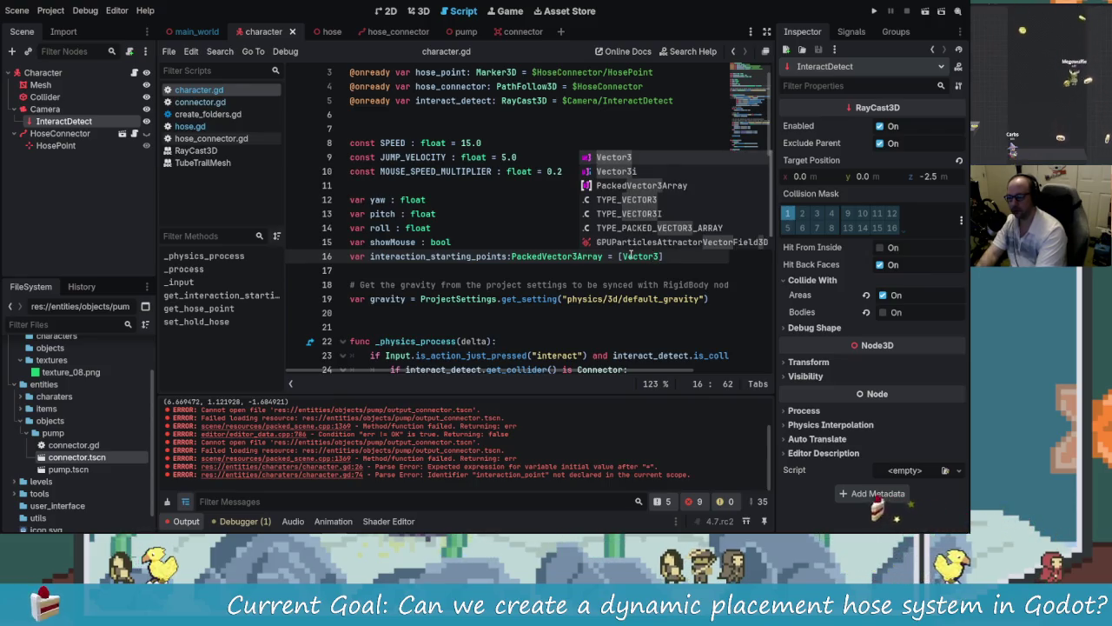
{"action": "type", "text": ".ZERO,"}
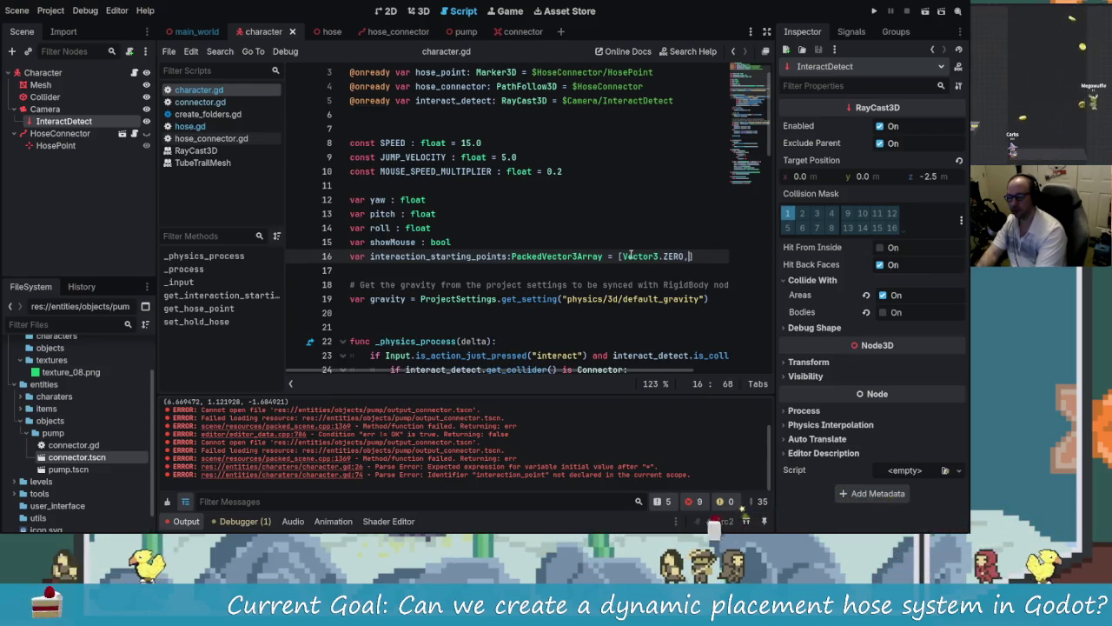
{"action": "type", "text": "vecto"}
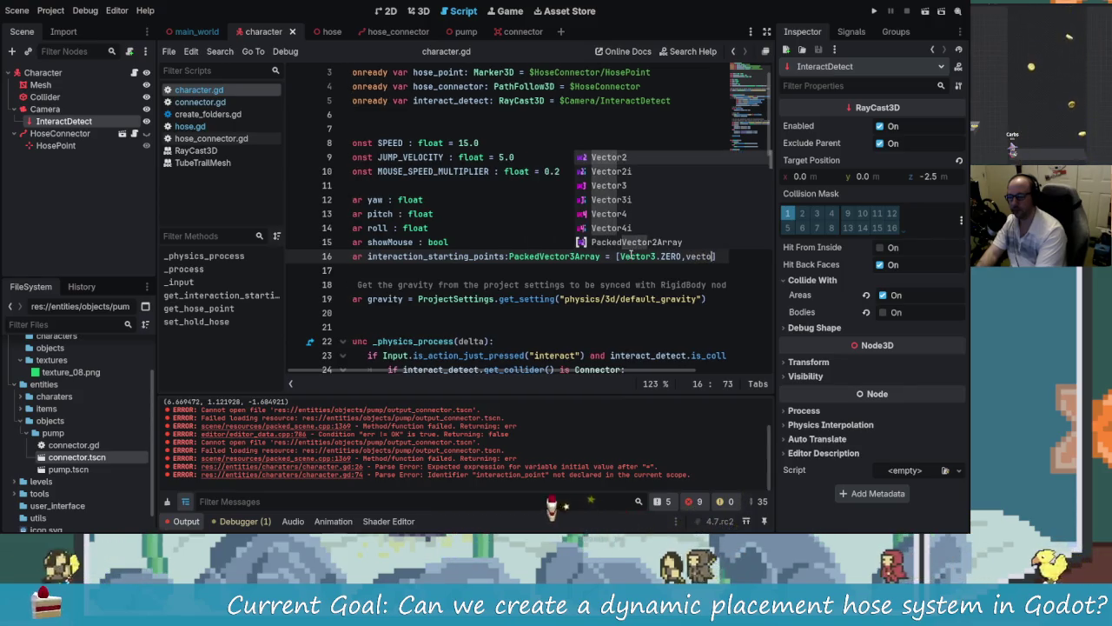
{"action": "type", "text": "r3"}
{"action": "key", "text": "Return"}
{"action": "type", "text": ".ZERO"}
{"action": "key", "text": "ctrl+s"}
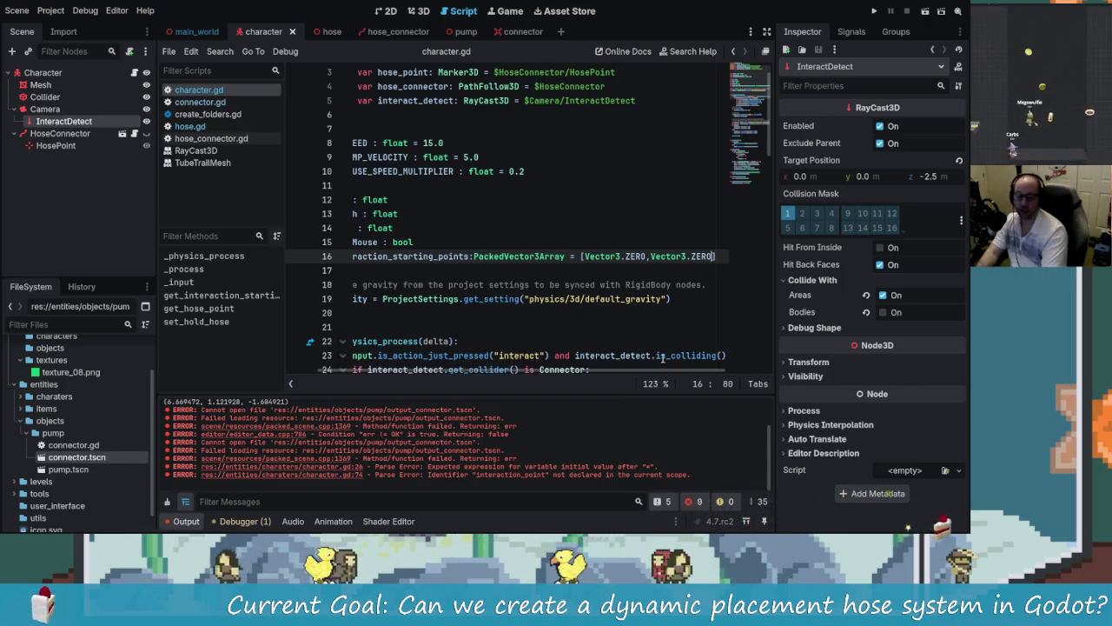
{"action": "left_click", "coordinate": [483, 256]}
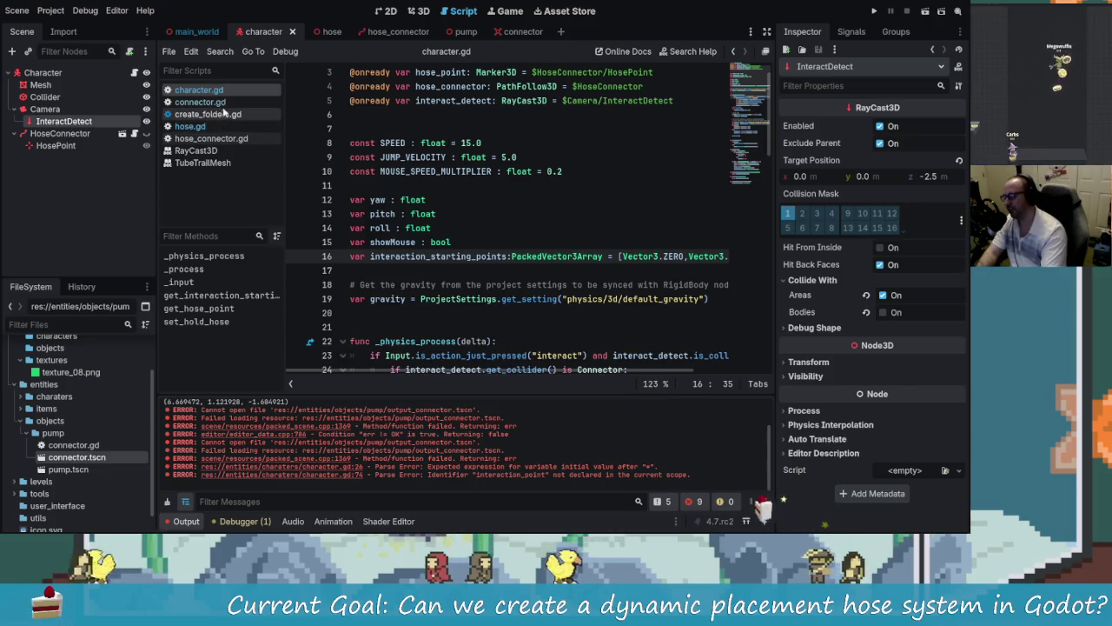
{"action": "left_click", "coordinate": [200, 102]}
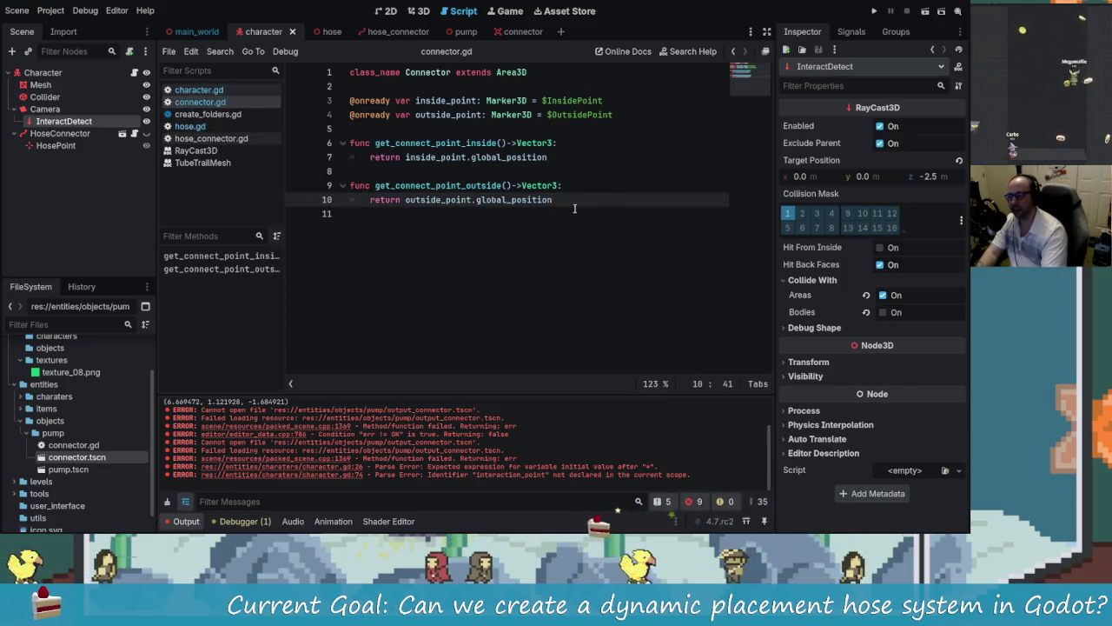
Step: In hose.gd, pluralize interact_point to interact_points on lines 41–43
{"action": "left_click", "coordinate": [190, 126]}
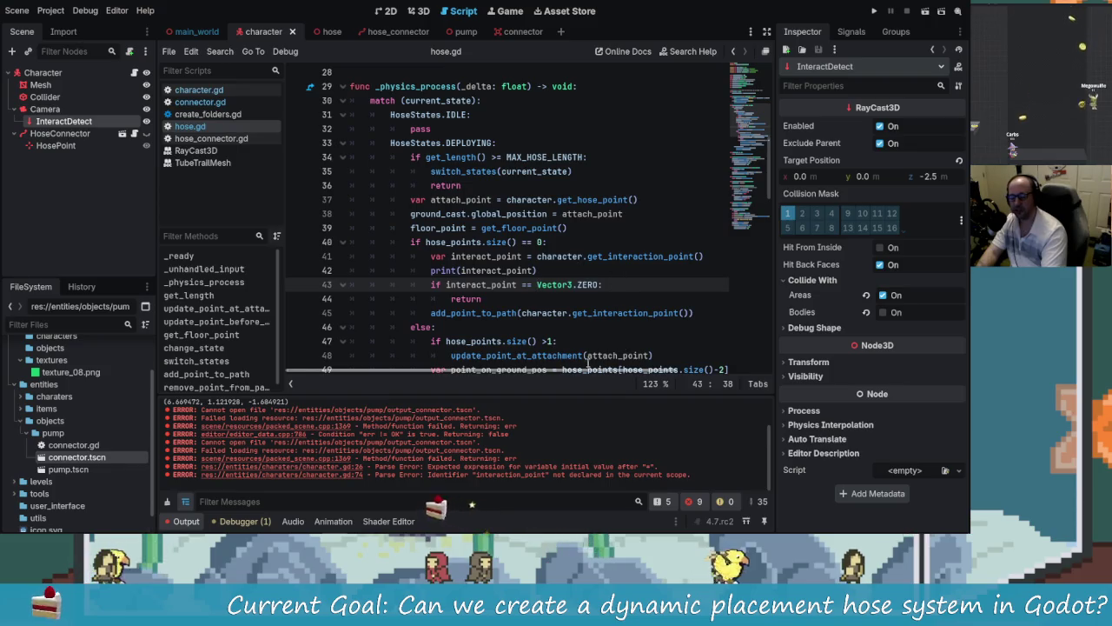
{"action": "scroll", "coordinate": [580, 314], "scroll_direction": "down", "scroll_amount": 1}
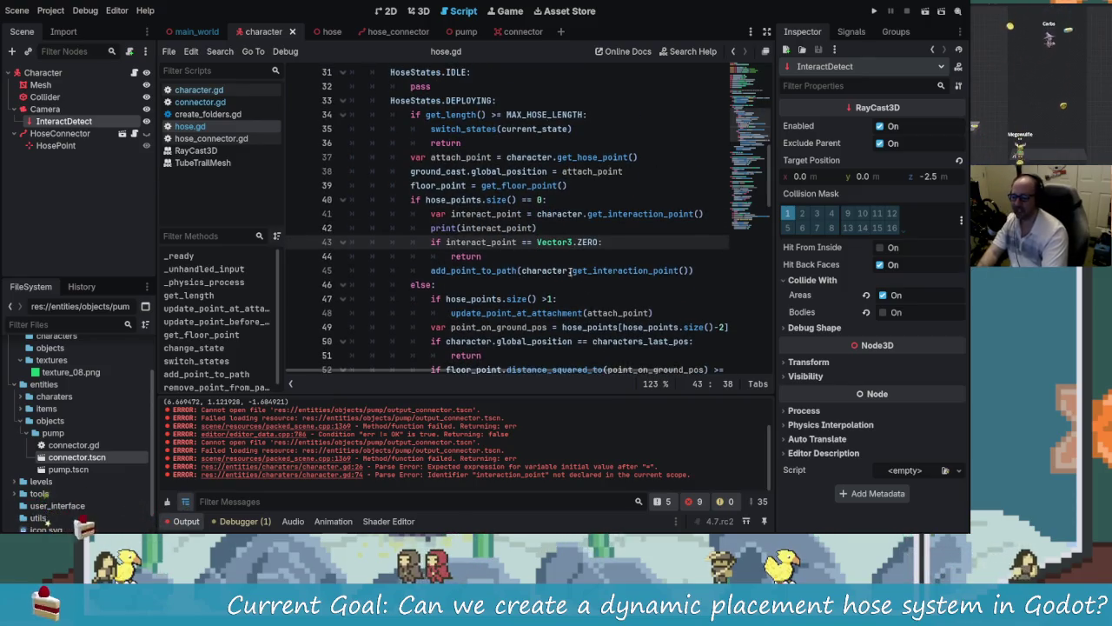
{"action": "scroll", "coordinate": [546, 280], "scroll_direction": "up", "scroll_amount": 1}
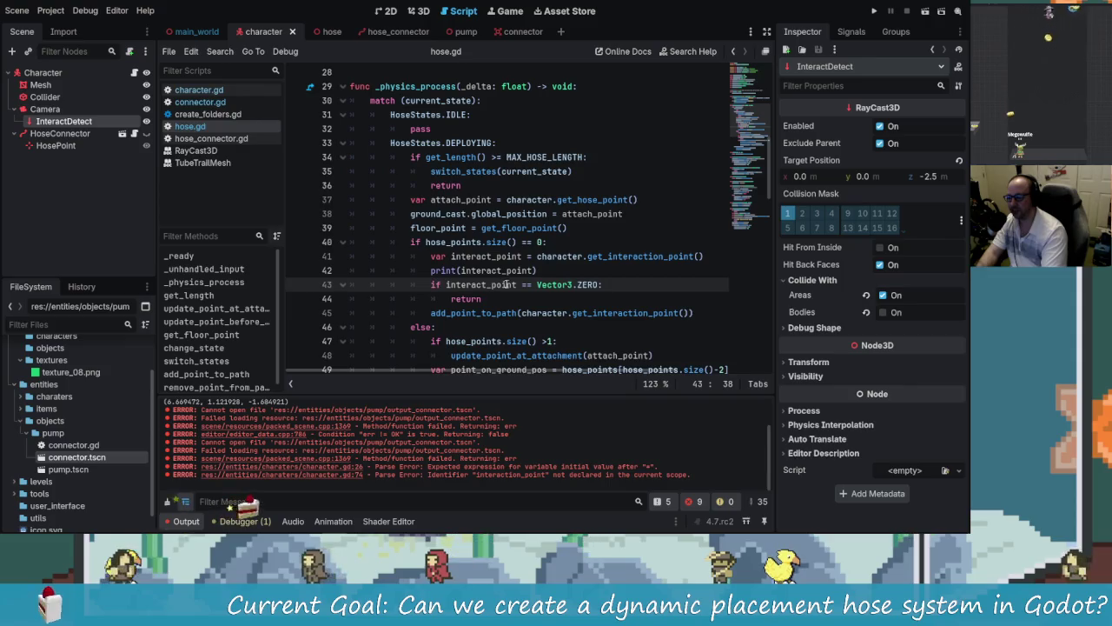
{"action": "left_click", "coordinate": [527, 256]}
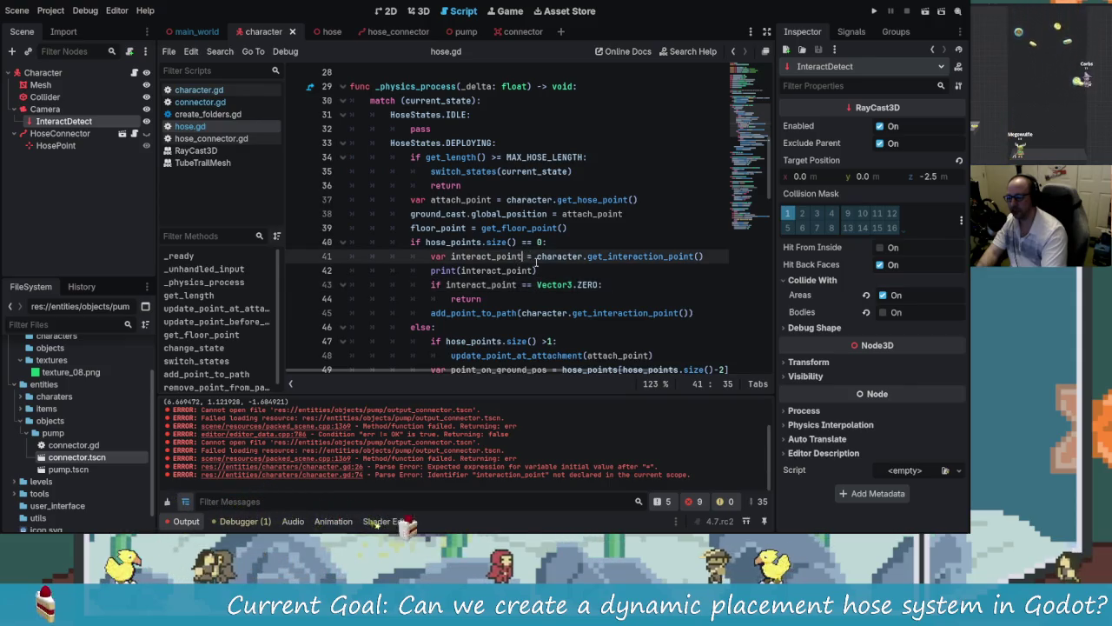
{"action": "type", "text": "s"}
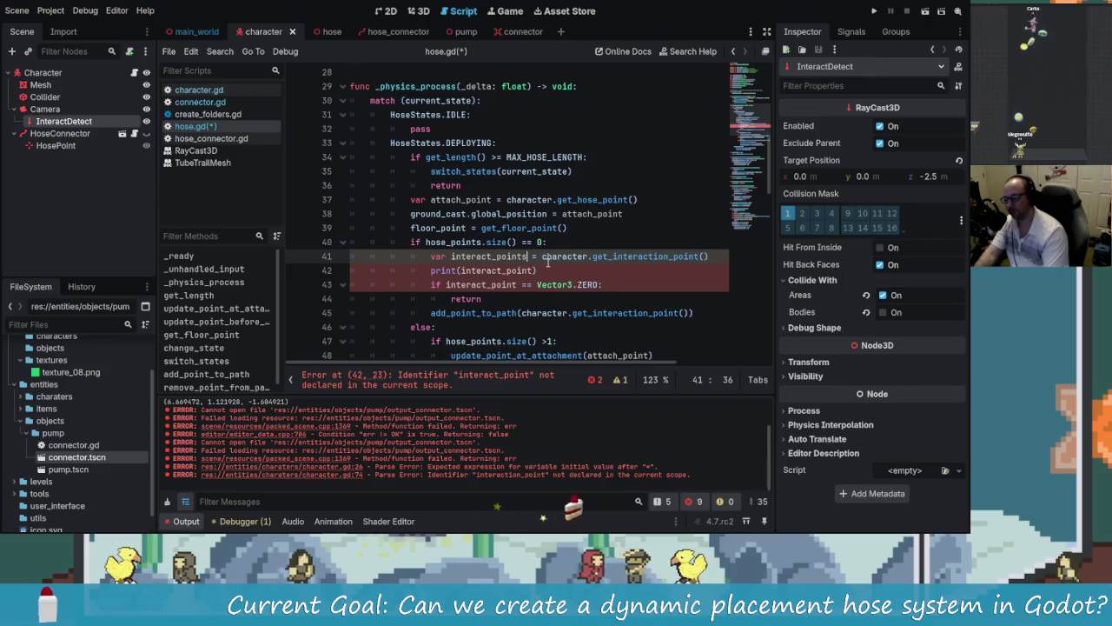
{"action": "key", "text": "Down"}
{"action": "key", "text": "Right"}
{"action": "type", "text": "s"}
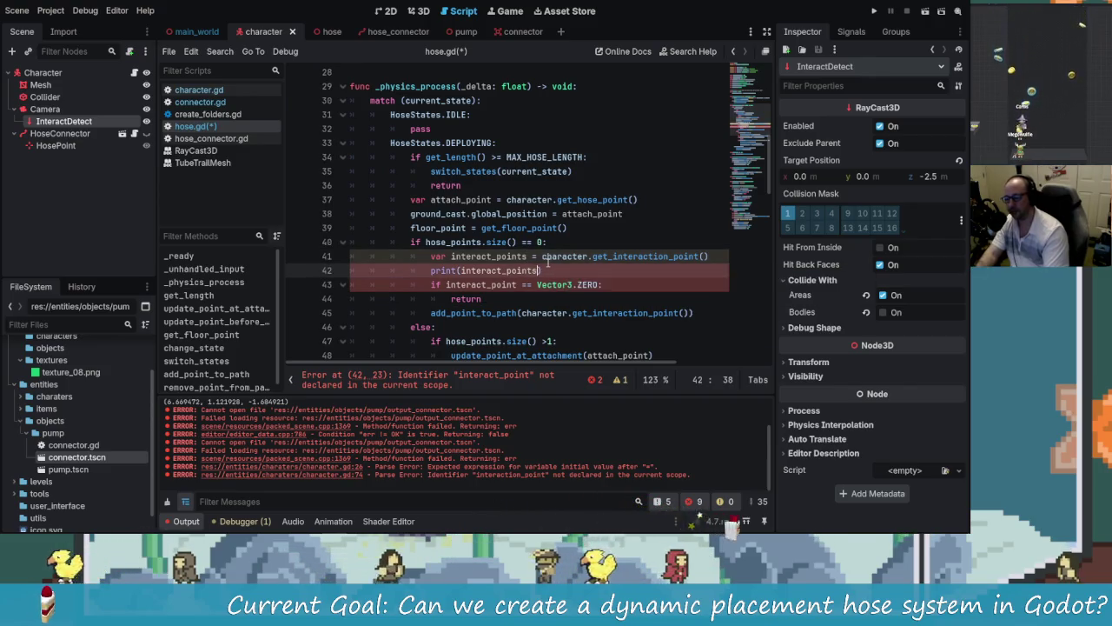
{"action": "key", "text": "Down"}
{"action": "key", "text": "Left"}
{"action": "key", "text": "Left"}
{"action": "key", "text": "Left"}
{"action": "type", "text": "s"}
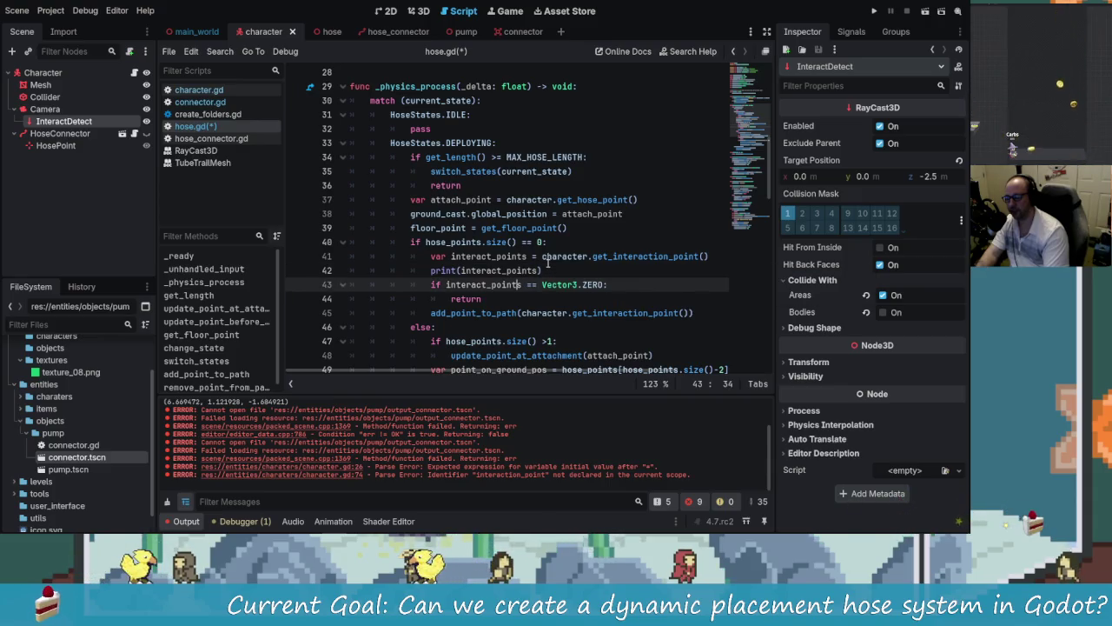
Step: Rename it to interact_starting_points and index the array in the line-43 Vector3.ZERO check
{"action": "key", "text": "Up"}
{"action": "key", "text": "Up"}
{"action": "key", "text": "Up"}
{"action": "key", "text": "Down"}
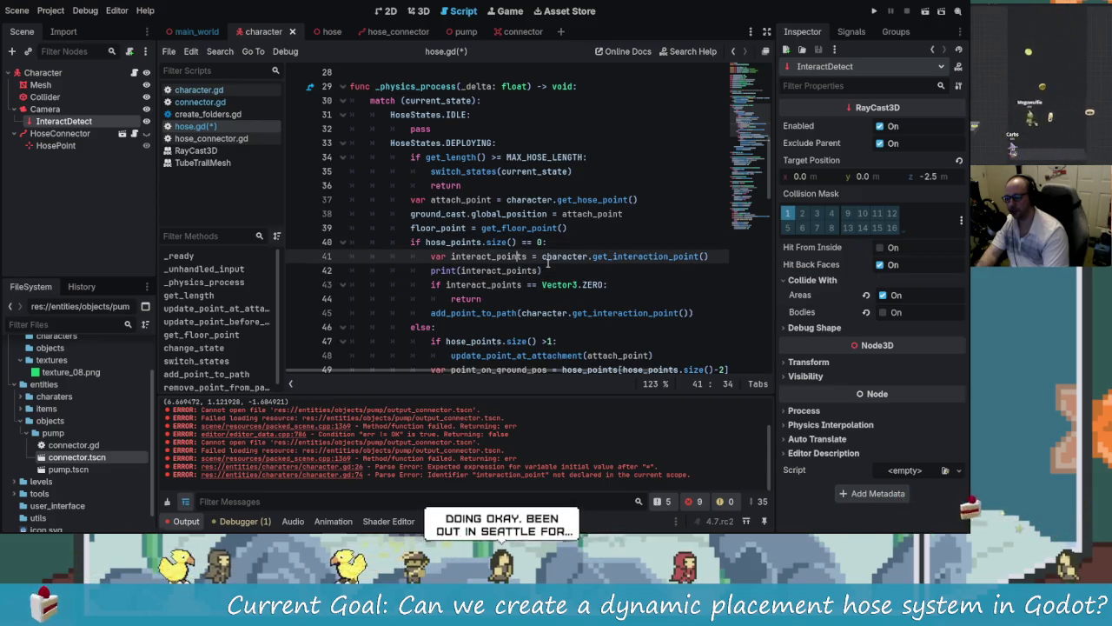
{"action": "key", "text": "Right"}
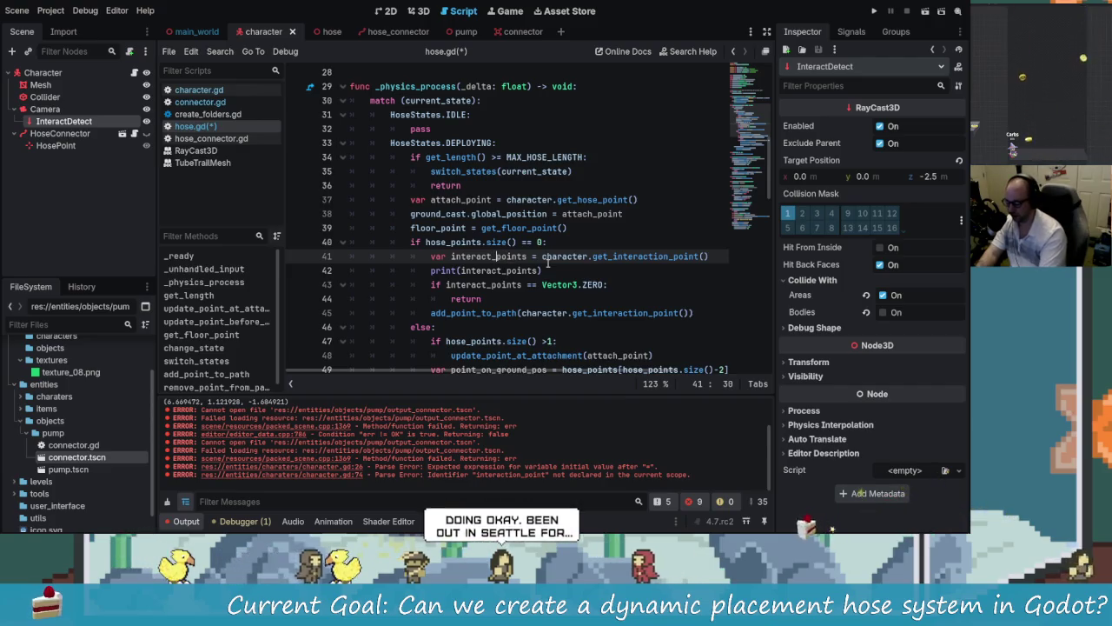
{"action": "type", "text": "starting"}
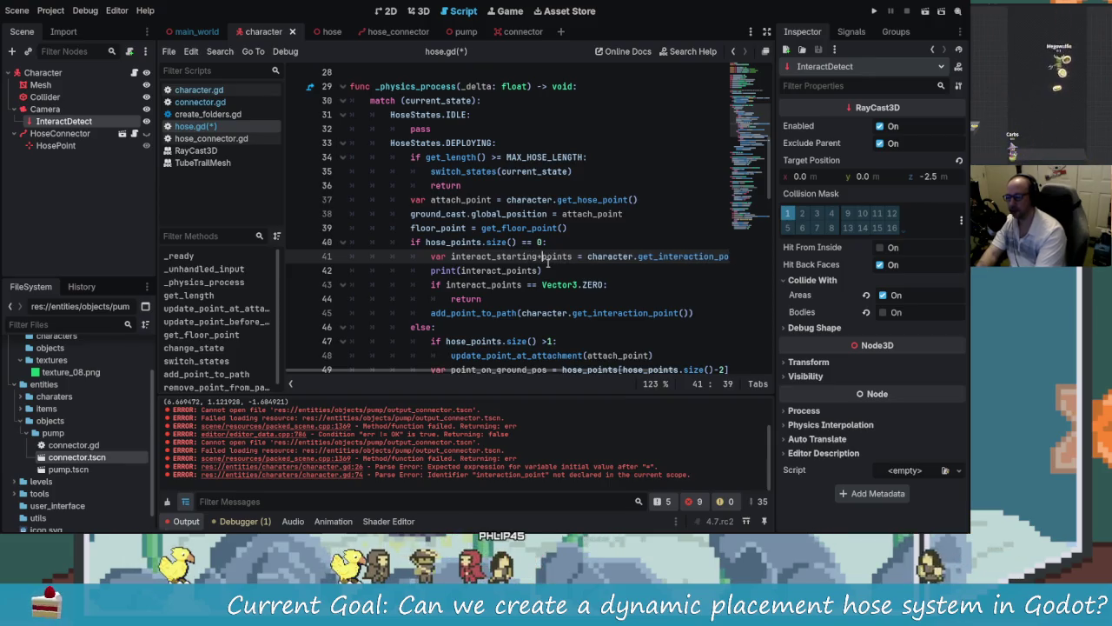
{"action": "key", "text": "Down"}
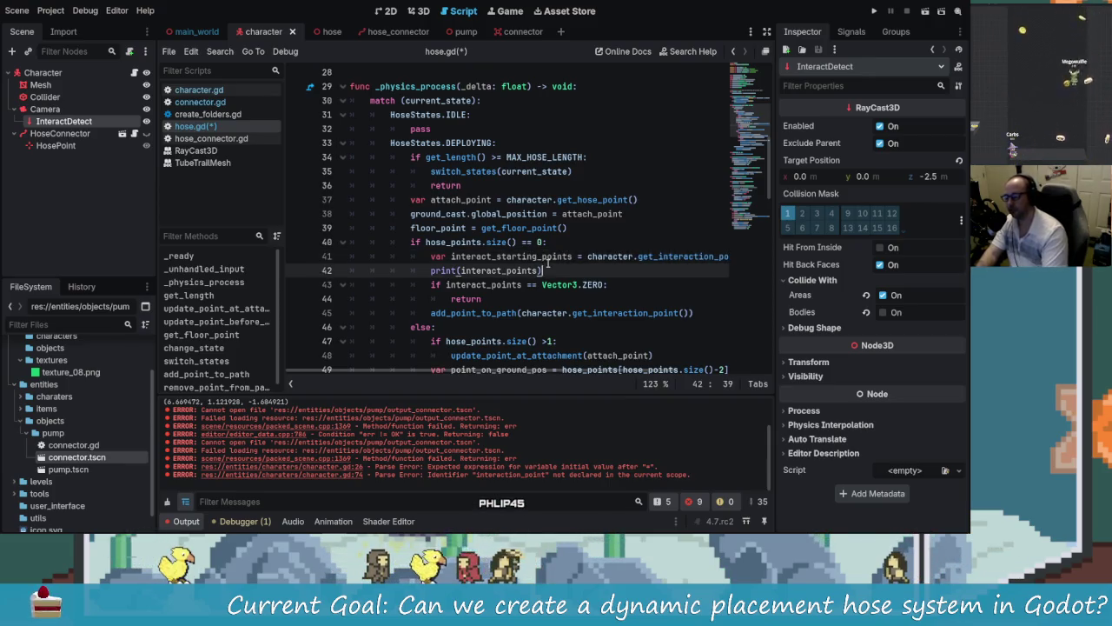
{"action": "key", "text": "Down"}
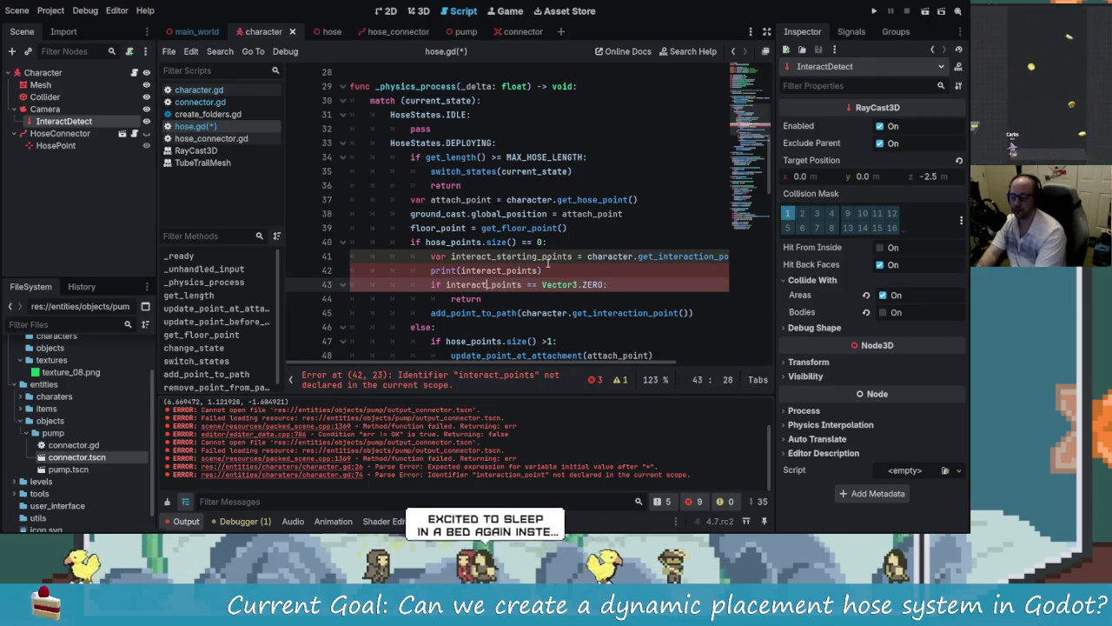
{"action": "type", "text": "_s"}
{"action": "key", "text": "Return"}
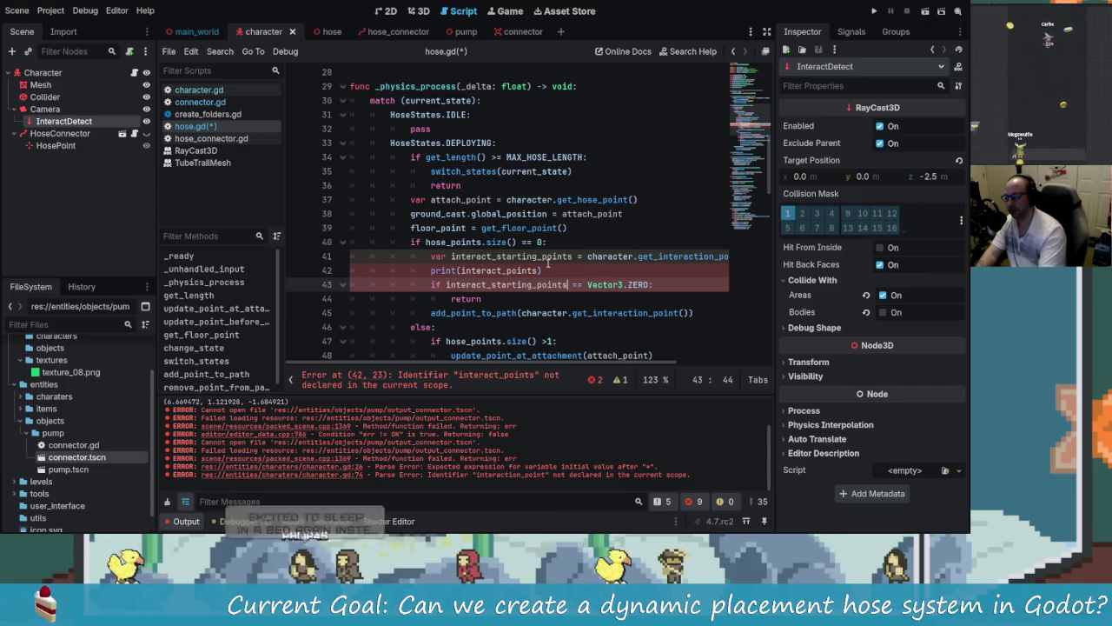
{"action": "key", "text": "BackSpace"}
{"action": "key", "text": "BackSpace"}
{"action": "key", "text": "BackSpace"}
{"action": "type", "text": "[1"}
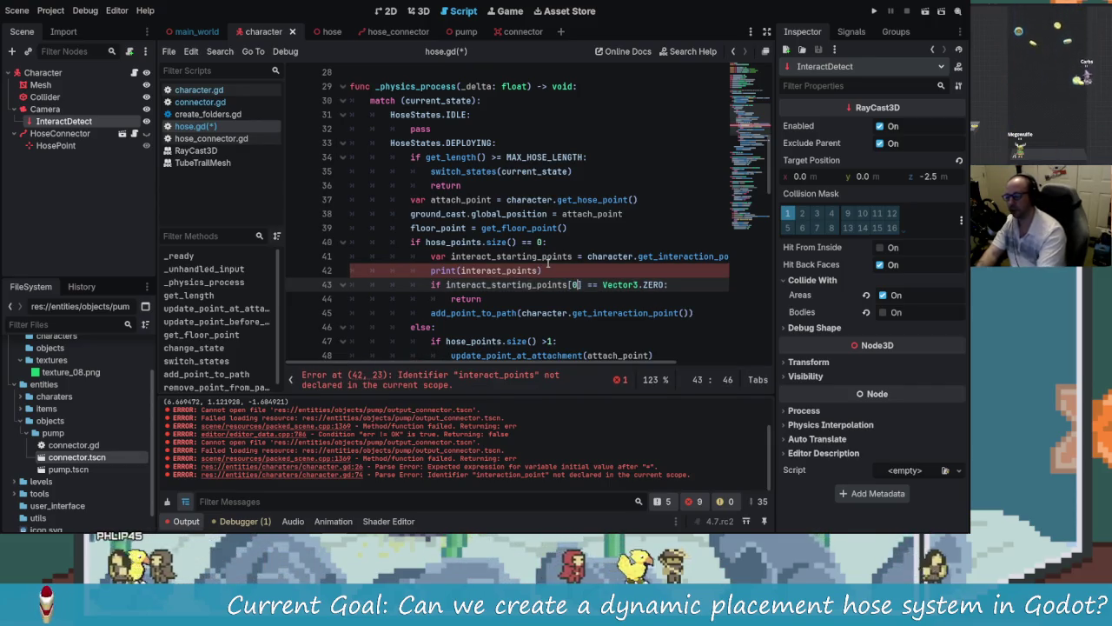
{"action": "key", "text": "Down"}
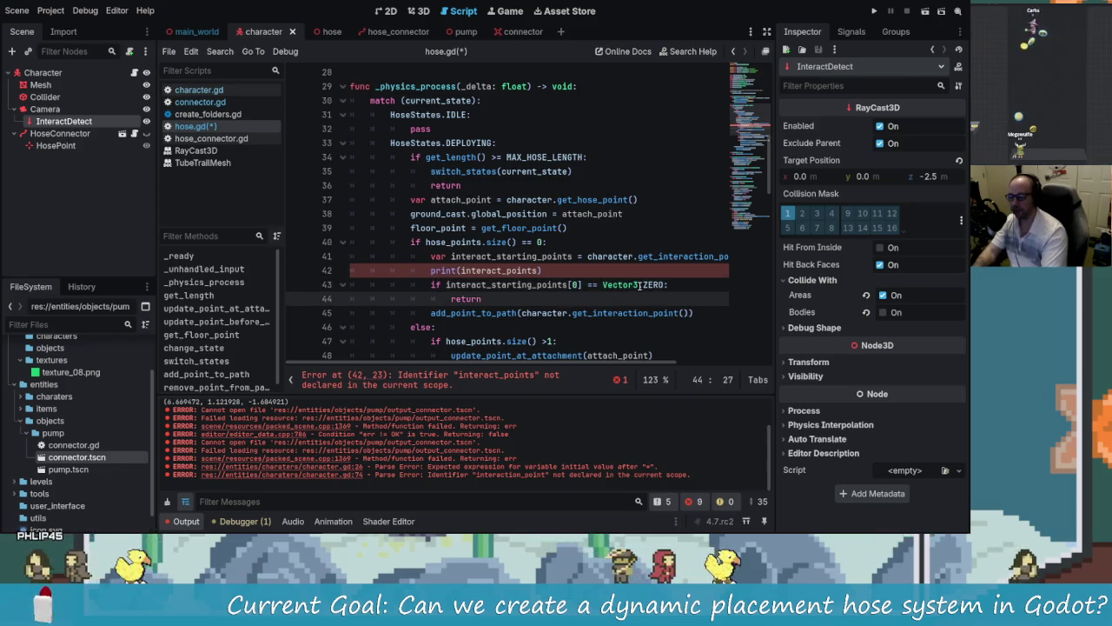
Step: Delete the print(interact_starting_points) debug line 42 and save hose.gd
{"action": "left_click", "coordinate": [639, 284]}
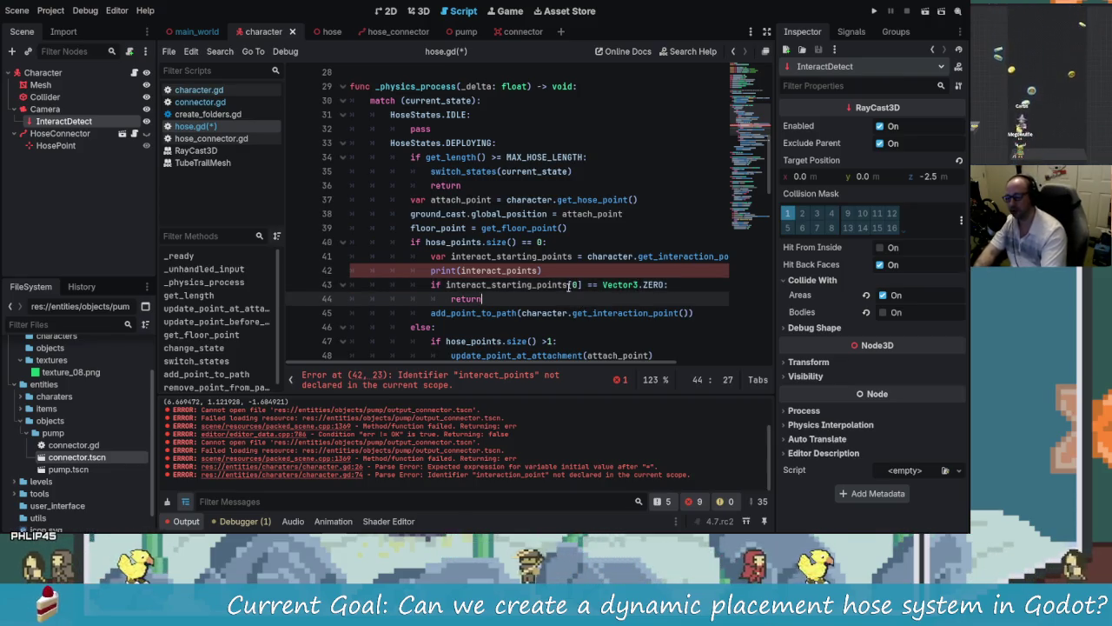
{"action": "left_click", "coordinate": [552, 270]}
{"action": "type", "text": ")"}
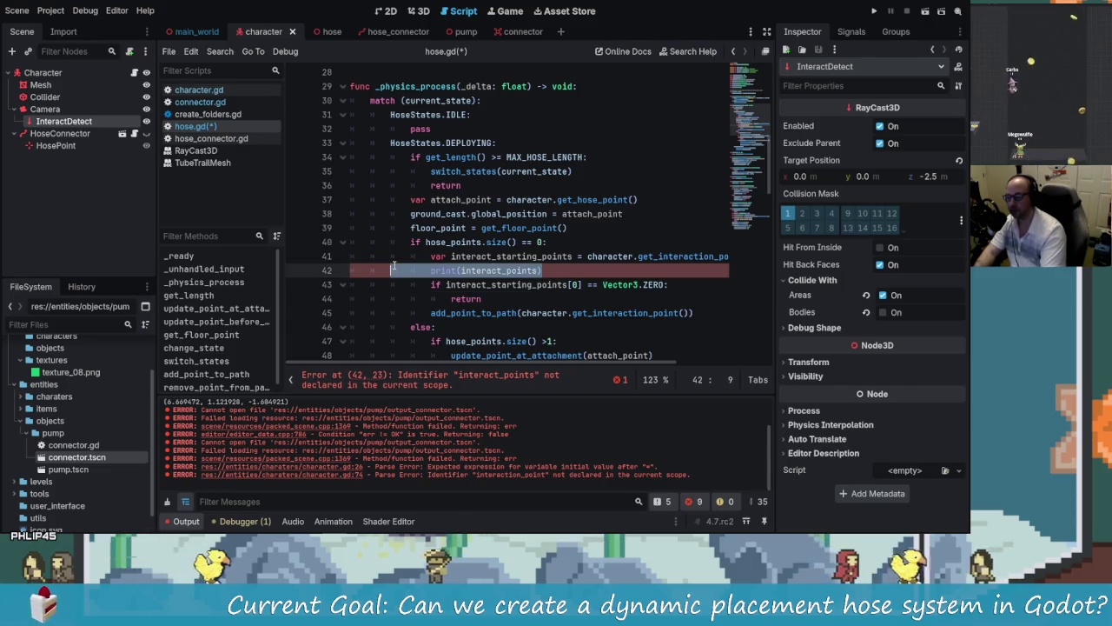
{"action": "key", "text": "BackSpace"}
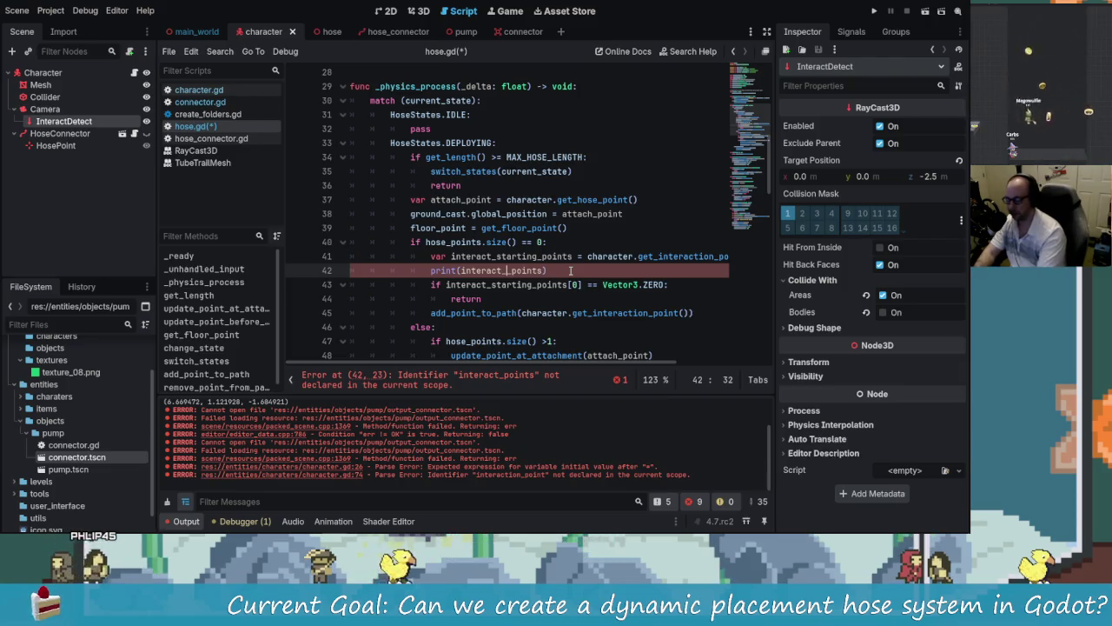
{"action": "type", "text": "starting_"}
{"action": "key", "text": "Return"}
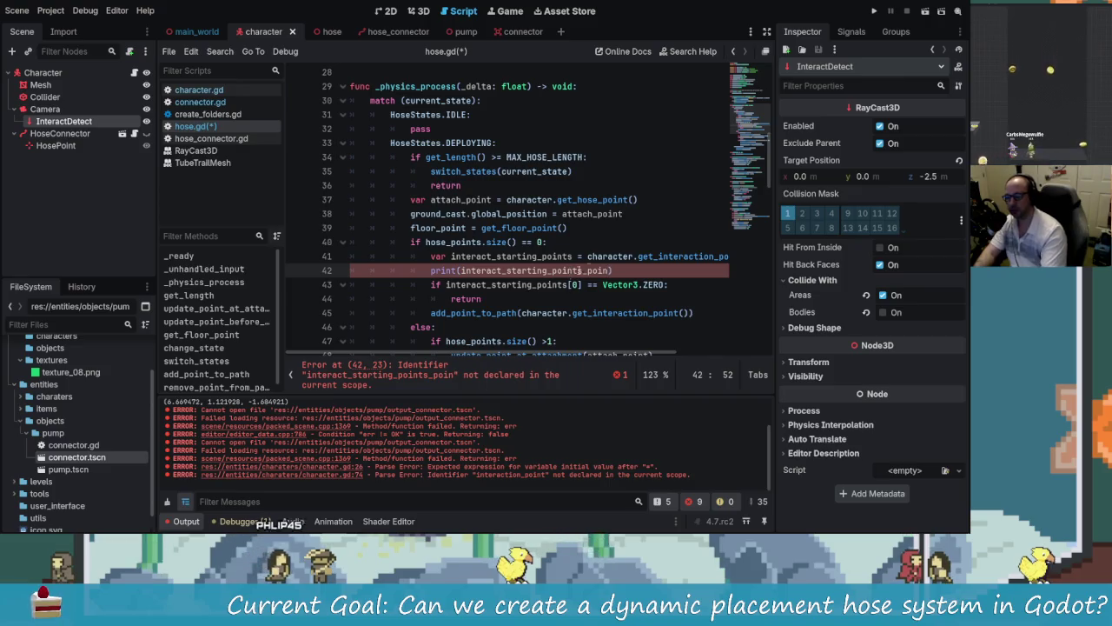
{"action": "key", "text": "shift+Home"}
{"action": "key", "text": "shift+Home"}
{"action": "key", "text": "BackSpace"}
{"action": "key", "text": "BackSpace"}
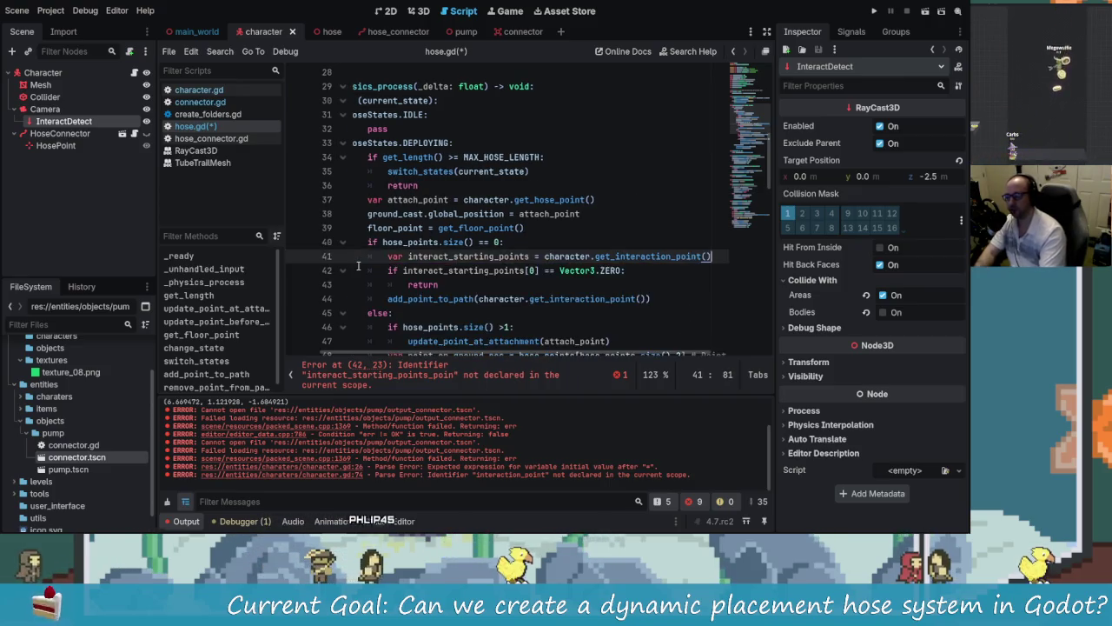
{"action": "key", "text": "ctrl+s"}
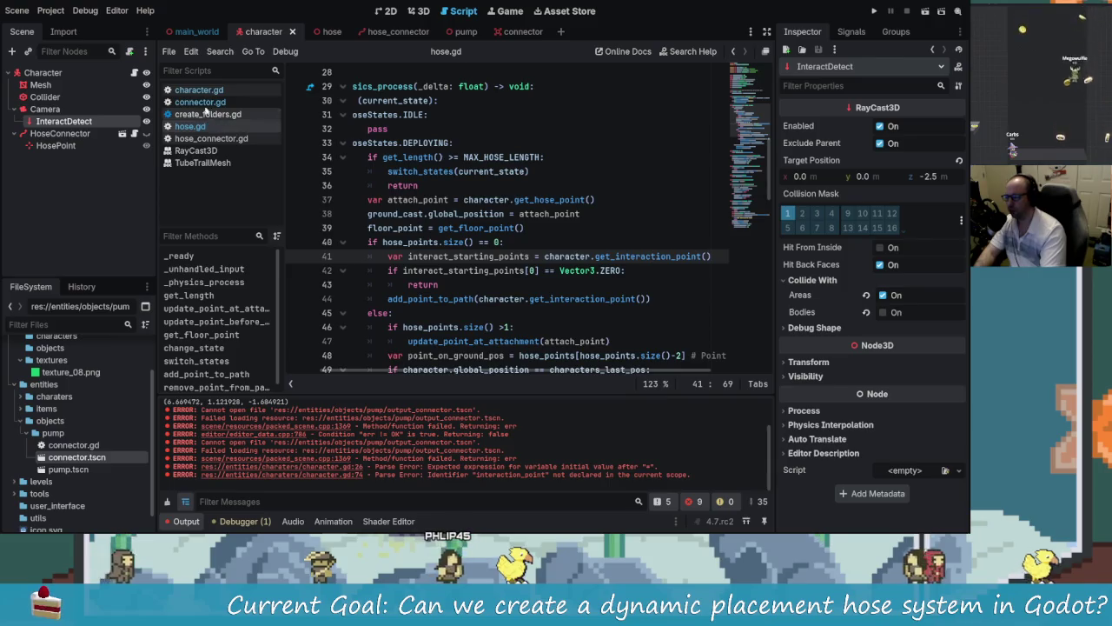
Step: In character.gd, find get_interaction_starting_points and copy its function name
{"action": "left_click", "coordinate": [199, 90]}
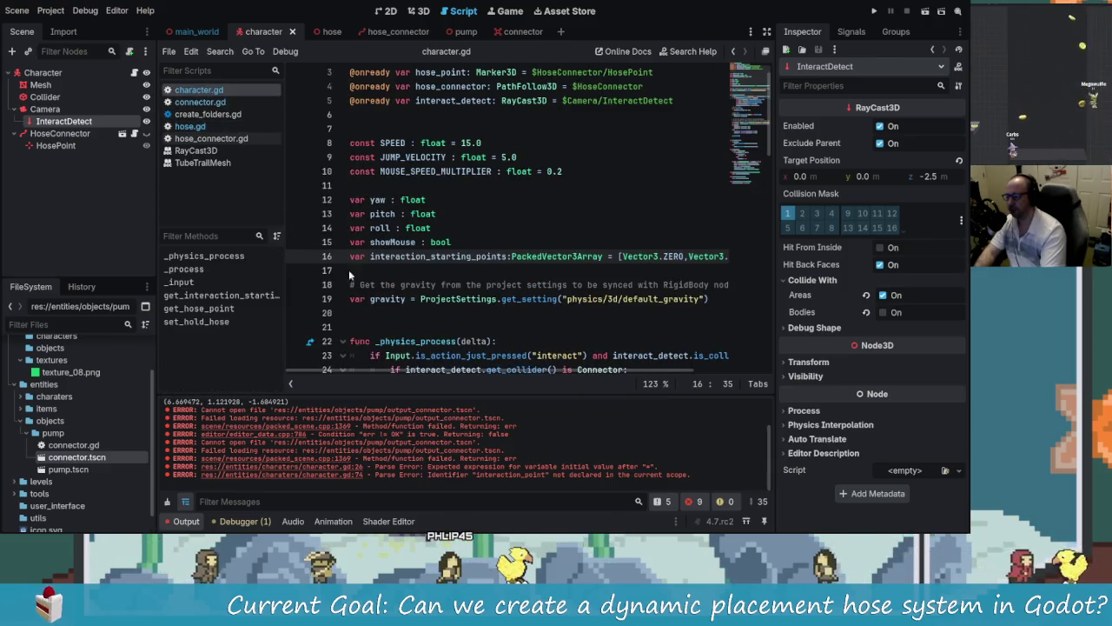
{"action": "scroll", "coordinate": [348, 274], "scroll_direction": "down", "scroll_amount": 9}
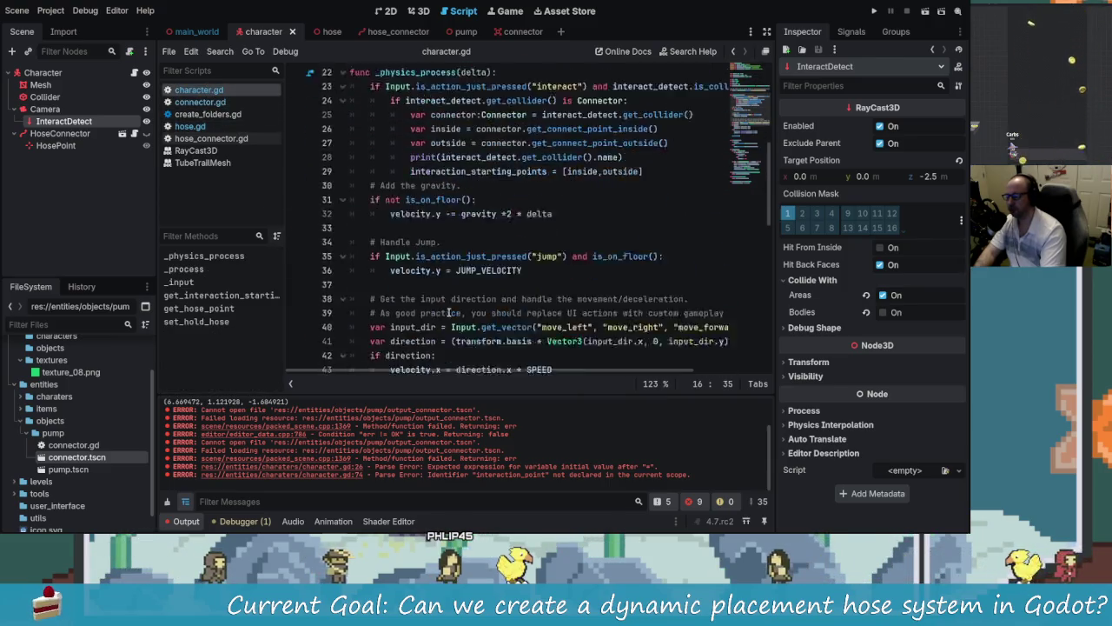
{"action": "left_click", "coordinate": [248, 298]}
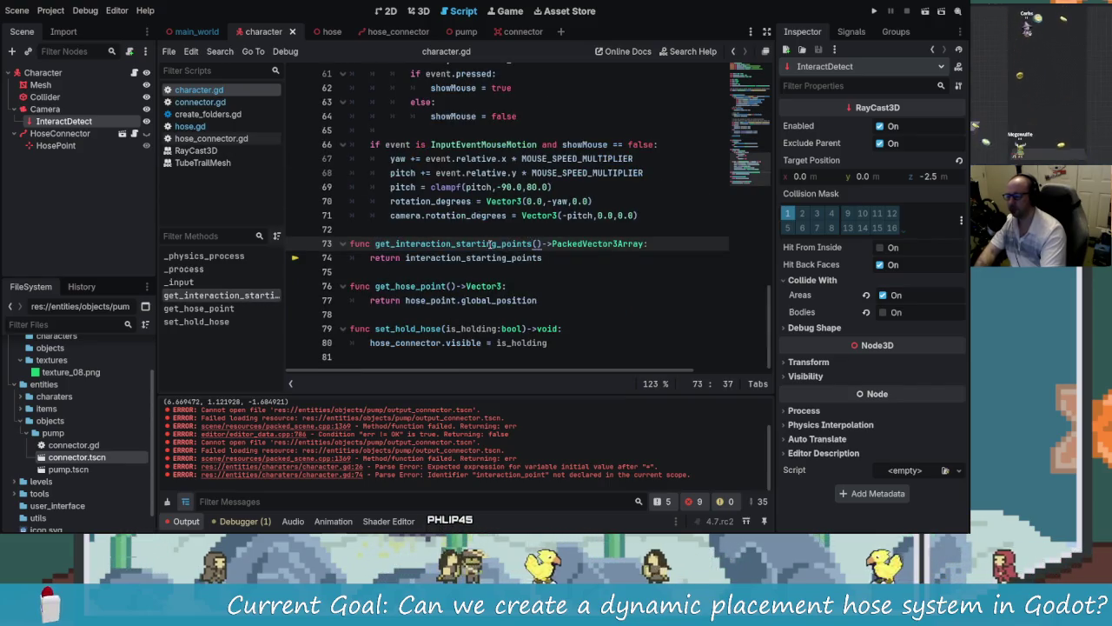
{"action": "double_click", "coordinate": [490, 244]}
{"action": "key", "text": "ctrl+c"}
Step: Replace get_interaction_point on hose.gd line 41 with get_interaction_starting_points
{"action": "key", "text": "alt+Left"}
{"action": "left_click", "coordinate": [653, 267]}
{"action": "double_click", "coordinate": [652, 256]}
{"action": "key", "text": "ctrl+v"}
{"action": "left_click", "coordinate": [611, 298]}
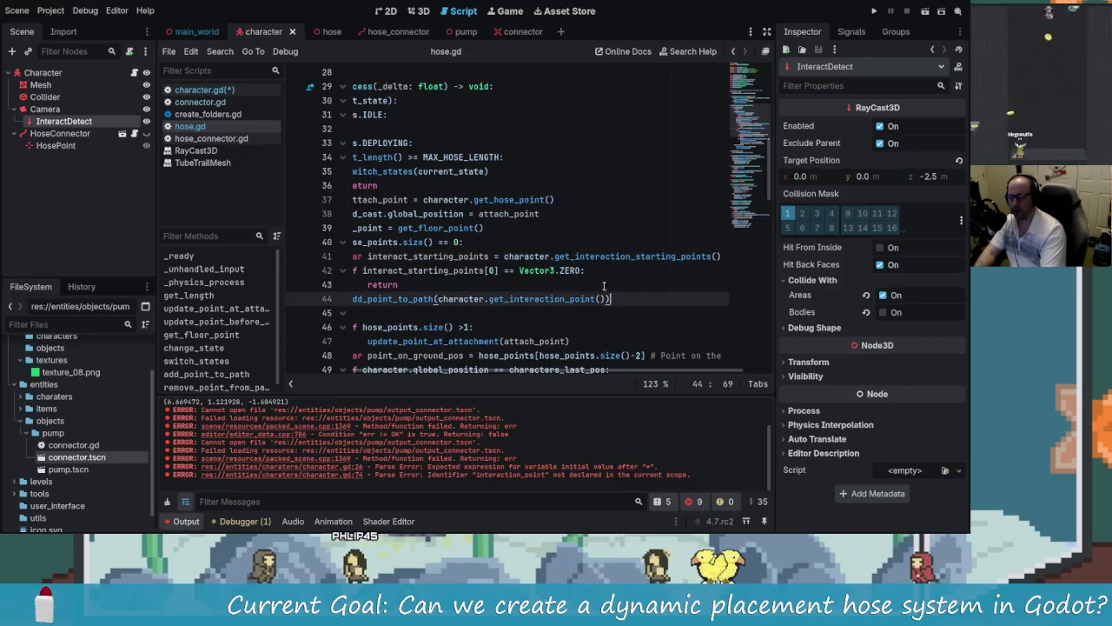
{"action": "left_click", "coordinate": [604, 271]}
{"action": "scroll", "coordinate": [612, 372], "scroll_direction": "left", "scroll_amount": 3}
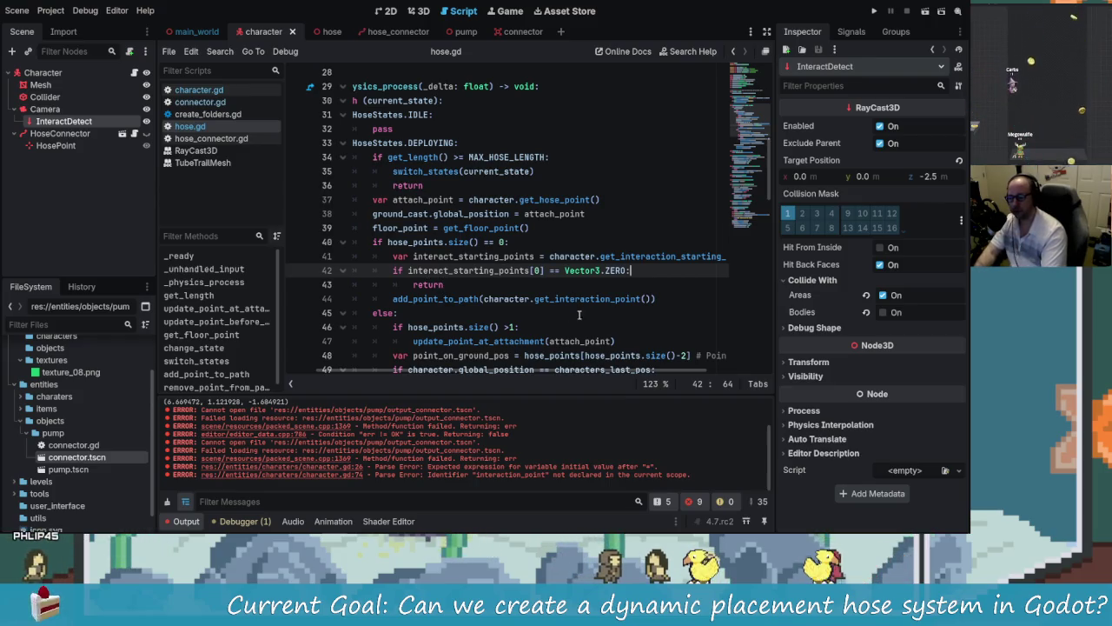
Step: Change line 44's add_point_to_path argument to interact_starting_points[0]
{"action": "left_click", "coordinate": [428, 299]}
{"action": "mouse_move", "coordinate": [624, 374]}
{"action": "left_mouse_down"}
{"action": "mouse_move", "coordinate": [682, 375]}
{"action": "mouse_move", "coordinate": [521, 371]}
{"action": "left_mouse_up"}
{"action": "left_click_drag", "start_coordinate": [689, 298], "coordinate": [521, 304]}
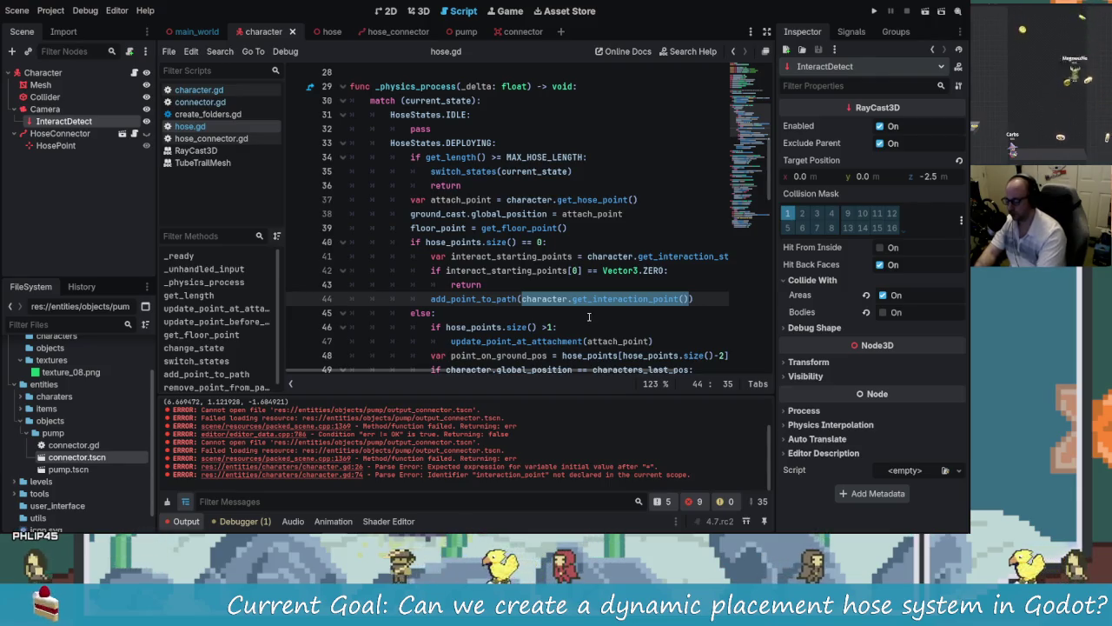
{"action": "type", "text": "intera"}
{"action": "type", "text": "c"}
{"action": "key", "text": "Return"}
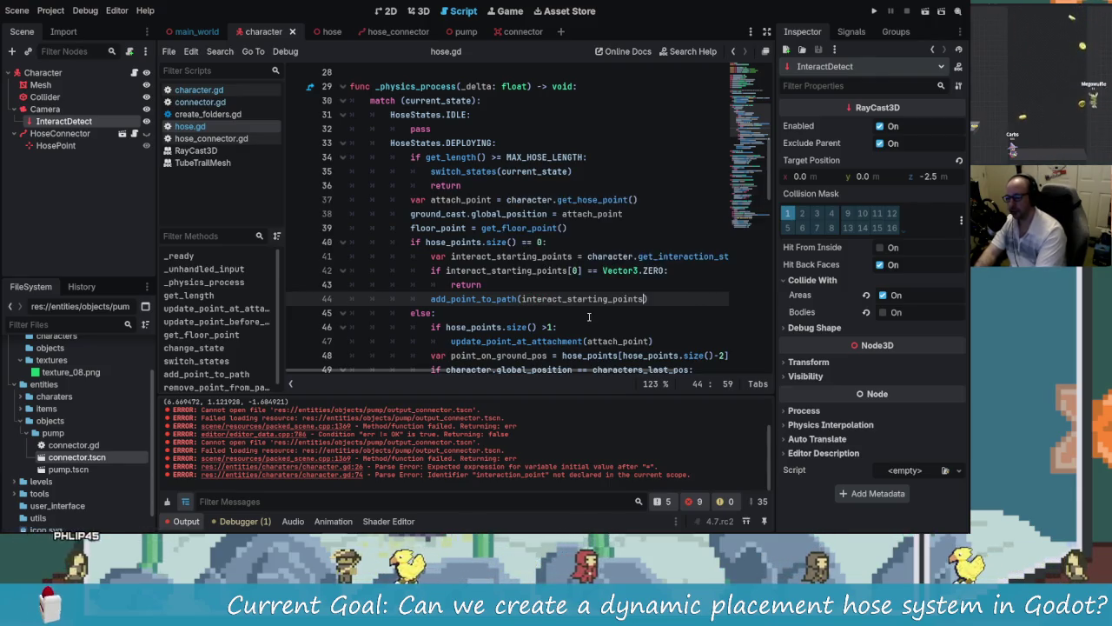
{"action": "type", "text": "0"}
{"action": "key", "text": "End"}
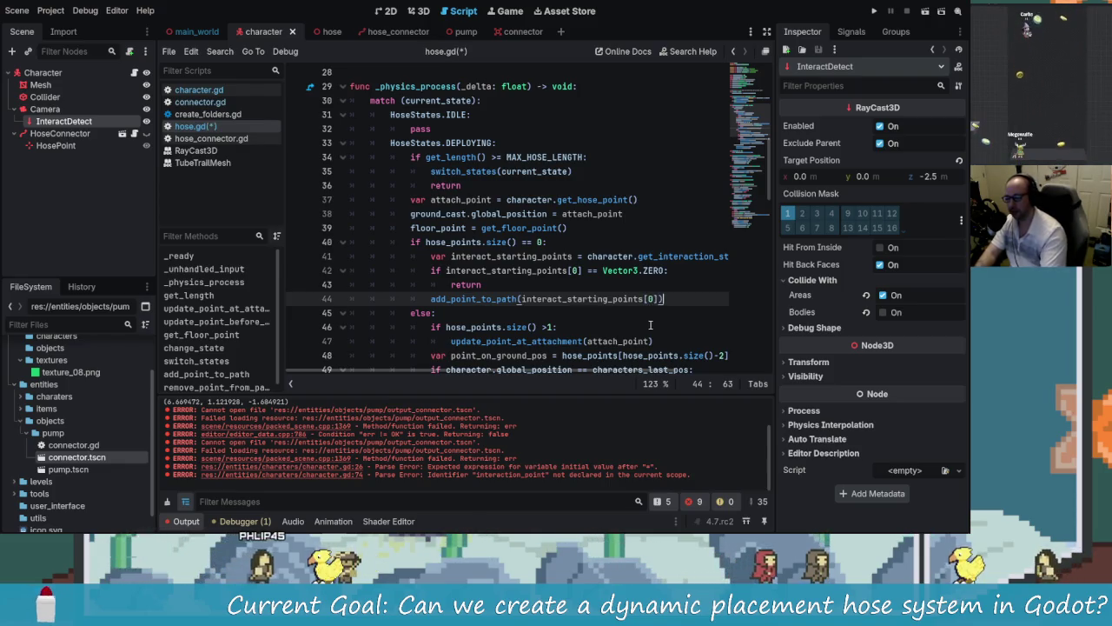
Step: Duplicate line 44 to add interact_starting_points[1], save hose.gd, and run the game
{"action": "left_click_drag", "start_coordinate": [664, 299], "coordinate": [444, 299]}
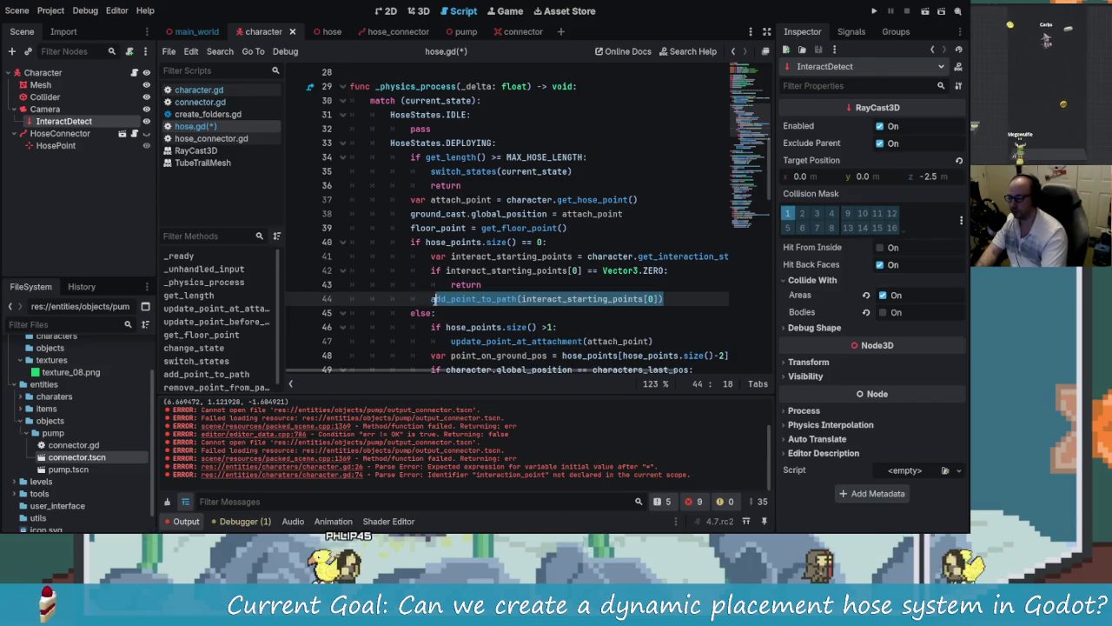
{"action": "left_click", "coordinate": [674, 296]}
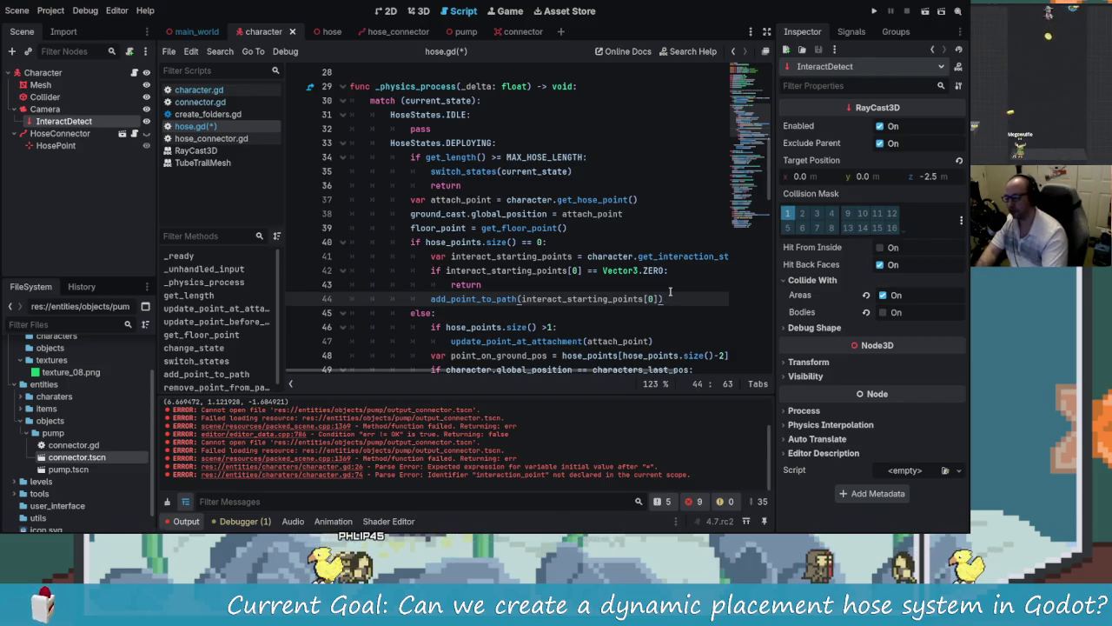
{"action": "key", "text": "Return"}
{"action": "key", "text": "ctrl+v"}
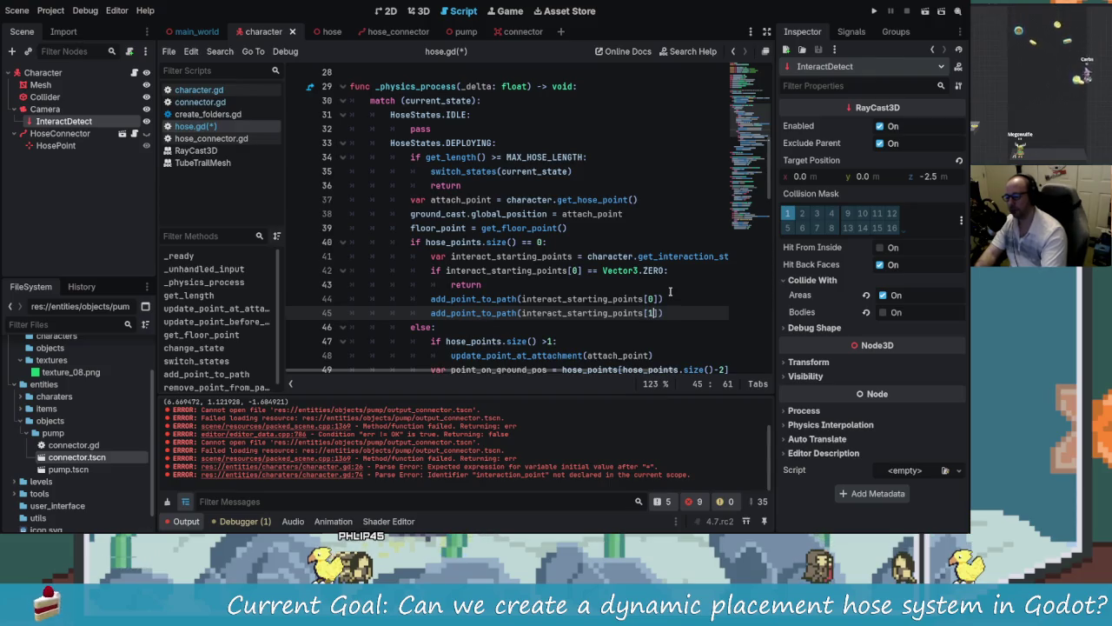
{"action": "scroll", "coordinate": [670, 297], "scroll_direction": "down", "scroll_amount": 2}
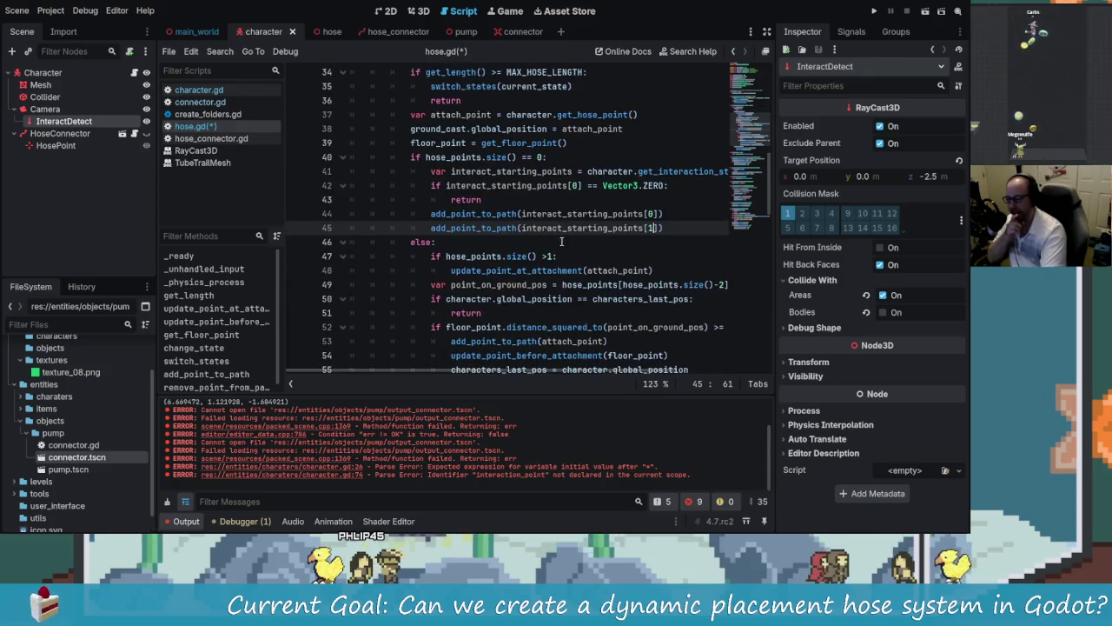
{"action": "scroll", "coordinate": [540, 227], "scroll_direction": "up", "scroll_amount": 1}
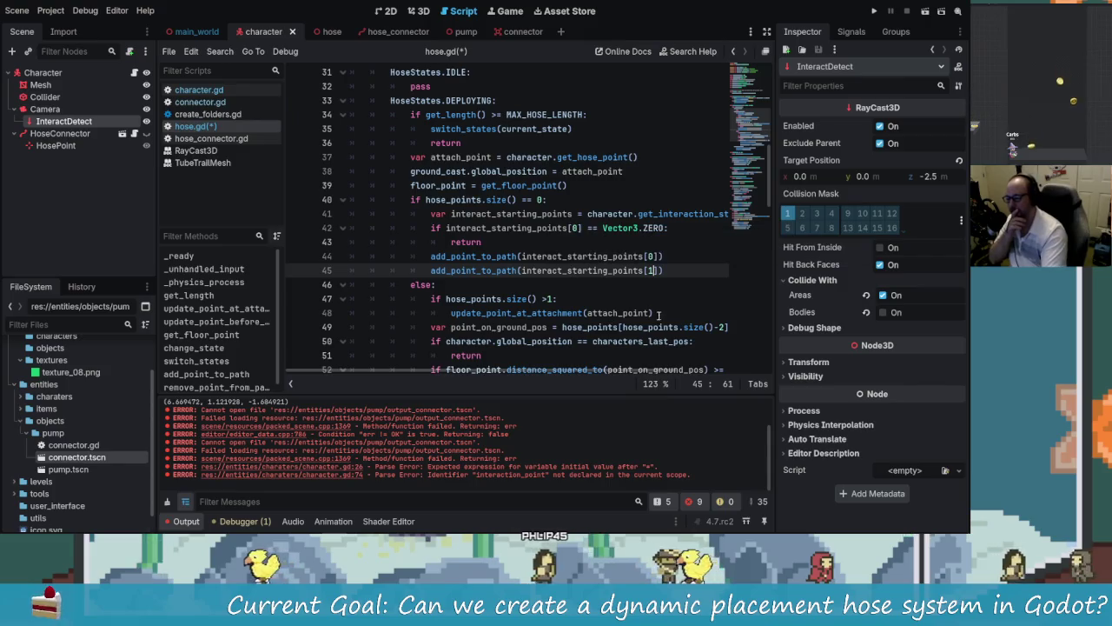
{"action": "scroll", "coordinate": [588, 321], "scroll_direction": "up", "scroll_amount": 1}
{"action": "scroll", "coordinate": [634, 296], "scroll_direction": "down", "scroll_amount": 1}
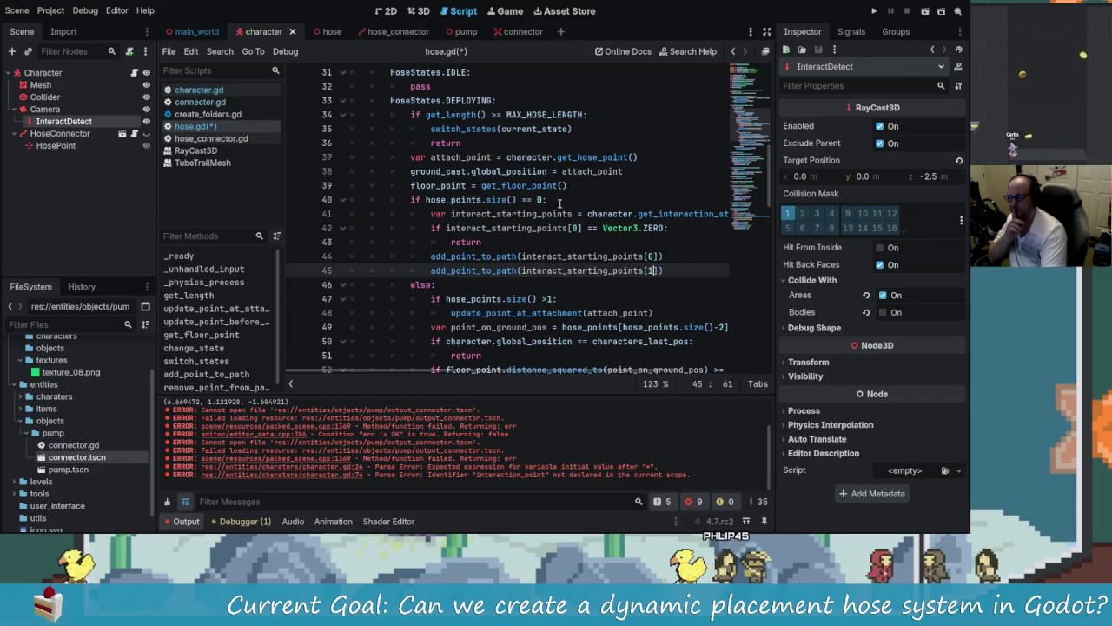
{"action": "key", "text": "ctrl+s"}
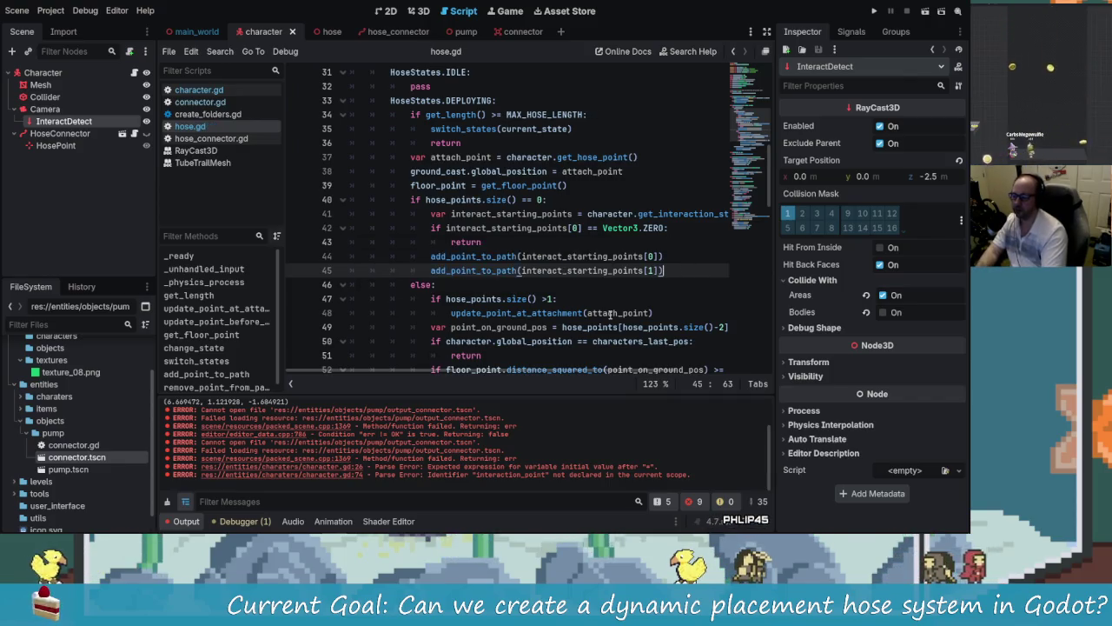
{"action": "scroll", "coordinate": [569, 325], "scroll_direction": "down", "scroll_amount": 3}
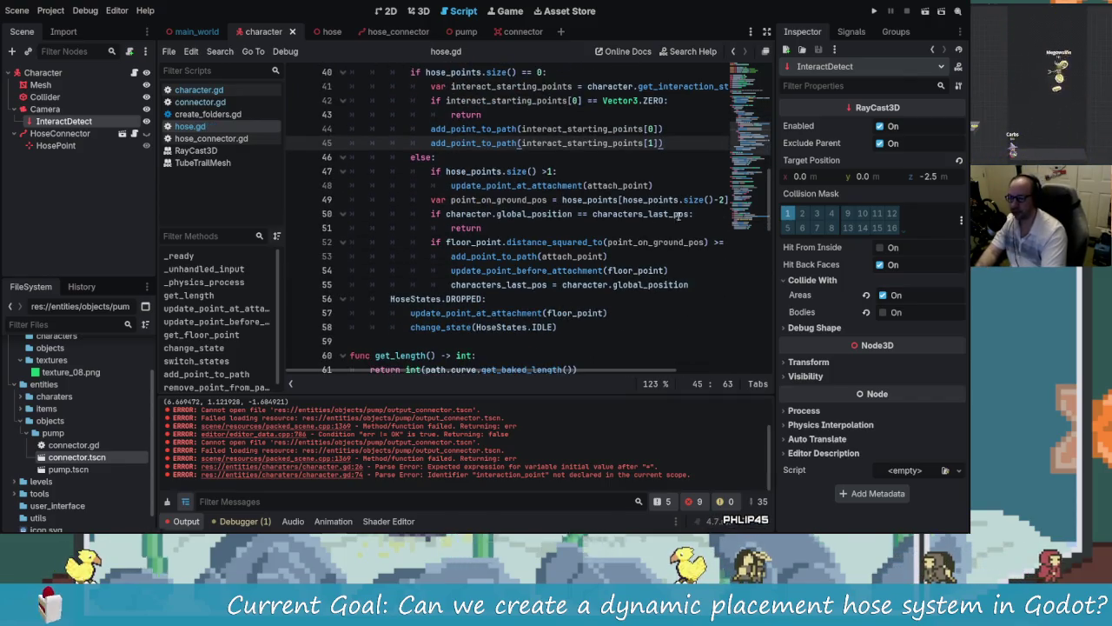
{"action": "left_click", "coordinate": [878, 12]}
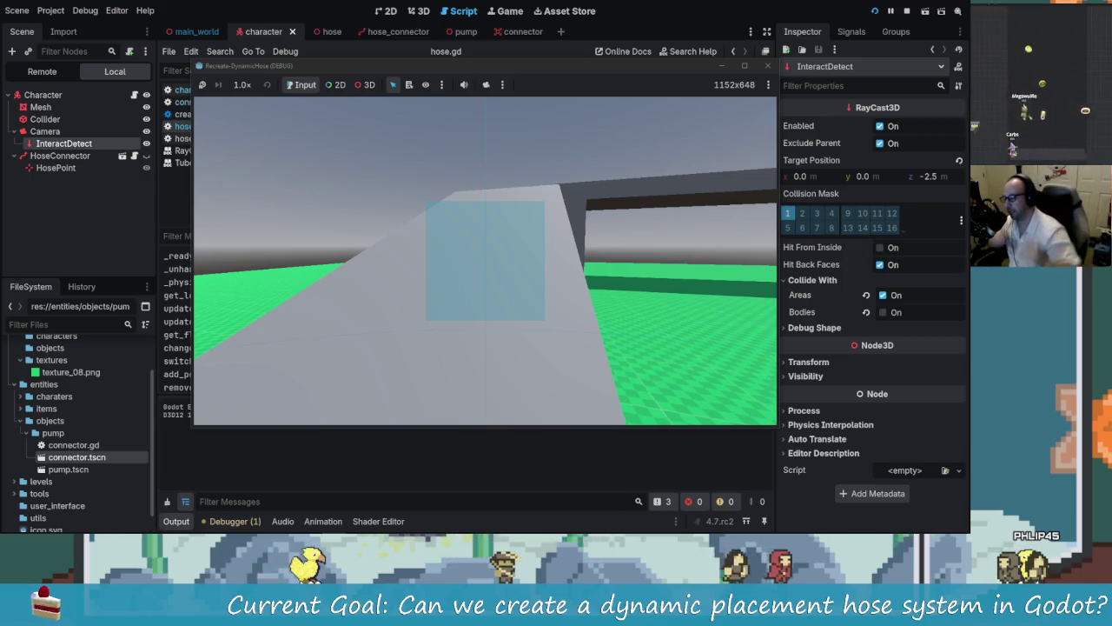
Step: Walk up to the box, grab a hose from its connector, back away trailing it, then close the game
{"action": "key", "text": "s"}
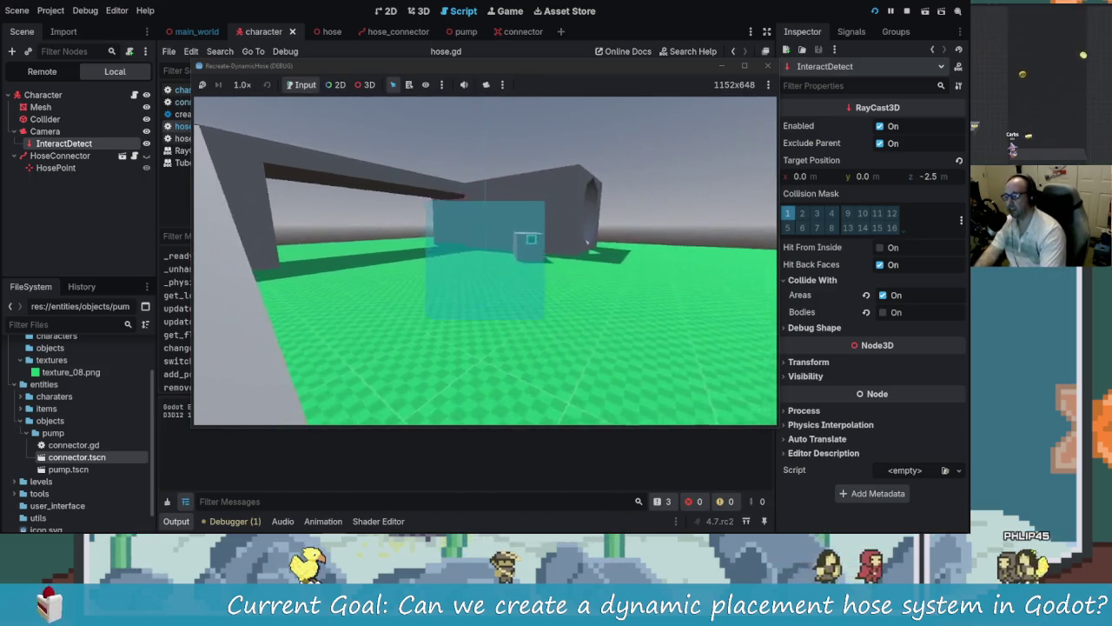
{"action": "key", "text": "w"}
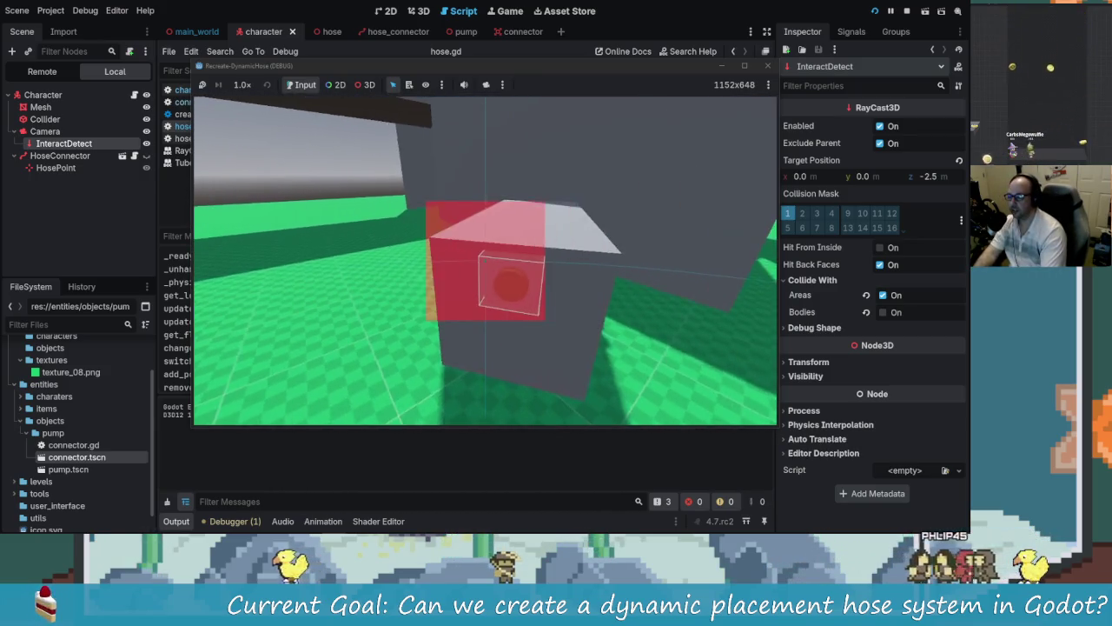
{"action": "key", "text": "w"}
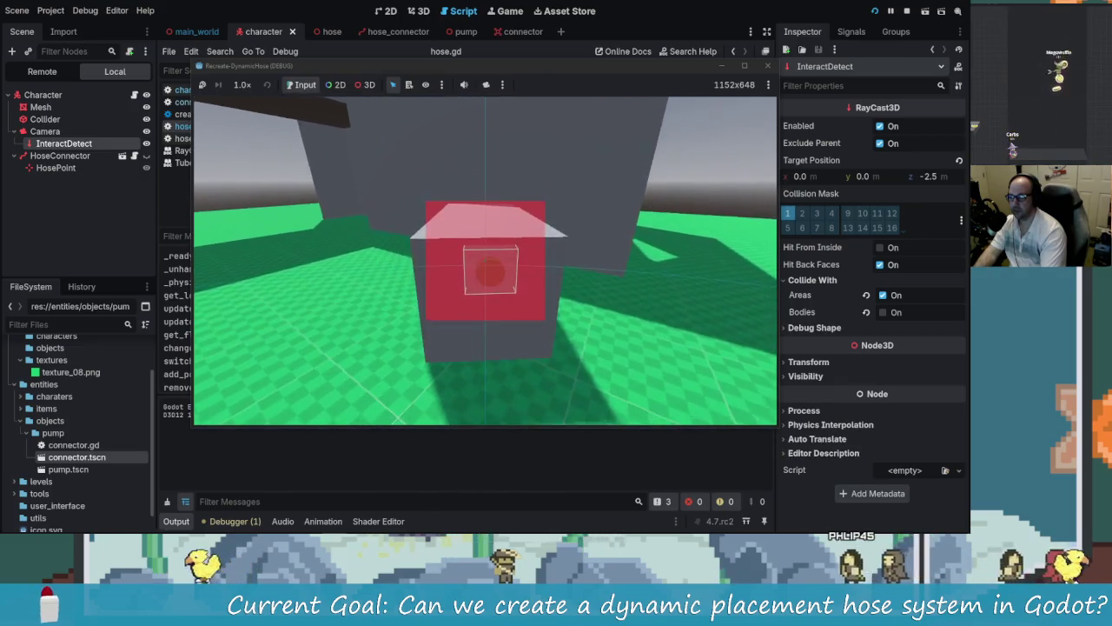
{"action": "key", "text": "e"}
{"action": "key", "text": "s"}
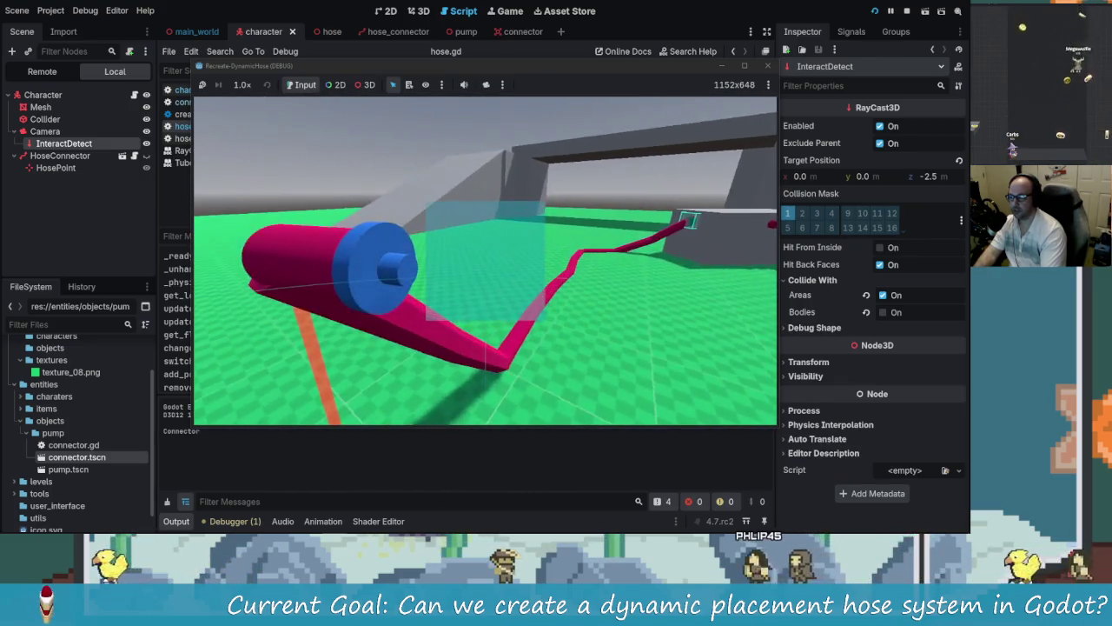
{"action": "key", "text": "w"}
{"action": "key", "text": "s"}
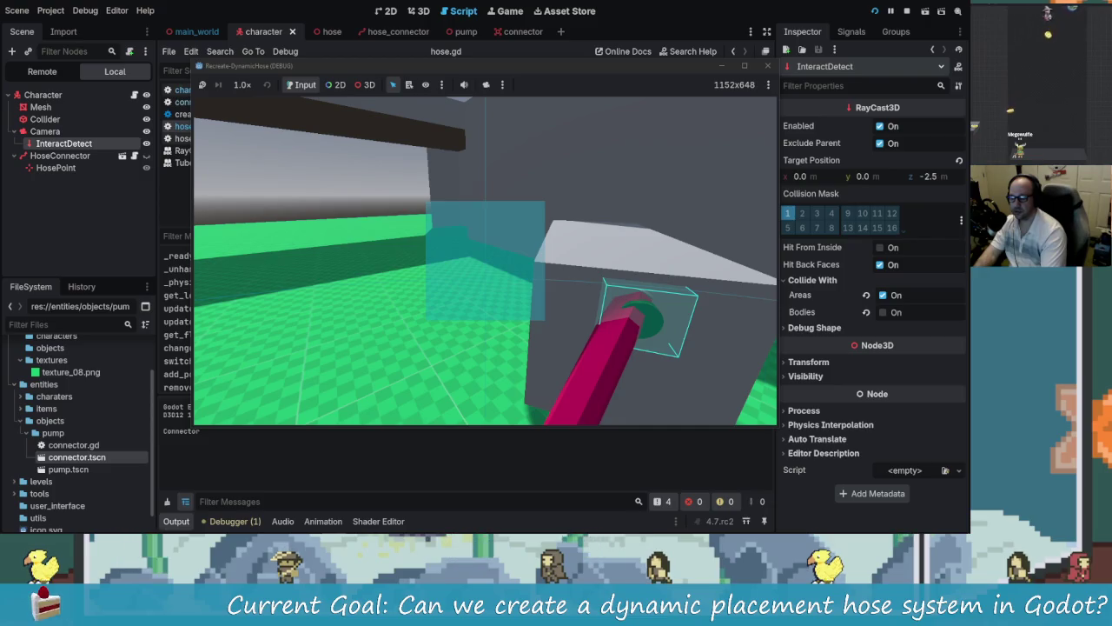
{"action": "left_click", "coordinate": [767, 66]}
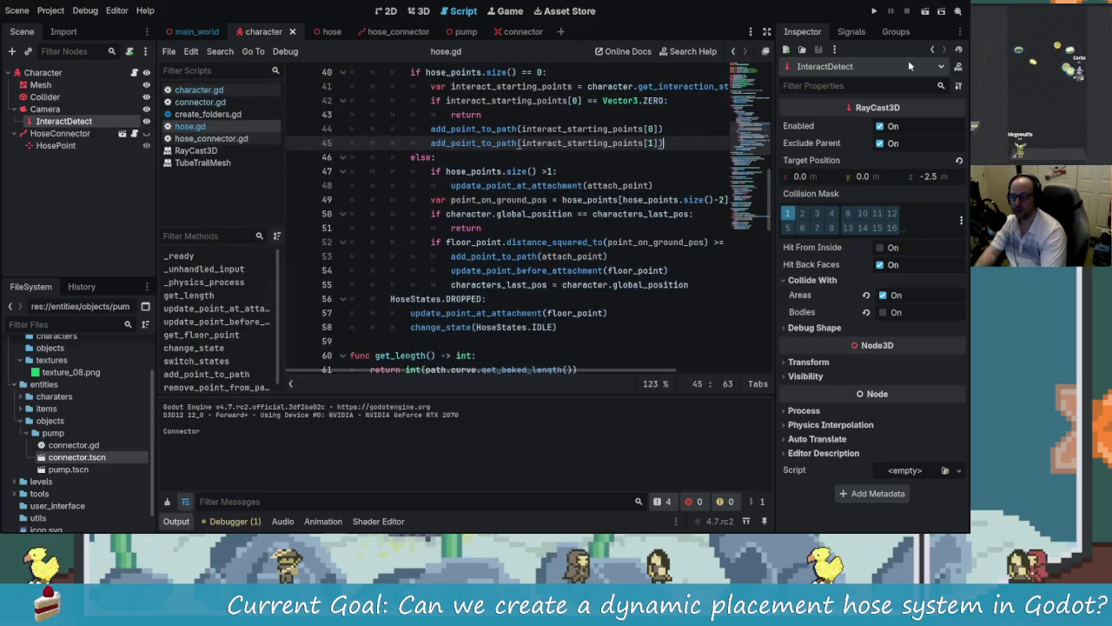
Step: Re-run the hose test, then switch to the connector scene in the 3D view
{"action": "left_click", "coordinate": [874, 13]}
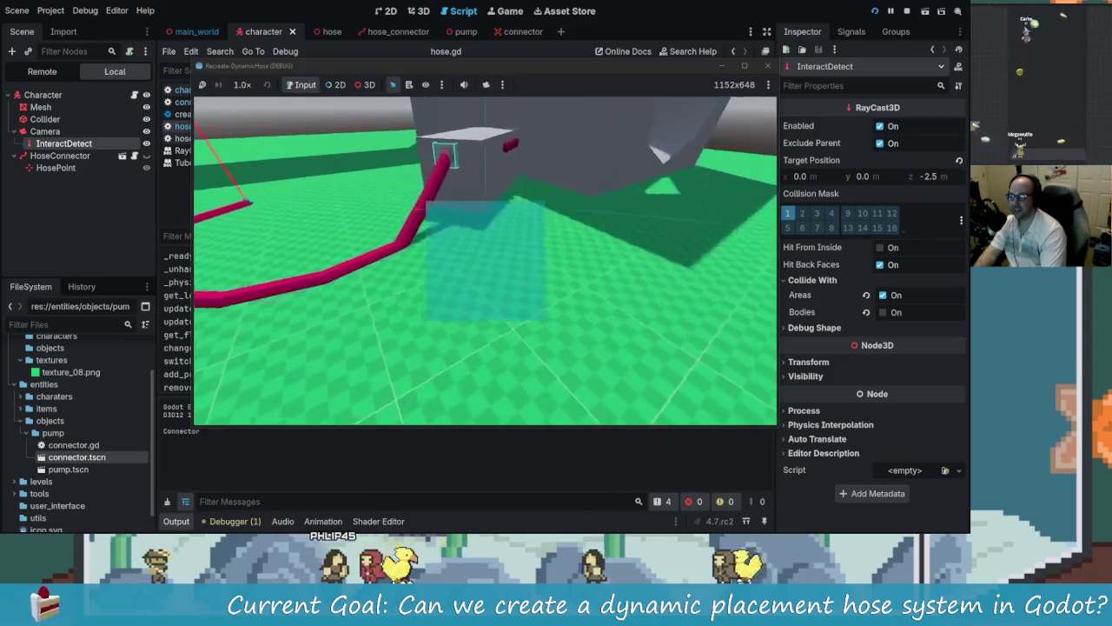
{"action": "key", "text": "alt+Tab"}
{"action": "left_click", "coordinate": [483, 228]}
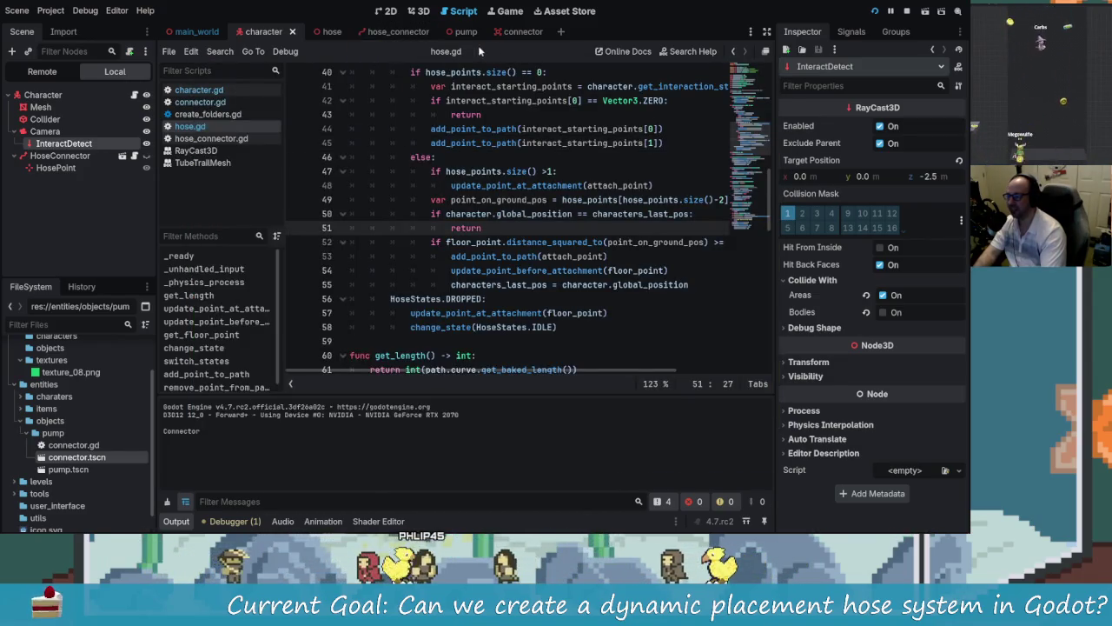
{"action": "left_click", "coordinate": [515, 34]}
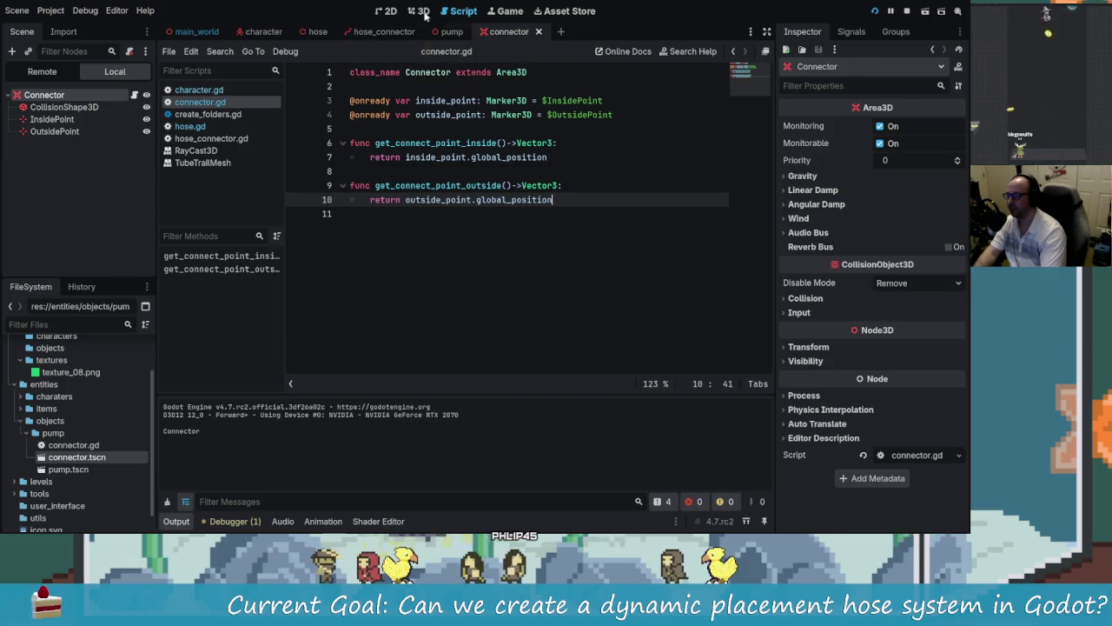
{"action": "left_click", "coordinate": [419, 11]}
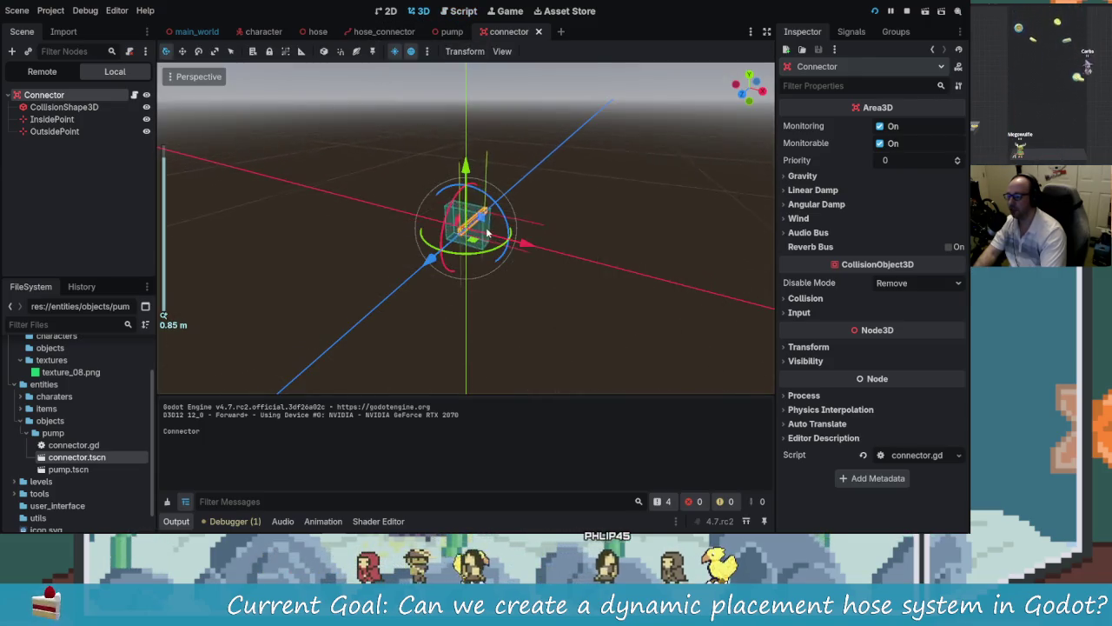
Step: Select the connector's OutsidePoint marker, inspect it in the viewport, and run the game with F5
{"action": "scroll", "coordinate": [487, 233], "scroll_direction": "up", "scroll_amount": 10}
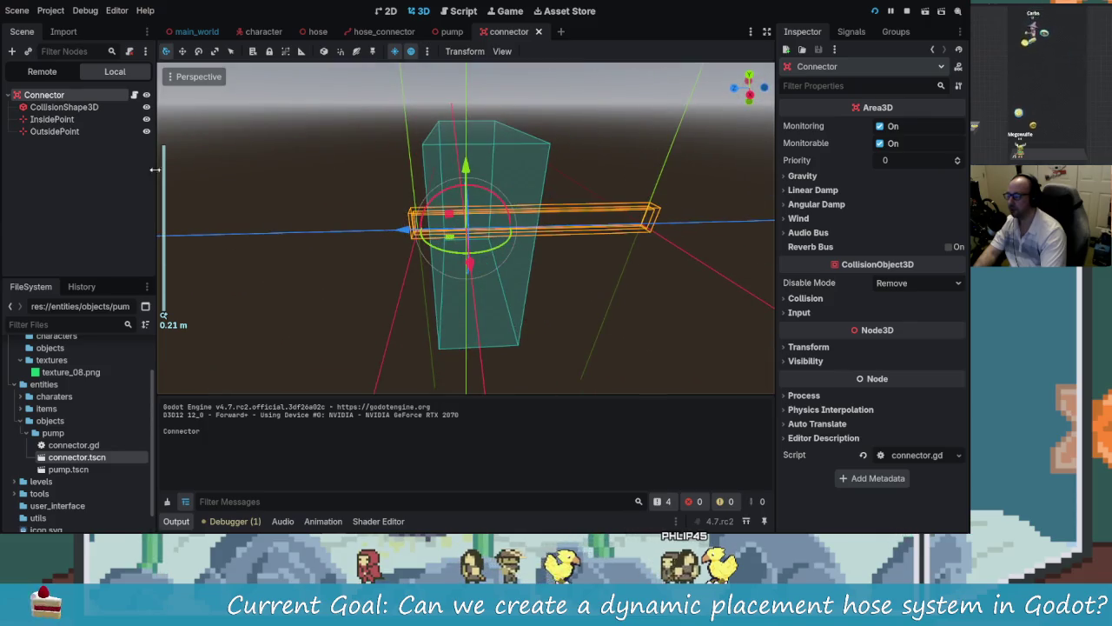
{"action": "left_click", "coordinate": [86, 131]}
{"action": "scroll", "coordinate": [484, 238], "scroll_direction": "up", "scroll_amount": 3}
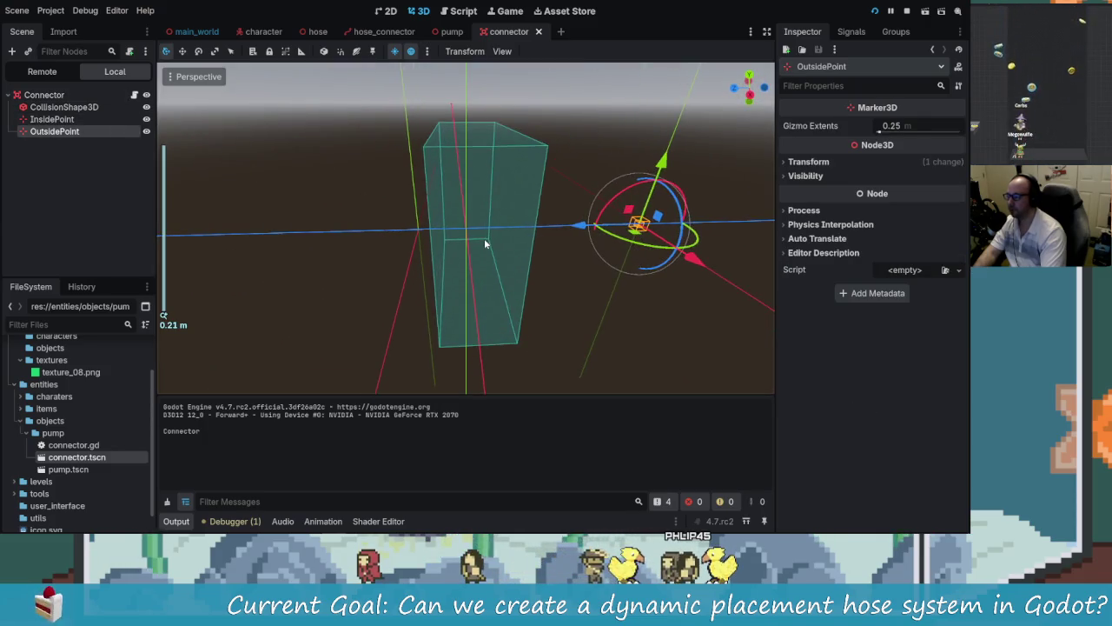
{"action": "scroll", "coordinate": [507, 215], "scroll_direction": "down", "scroll_amount": 3}
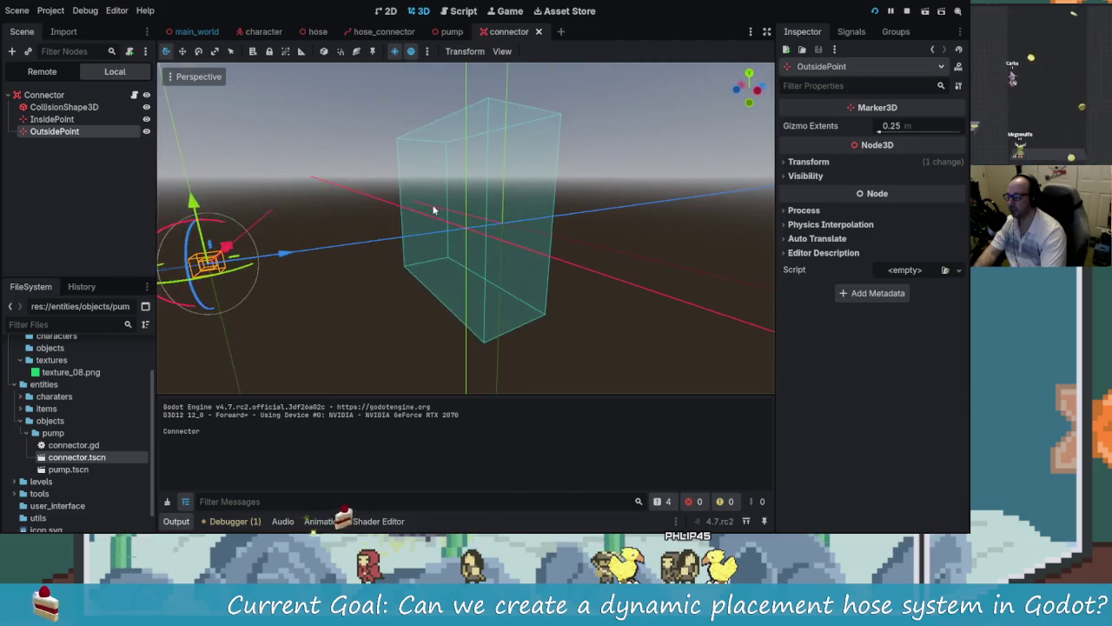
{"action": "mouse_move", "coordinate": [499, 239]}
{"action": "left_mouse_down"}
{"action": "mouse_move", "coordinate": [393, 229]}
{"action": "mouse_move", "coordinate": [317, 247]}
{"action": "mouse_move", "coordinate": [337, 236]}
{"action": "left_mouse_up"}
{"action": "scroll", "coordinate": [275, 252], "scroll_direction": "down", "scroll_amount": 3}
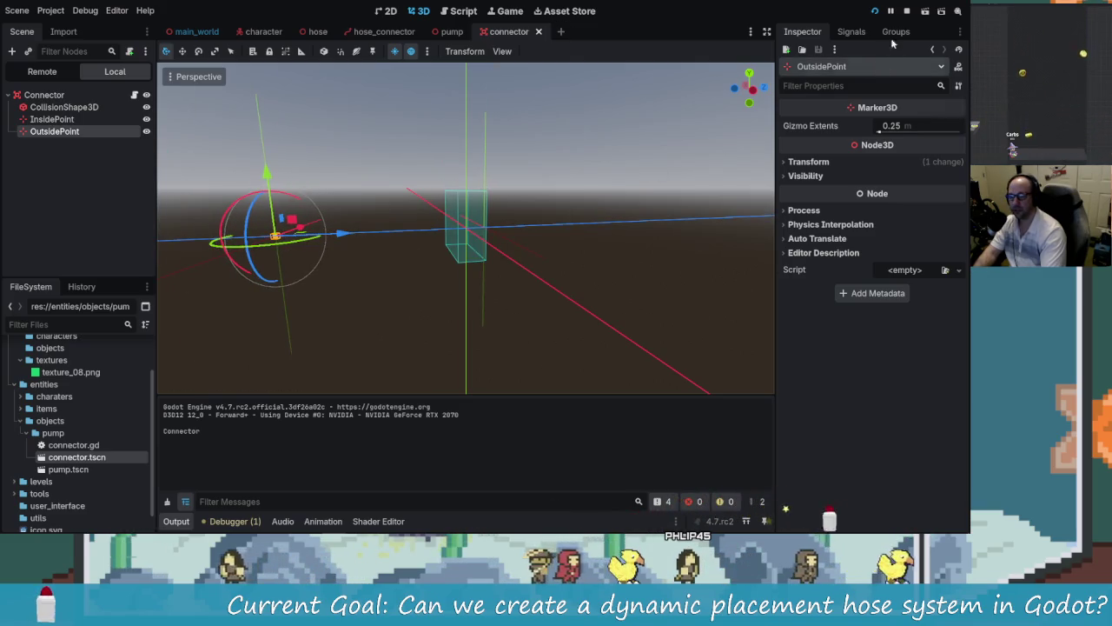
{"action": "key", "text": "F5"}
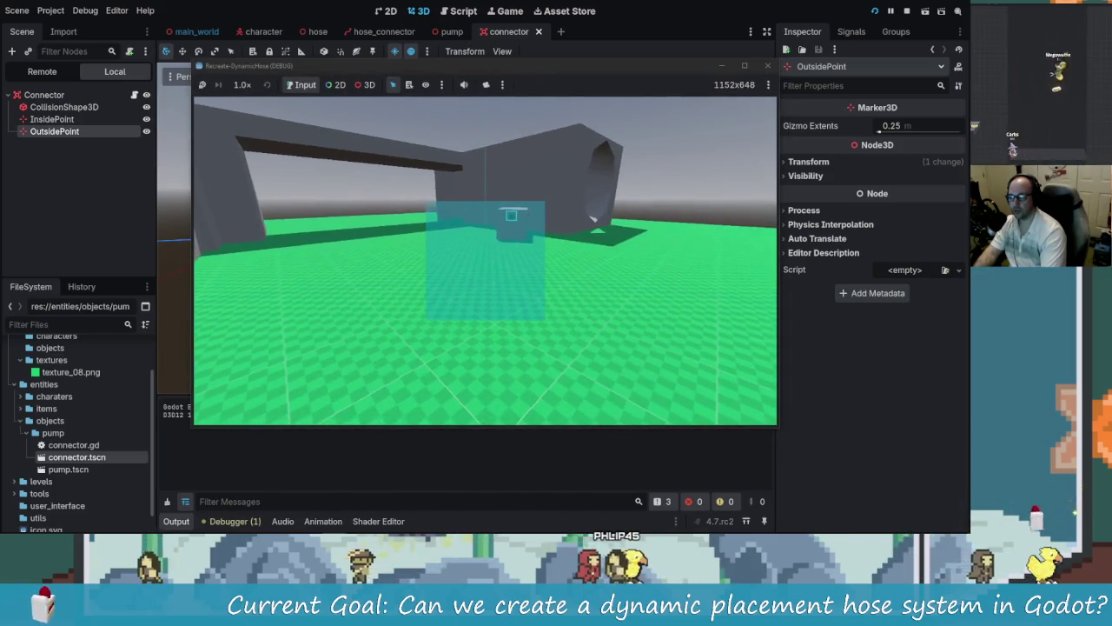
Step: Lay a hose out from the connector in-game, close it, and save the connector scene
{"action": "key", "text": "F8"}
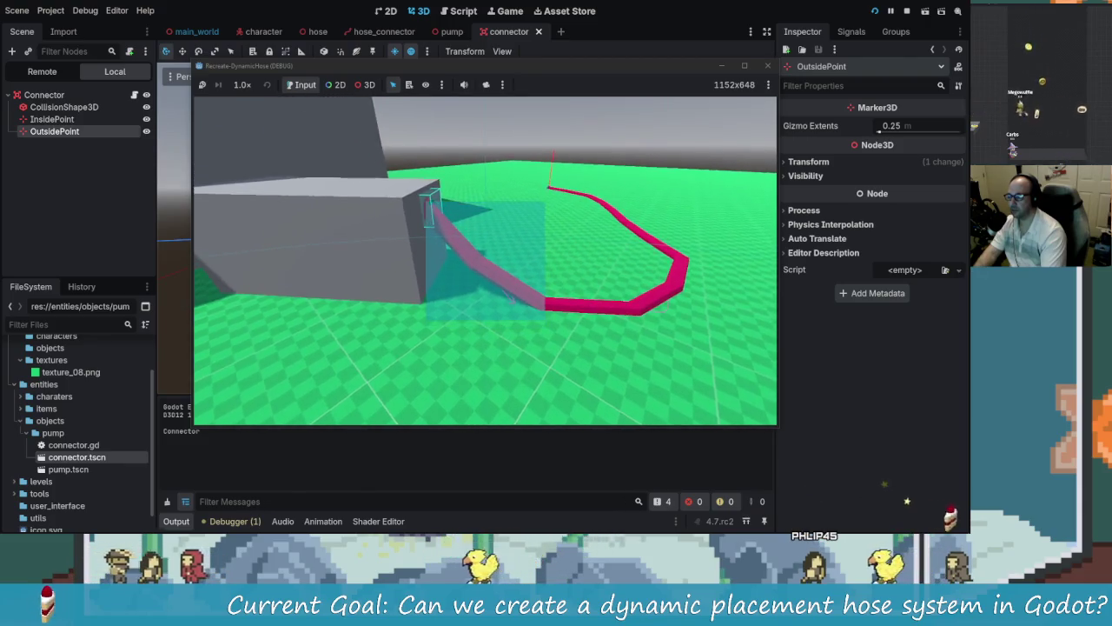
{"action": "key", "text": "Escape"}
{"action": "mouse_move", "coordinate": [437, 261]}
{"action": "left_mouse_down"}
{"action": "mouse_move", "coordinate": [391, 273]}
{"action": "mouse_move", "coordinate": [453, 240]}
{"action": "mouse_move", "coordinate": [512, 172]}
{"action": "mouse_move", "coordinate": [425, 218]}
{"action": "mouse_move", "coordinate": [424, 208]}
{"action": "left_mouse_up"}
{"action": "key", "text": "ctrl+s"}
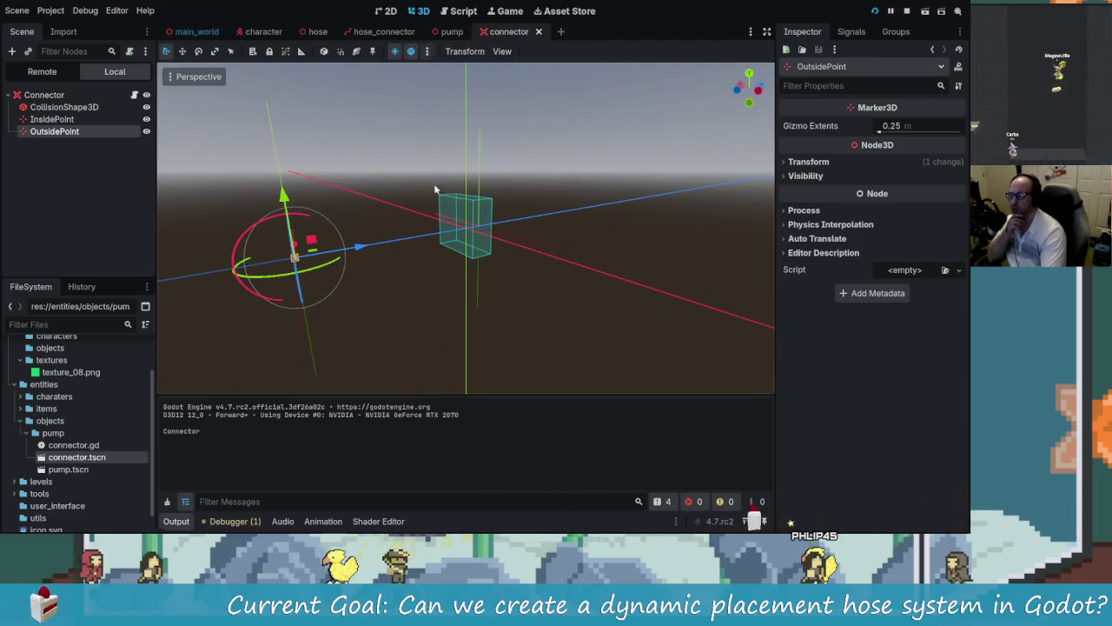
{"action": "left_click_drag", "start_coordinate": [365, 244], "coordinate": [390, 248]}
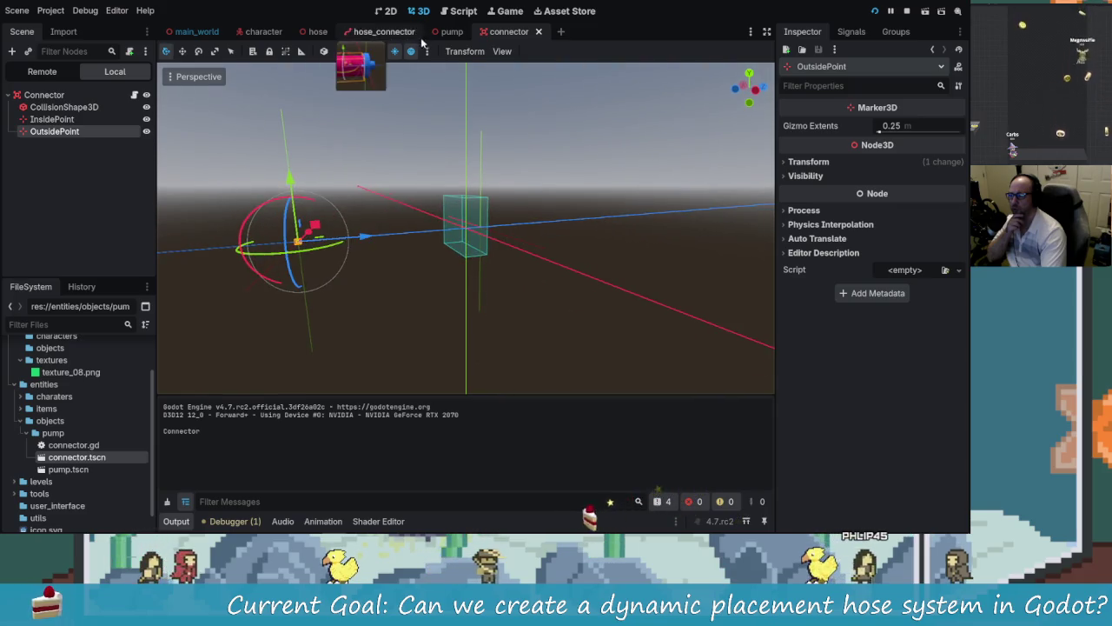
Step: Open hose.gd from the hose scene, review line 45 adding the second starting point, and save
{"action": "left_click", "coordinate": [313, 32]}
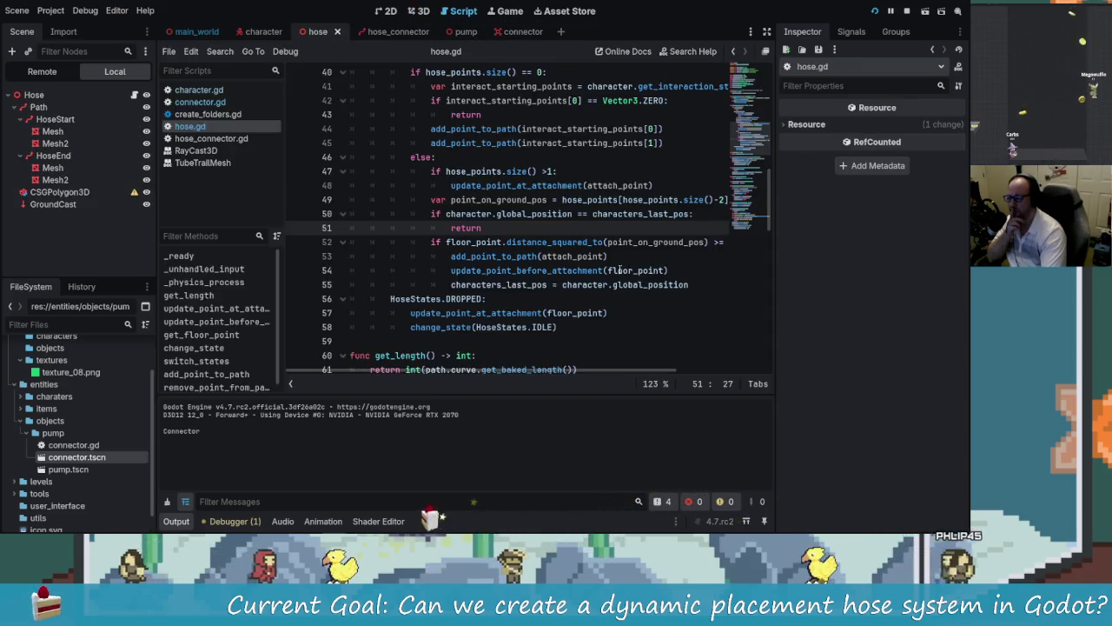
{"action": "left_click", "coordinate": [551, 242]}
{"action": "scroll", "coordinate": [583, 270], "scroll_direction": "up", "scroll_amount": 3}
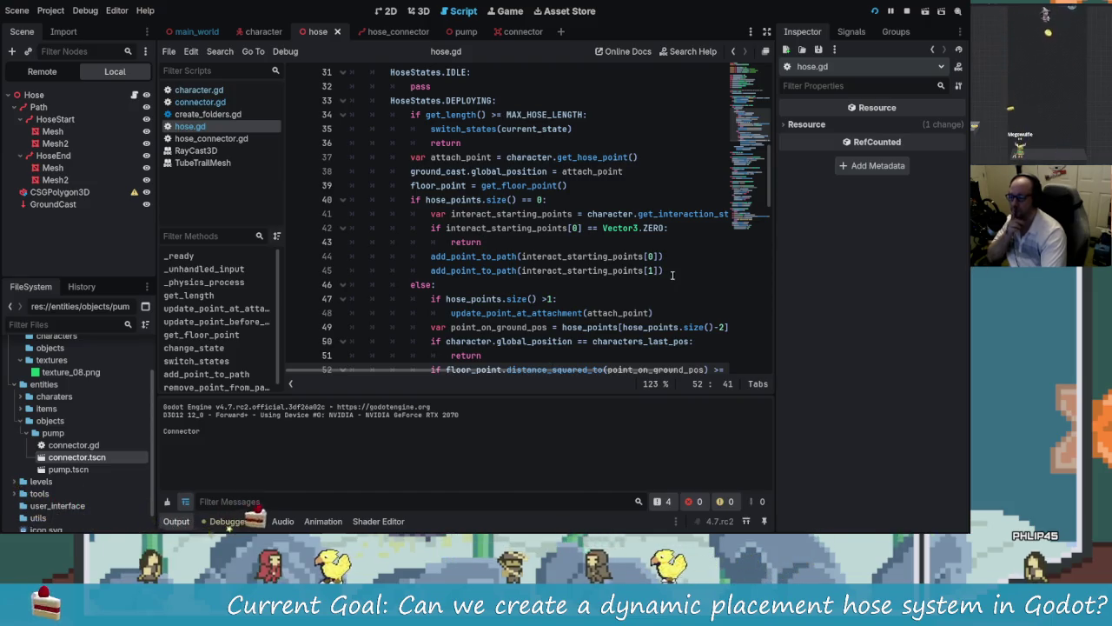
{"action": "left_click_drag", "start_coordinate": [671, 272], "coordinate": [432, 270]}
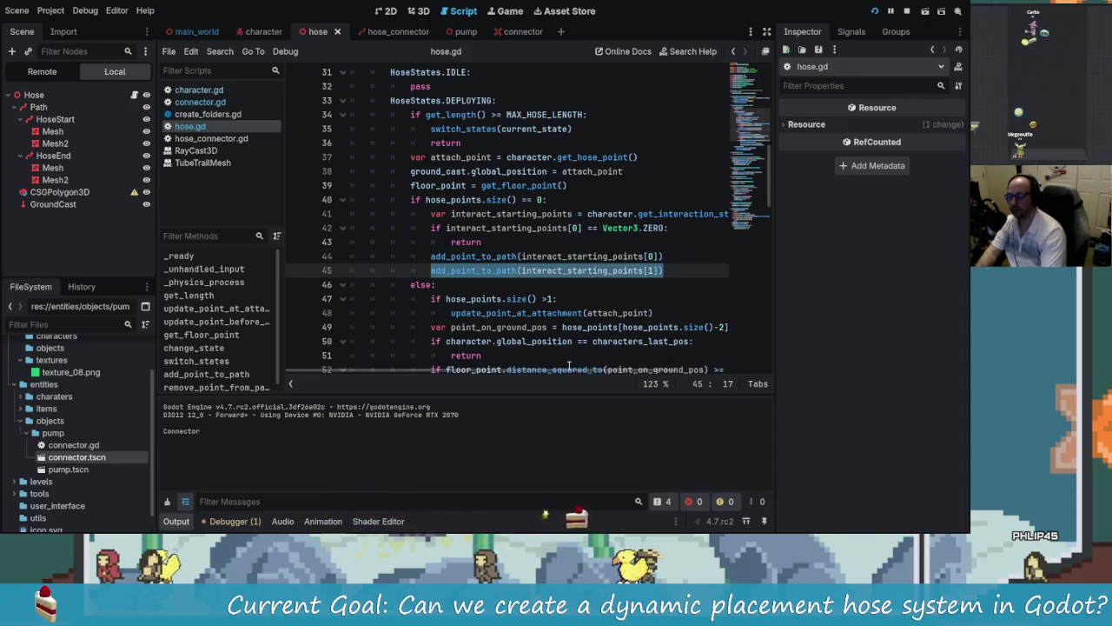
{"action": "left_click", "coordinate": [639, 256]}
{"action": "left_click", "coordinate": [666, 269]}
{"action": "key", "text": "ctrl+s"}
{"action": "key", "text": "alt+Tab"}
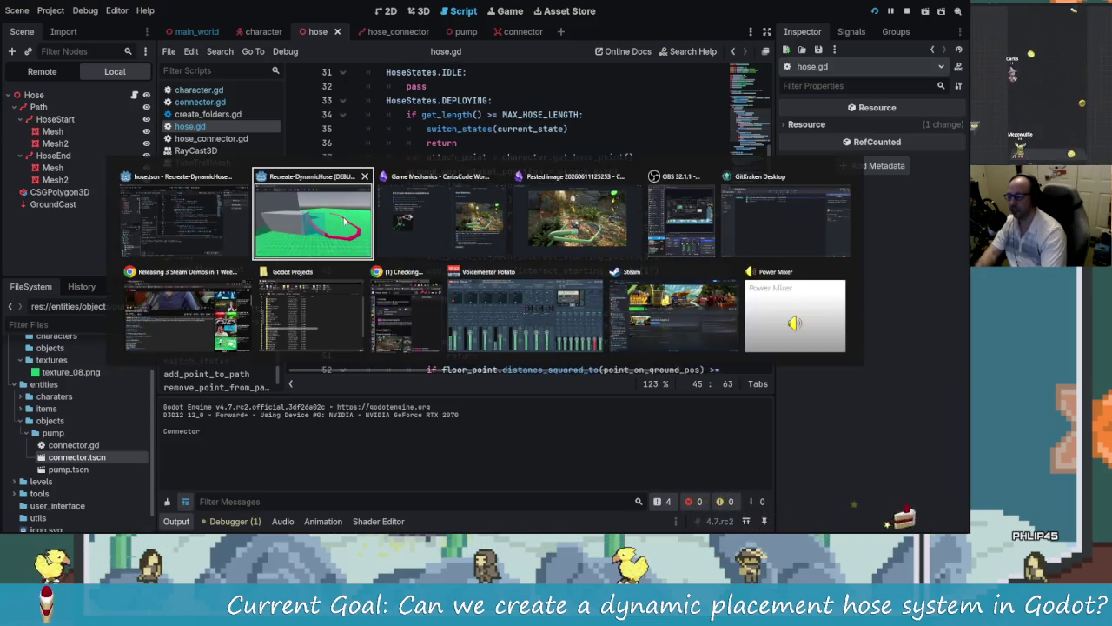
Step: Inspect the uncommitted hose.gd diff in GitKraken, then return to line 45 in Godot
{"action": "left_click", "coordinate": [767, 242]}
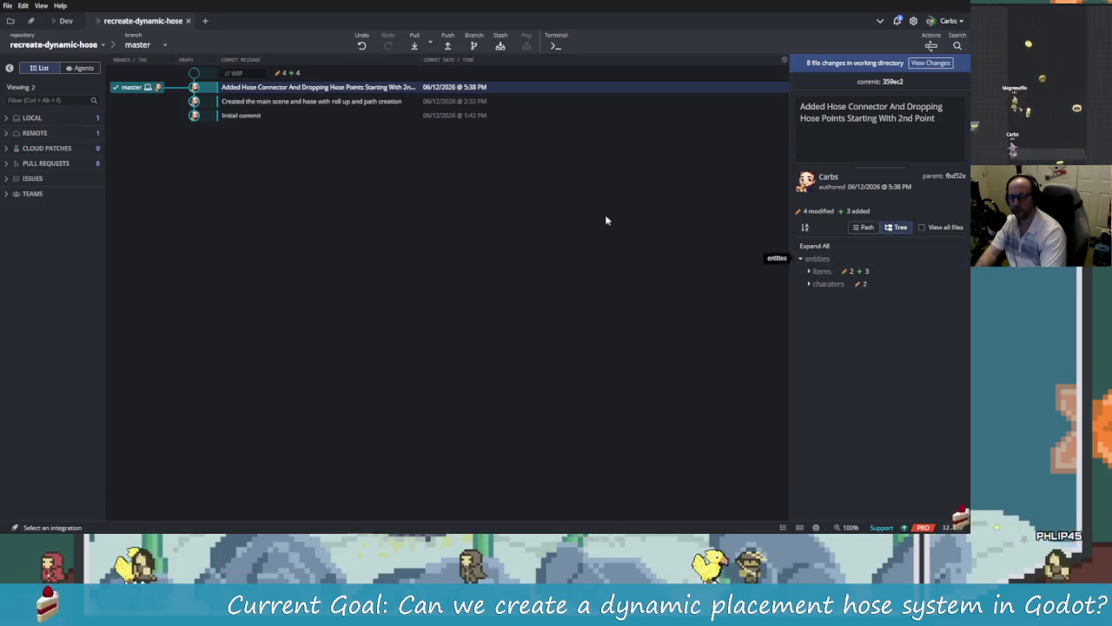
{"action": "left_click", "coordinate": [486, 73]}
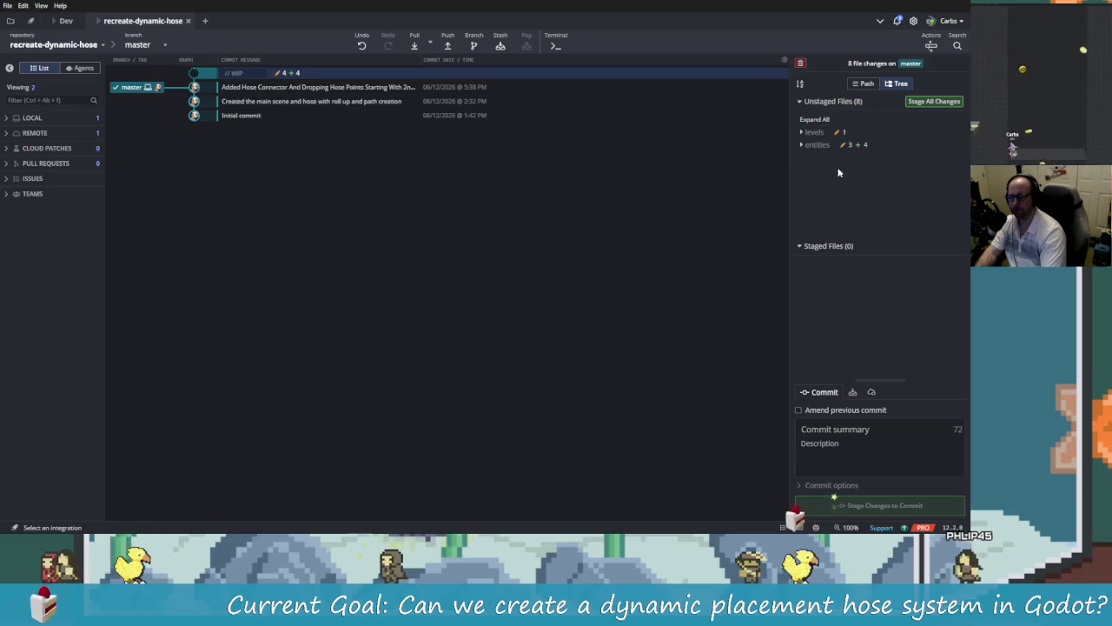
{"action": "left_click", "coordinate": [836, 145]}
{"action": "left_click", "coordinate": [824, 157]}
{"action": "scroll", "coordinate": [851, 208], "scroll_direction": "down", "scroll_amount": 1}
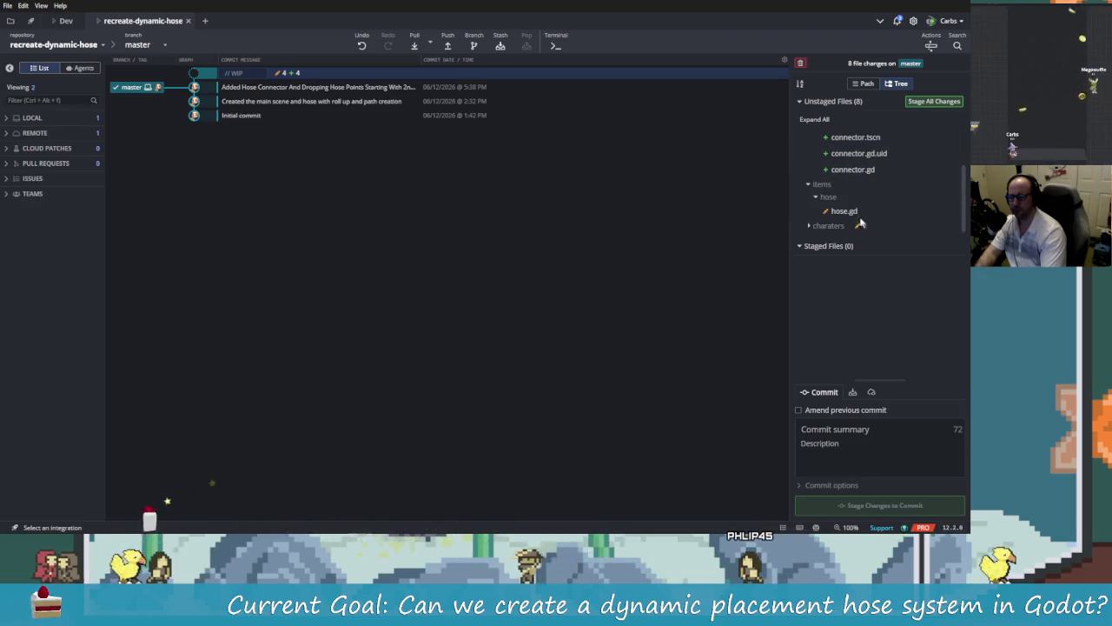
{"action": "left_click", "coordinate": [847, 211]}
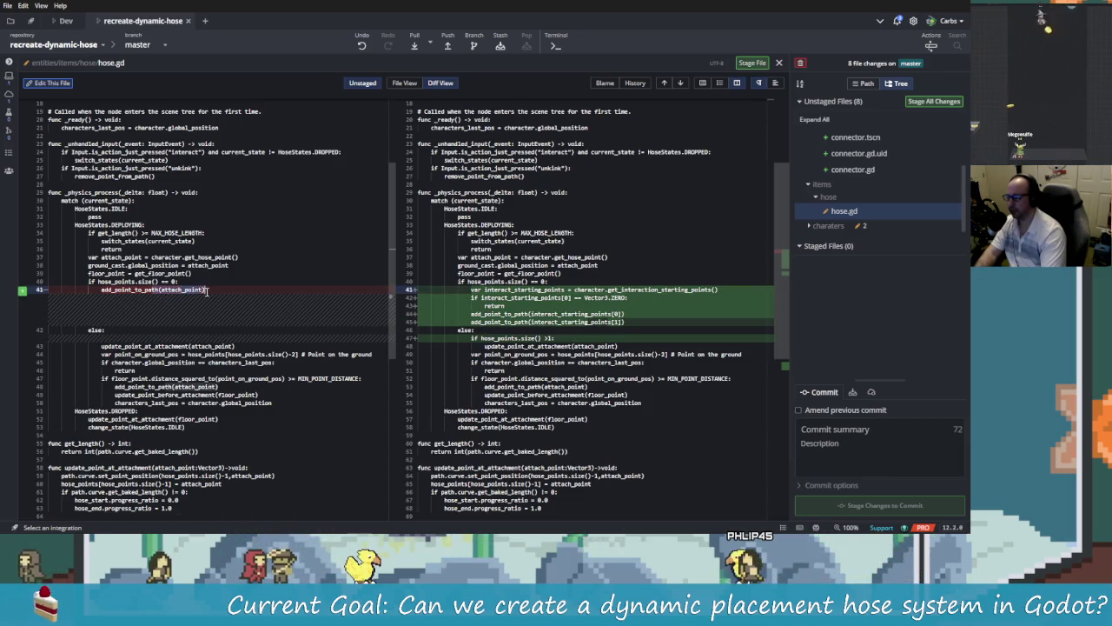
{"action": "key", "text": "alt+Tab"}
{"action": "left_click_drag", "start_coordinate": [658, 272], "coordinate": [423, 270]}
{"action": "key", "text": "ctrl+c"}
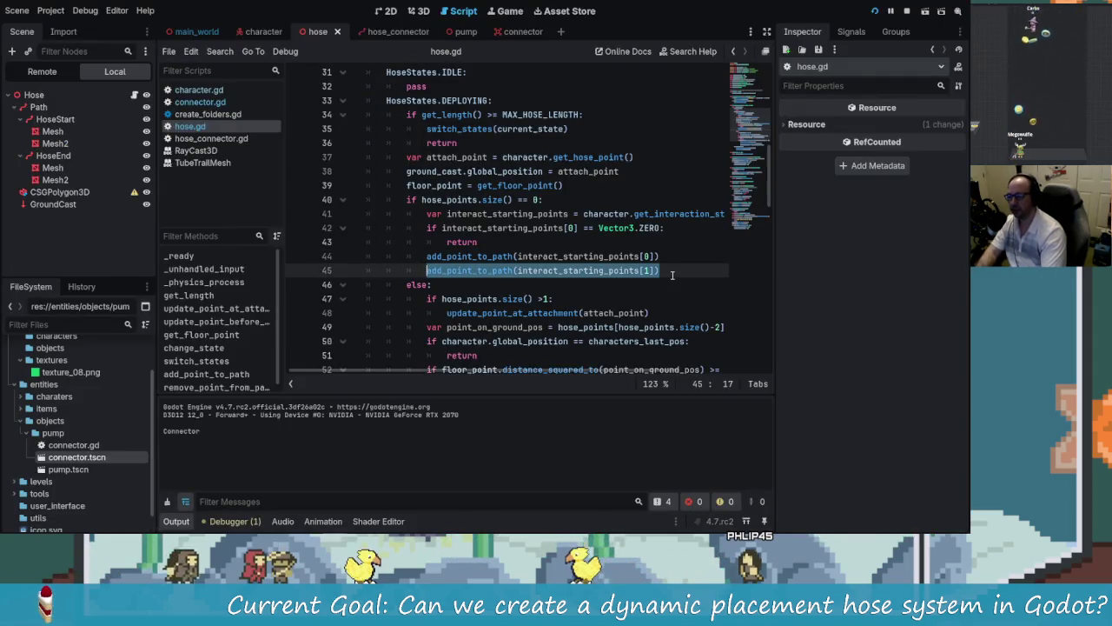
Step: Add add_point_to_path(attach_point) as line 46, save hose.gd, and stop the game
{"action": "left_click", "coordinate": [682, 275]}
{"action": "key", "text": "Return"}
{"action": "key", "text": "ctrl+v"}
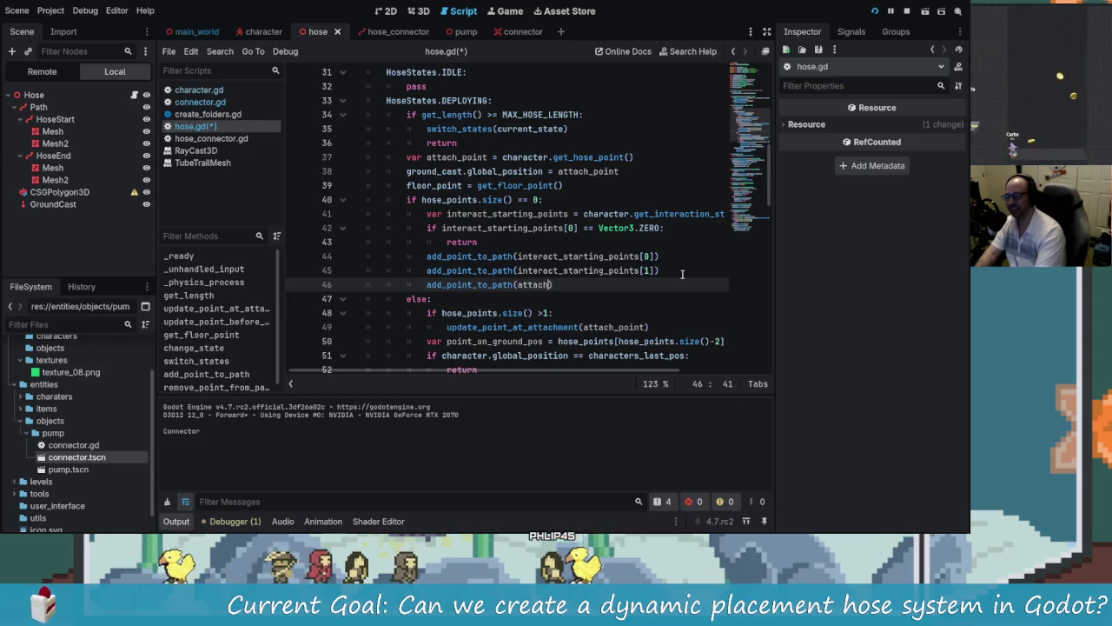
{"action": "key", "text": "Return"}
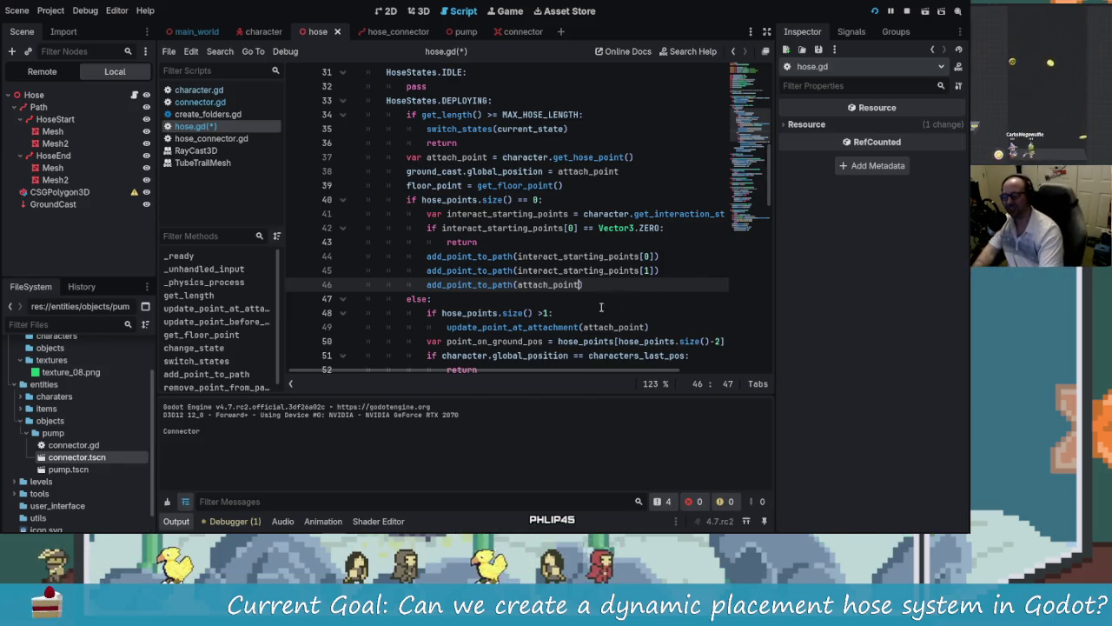
{"action": "type", "text": ")"}
{"action": "key", "text": "ctrl+s"}
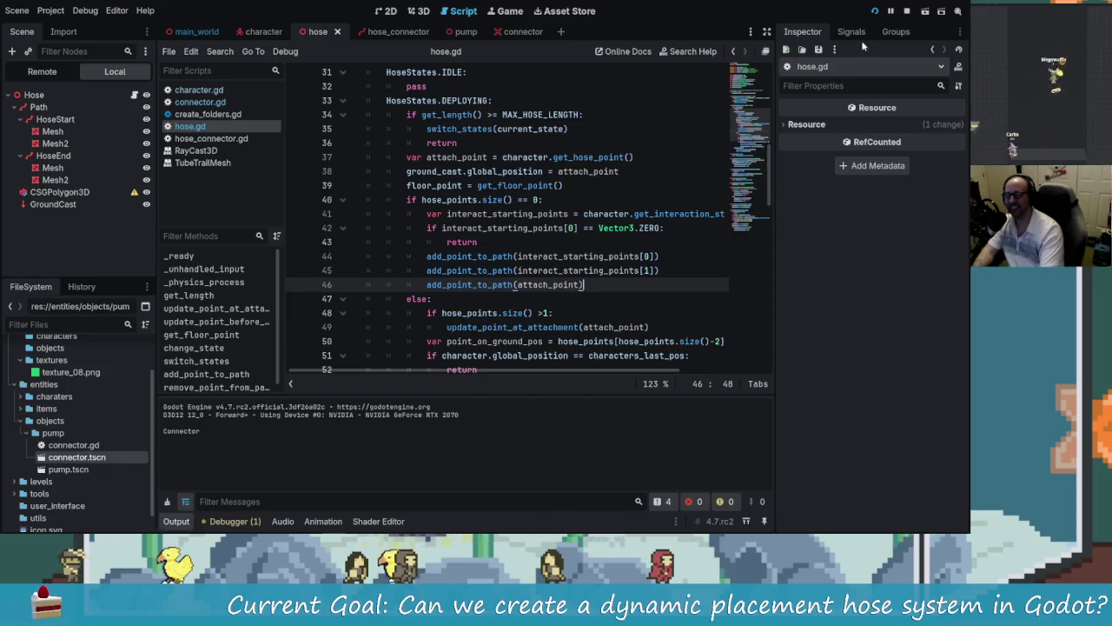
{"action": "left_click", "coordinate": [905, 11]}
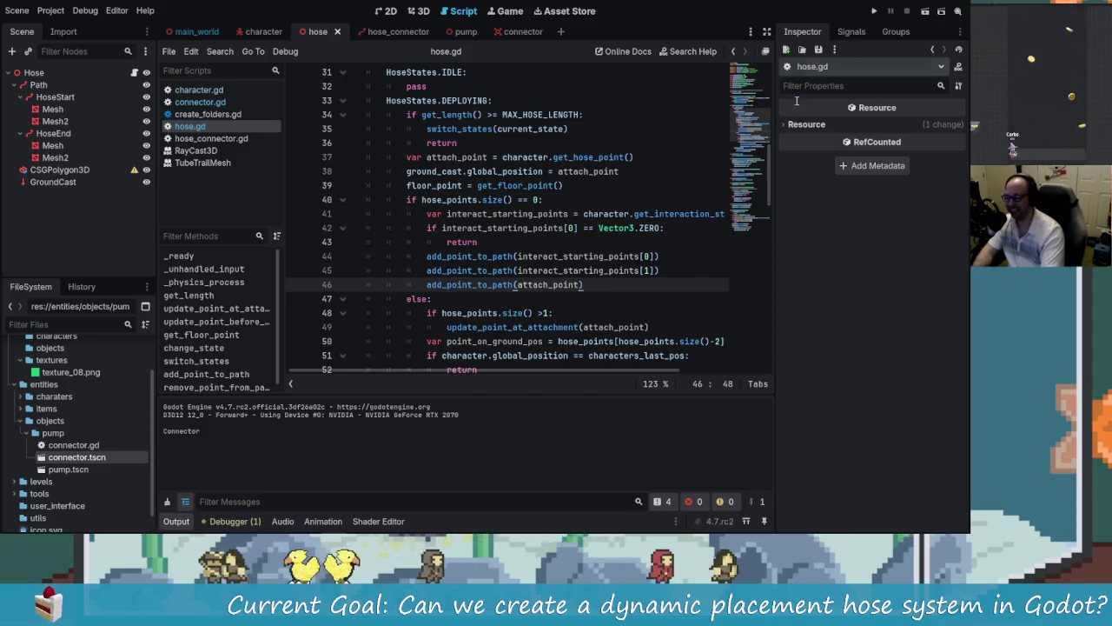
{"action": "left_click", "coordinate": [413, 11]}
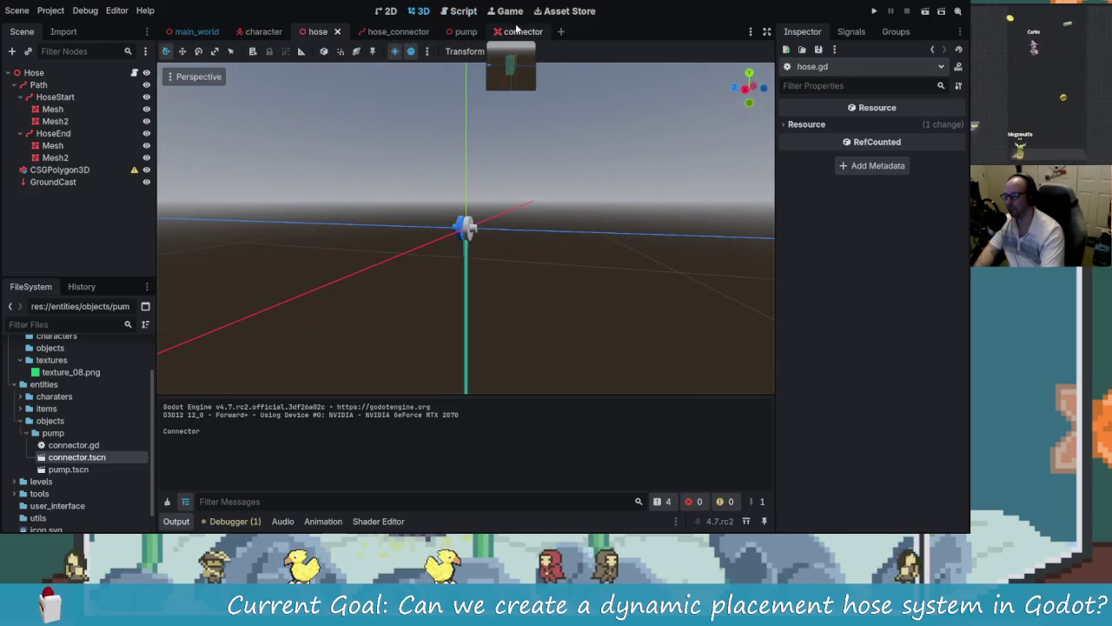
Step: Orbit around the connector in its scene, then run the game
{"action": "left_click", "coordinate": [522, 31]}
{"action": "left_click_drag", "start_coordinate": [555, 281], "coordinate": [502, 227]}
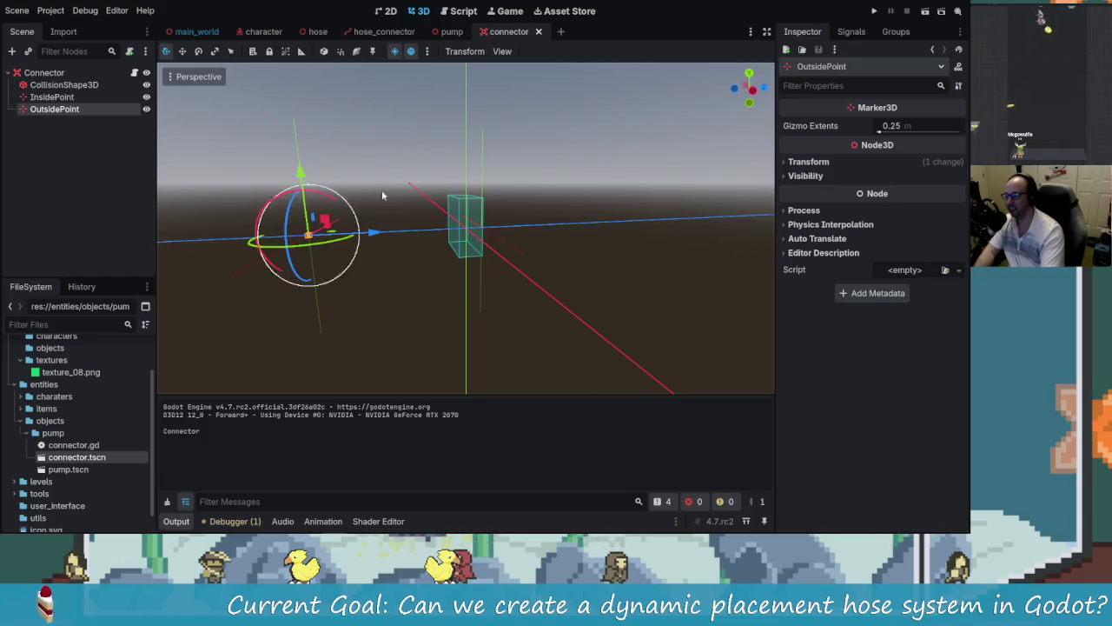
{"action": "left_click_drag", "start_coordinate": [593, 84], "coordinate": [613, 171]}
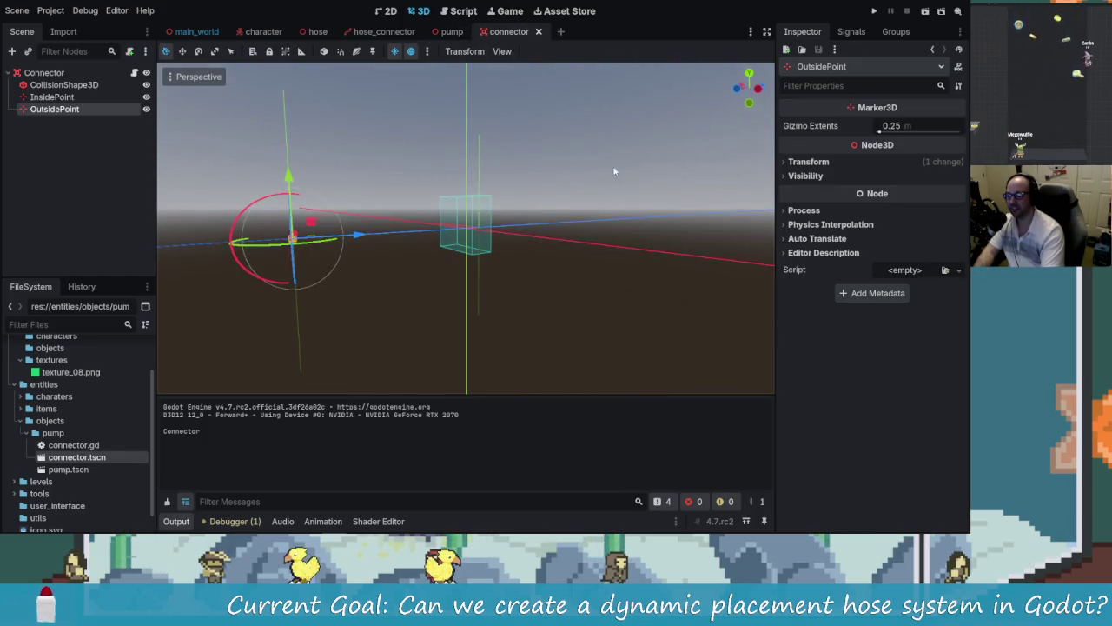
{"action": "left_click", "coordinate": [877, 10]}
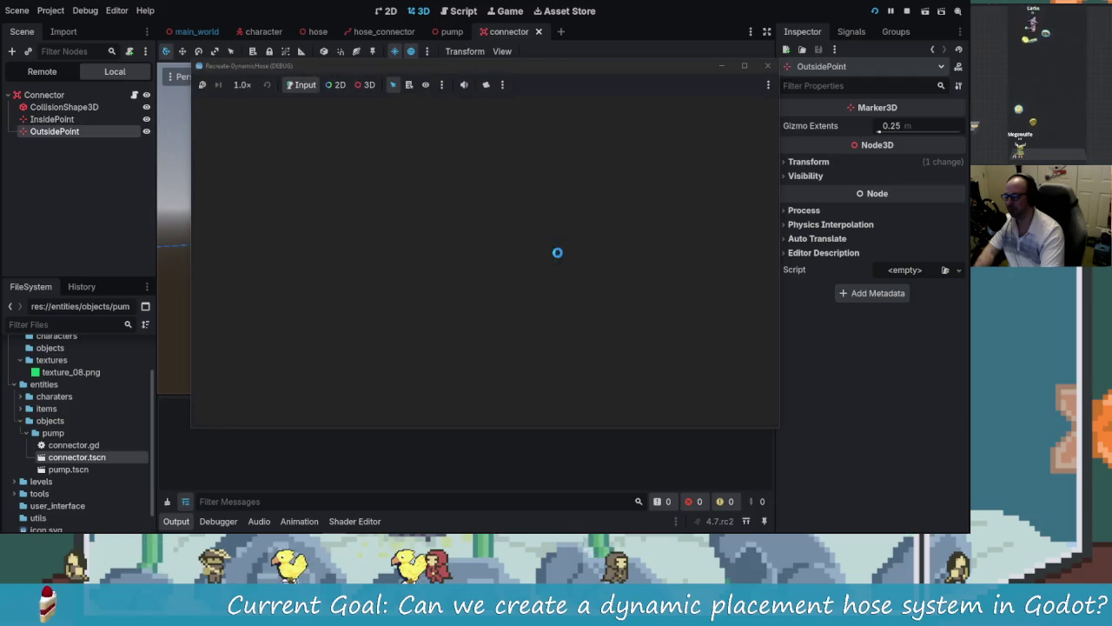
Step: Spawn a hose at the red connector, walk around stretching it, then stop and relaunch the game
{"action": "key", "text": "w"}
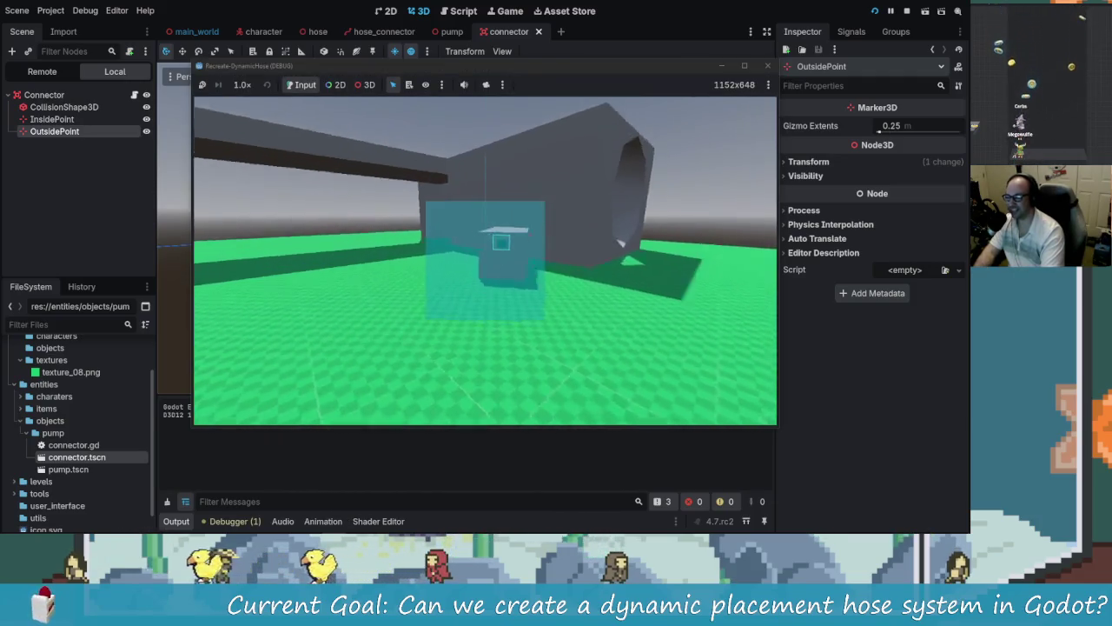
{"action": "mouse_move", "coordinate": [485, 261]}
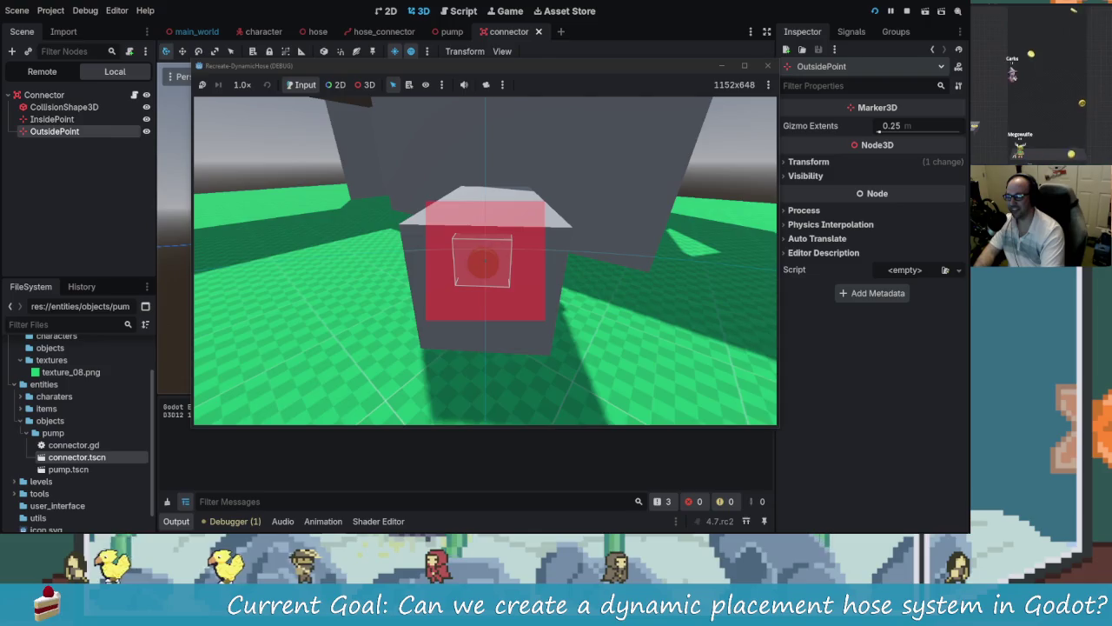
{"action": "left_click", "coordinate": [485, 260]}
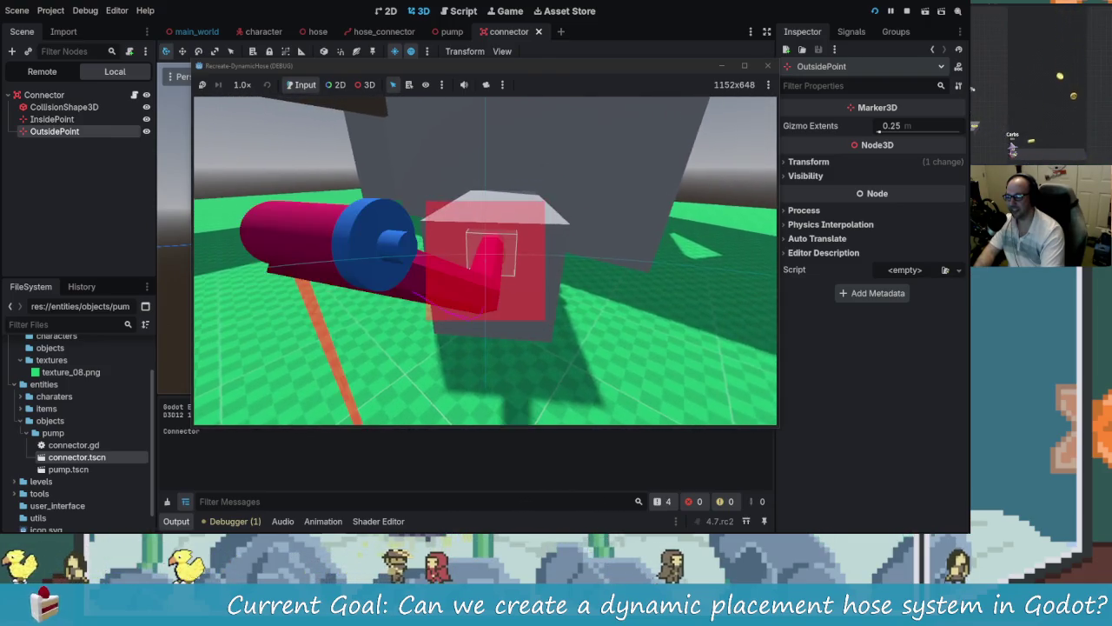
{"action": "key", "text": "s"}
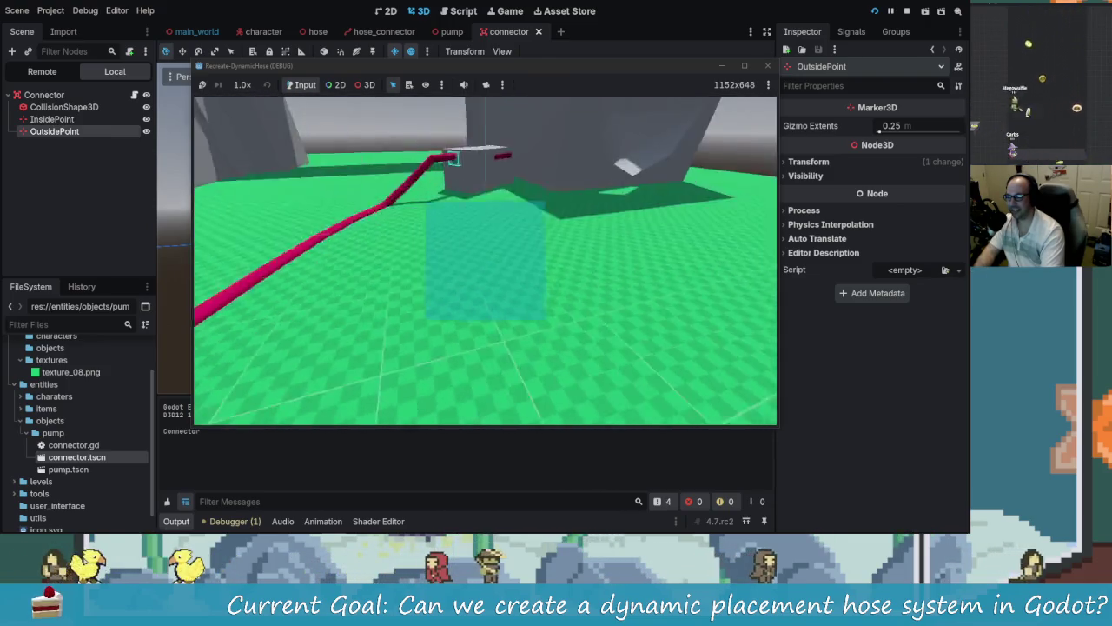
{"action": "key", "text": "w"}
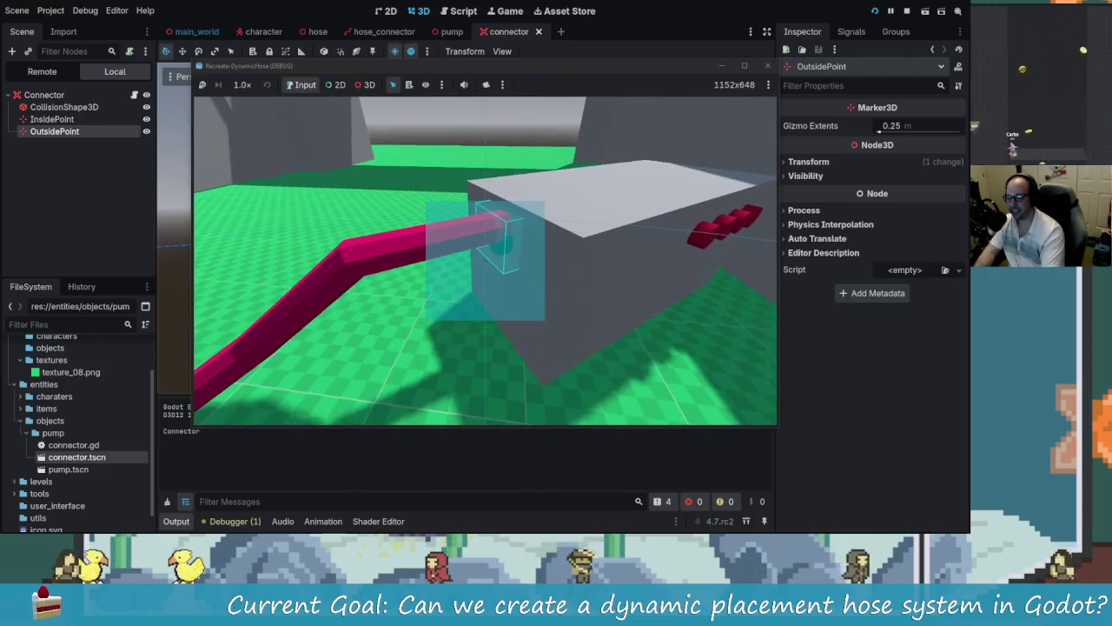
{"action": "key", "text": "a"}
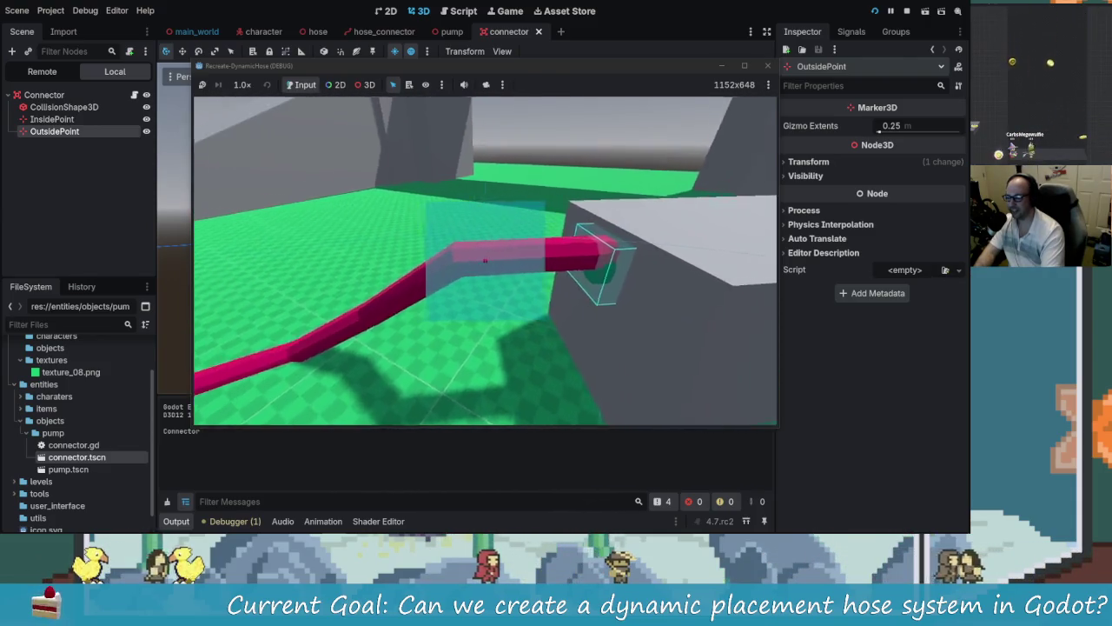
{"action": "key", "text": "s"}
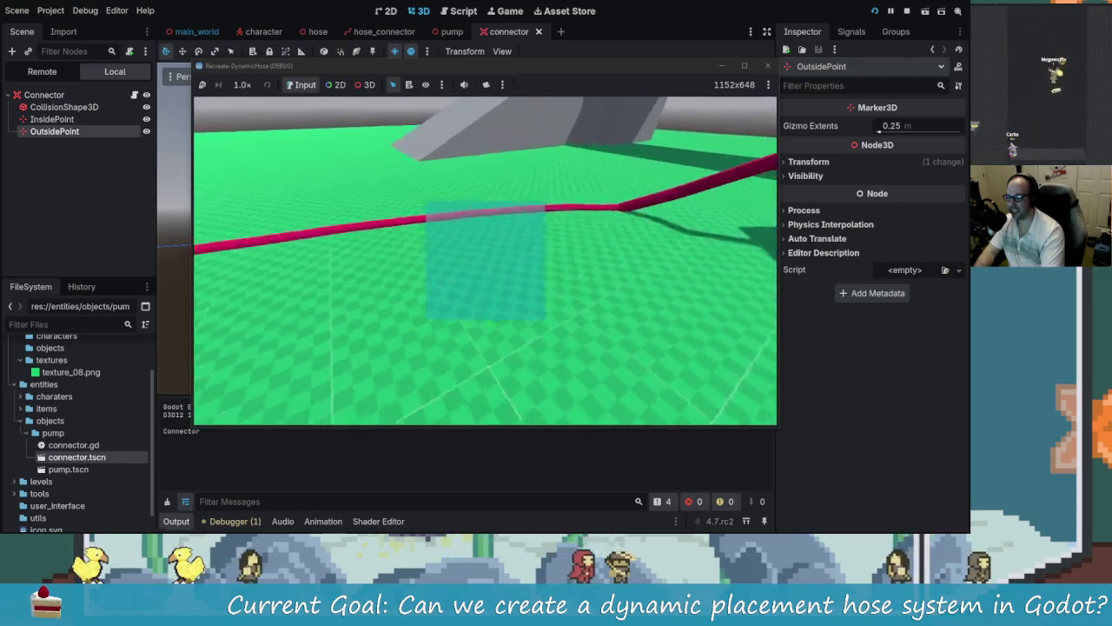
{"action": "key", "text": "w"}
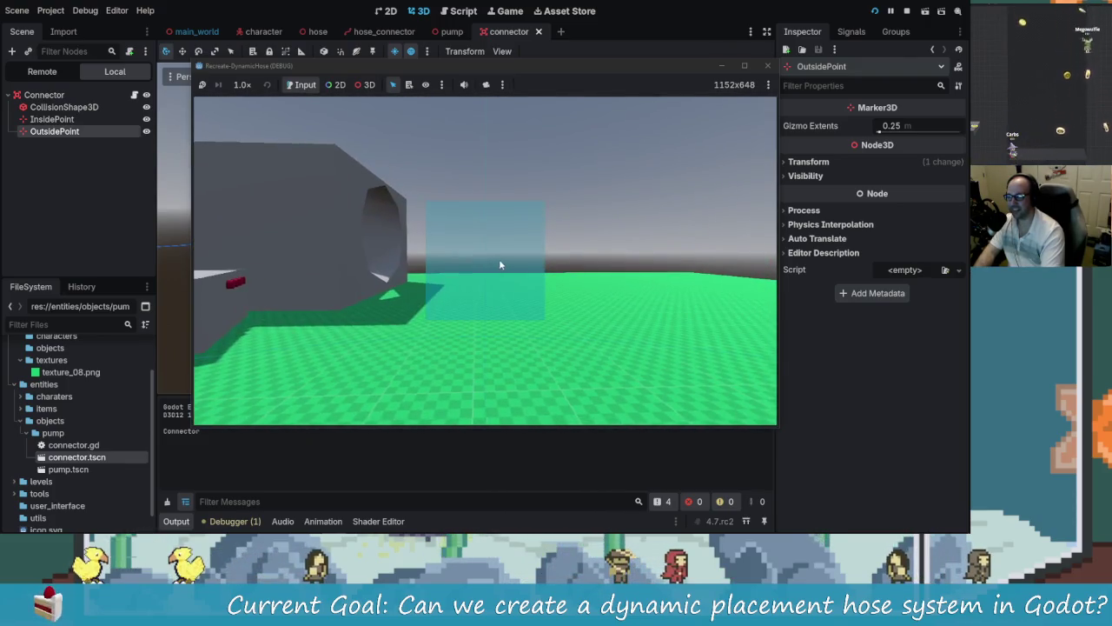
{"action": "left_click", "coordinate": [907, 11]}
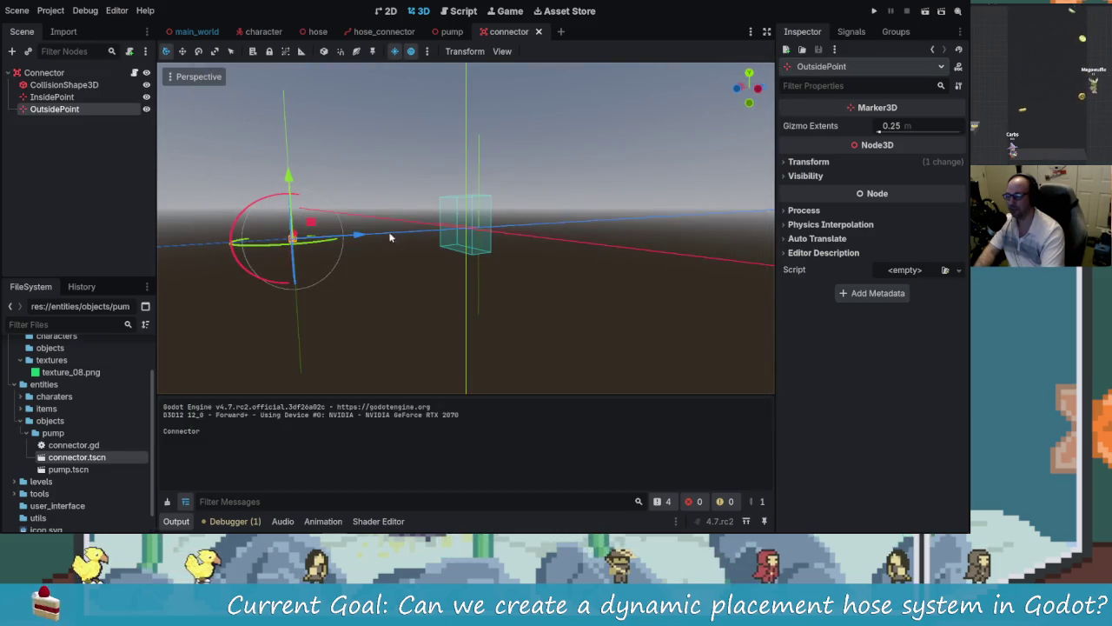
{"action": "left_click", "coordinate": [874, 11]}
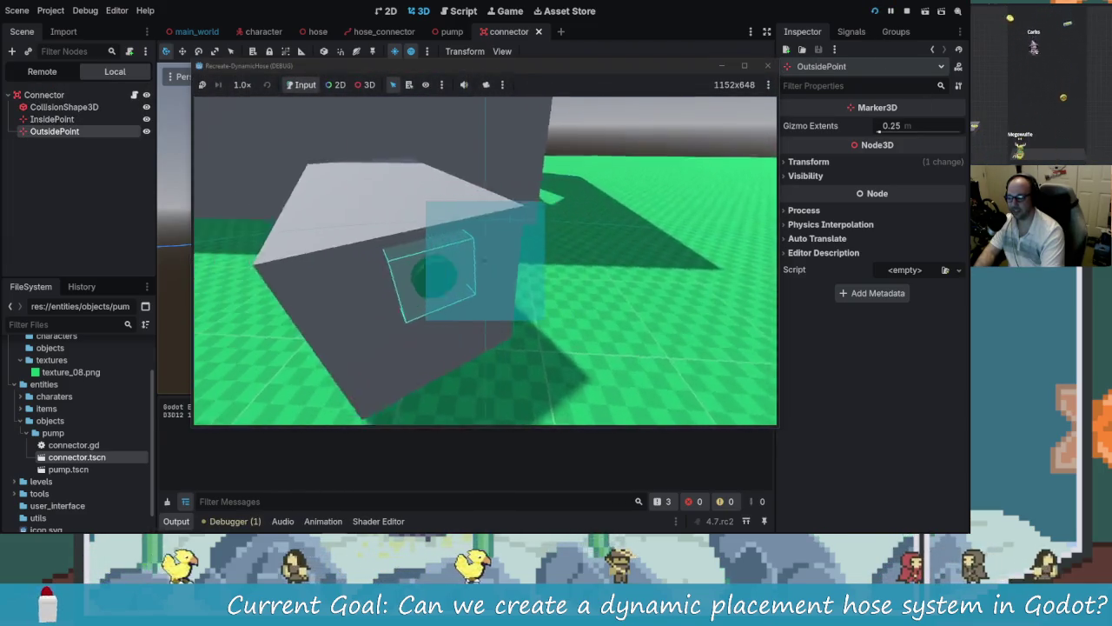
Step: Switch between the editor and the running game to recheck where the hose meets the connector
{"action": "key", "text": "F8"}
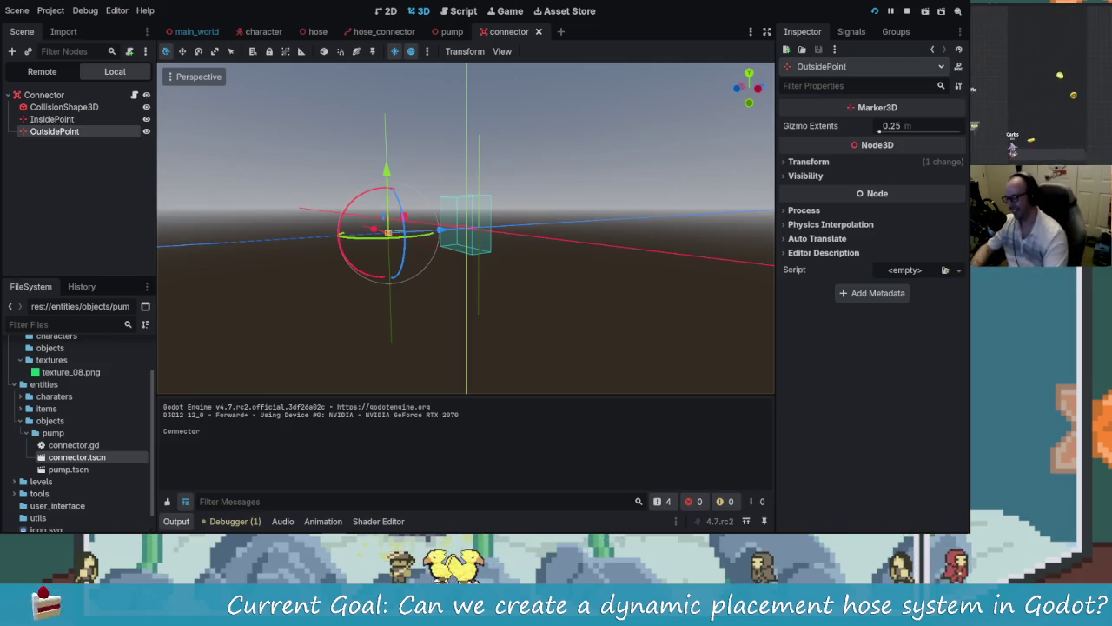
{"action": "key", "text": "alt+Tab"}
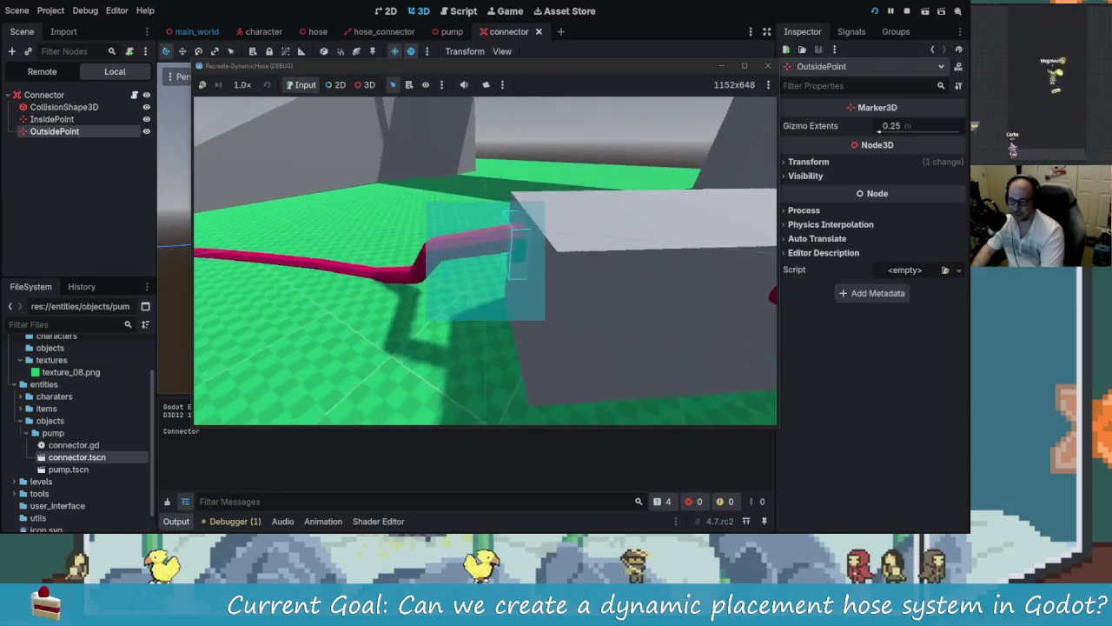
{"action": "left_click", "coordinate": [499, 245]}
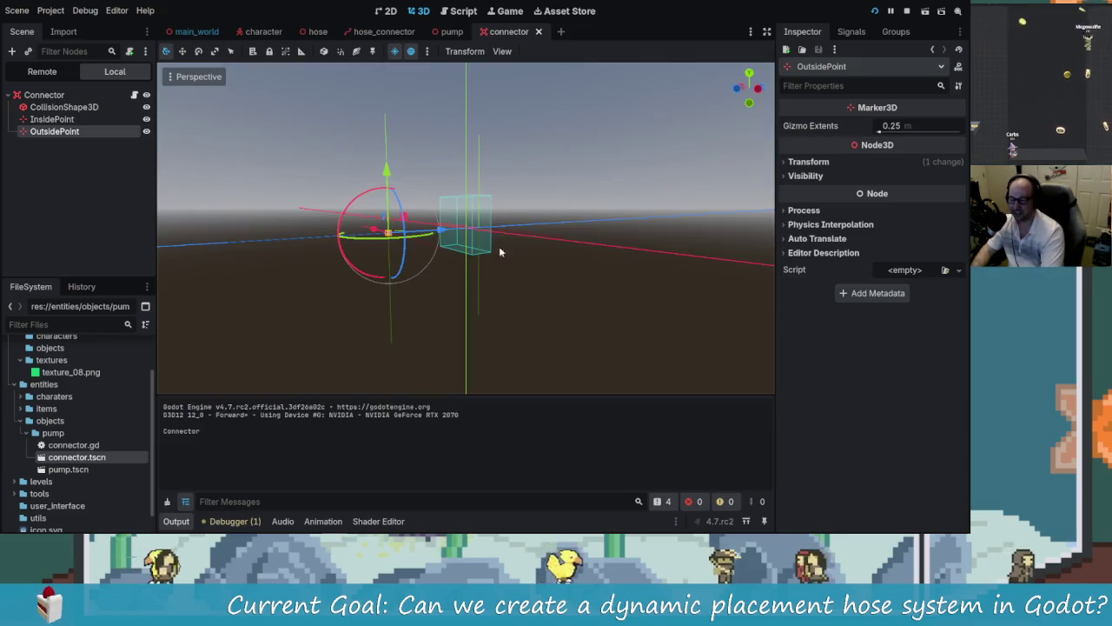
Step: Nudge the OutsidePoint marker along Z, save the connector scene, and run the game again
{"action": "left_click_drag", "start_coordinate": [415, 233], "coordinate": [429, 240]}
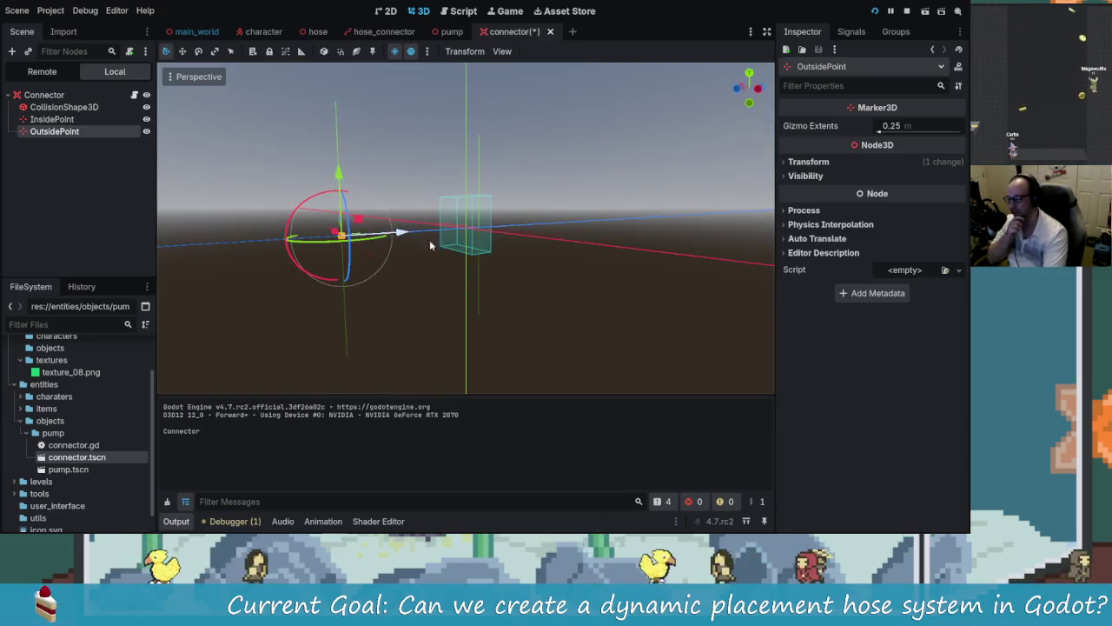
{"action": "key", "text": "ctrl+s"}
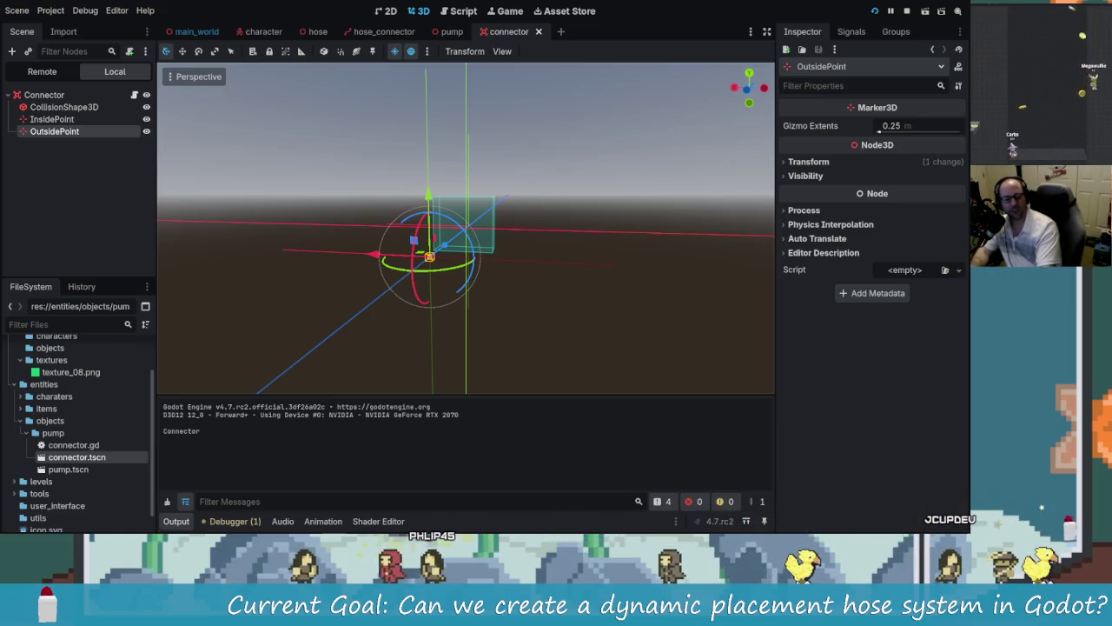
{"action": "scroll", "coordinate": [410, 218], "scroll_direction": "up", "scroll_amount": 3}
{"action": "scroll", "coordinate": [409, 218], "scroll_direction": "up", "scroll_amount": 2}
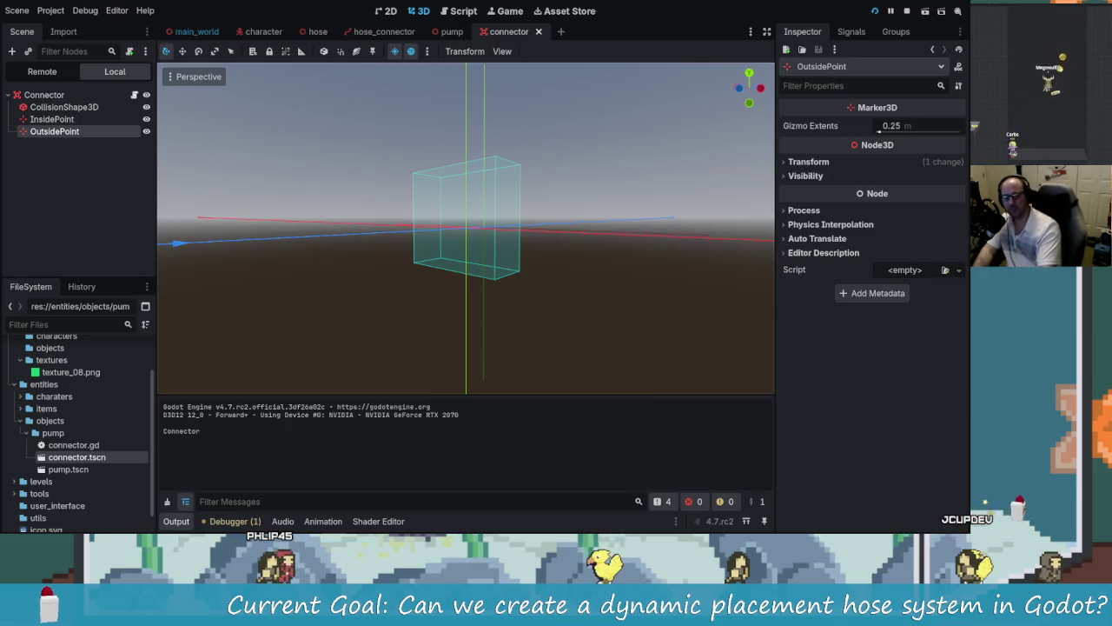
{"action": "mouse_move", "coordinate": [285, 231]}
{"action": "left_mouse_down"}
{"action": "mouse_move", "coordinate": [365, 251]}
{"action": "mouse_move", "coordinate": [499, 249]}
{"action": "left_mouse_up"}
{"action": "left_click", "coordinate": [875, 10]}
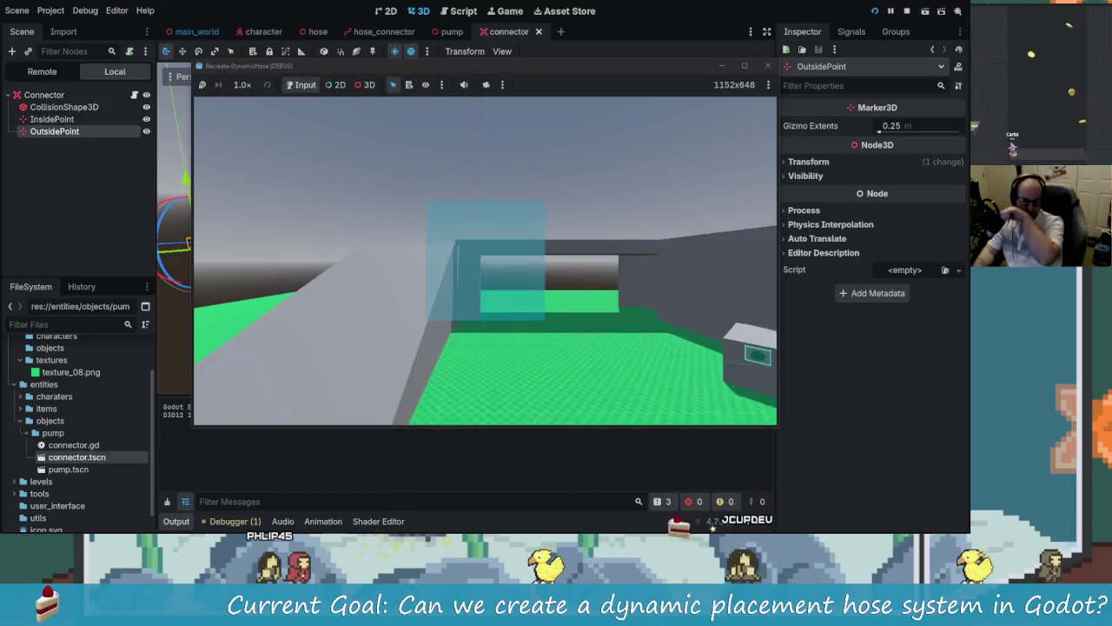
Step: Attach the pink hose at the connector box and walk it around the level toward the grey wall
{"action": "key", "text": "w"}
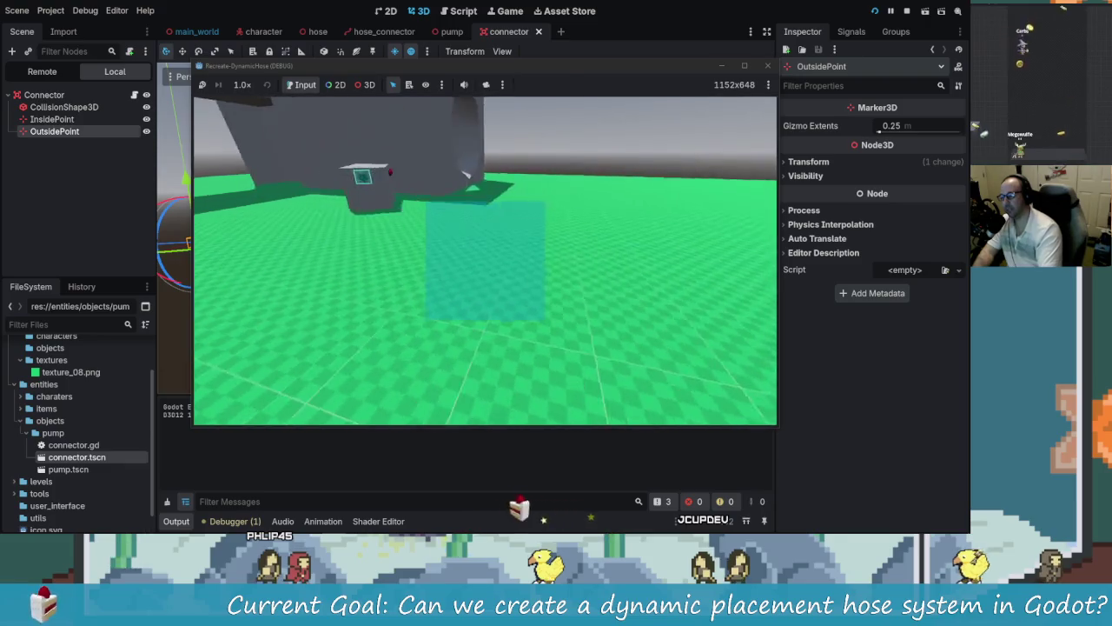
{"action": "left_click", "coordinate": [485, 260]}
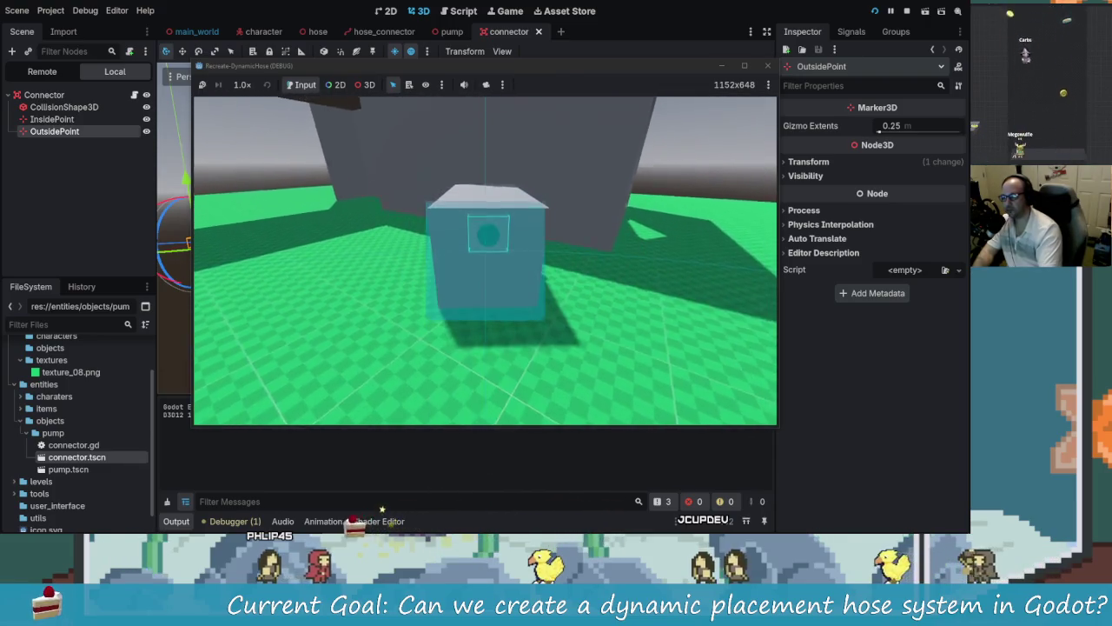
{"action": "key", "text": "w"}
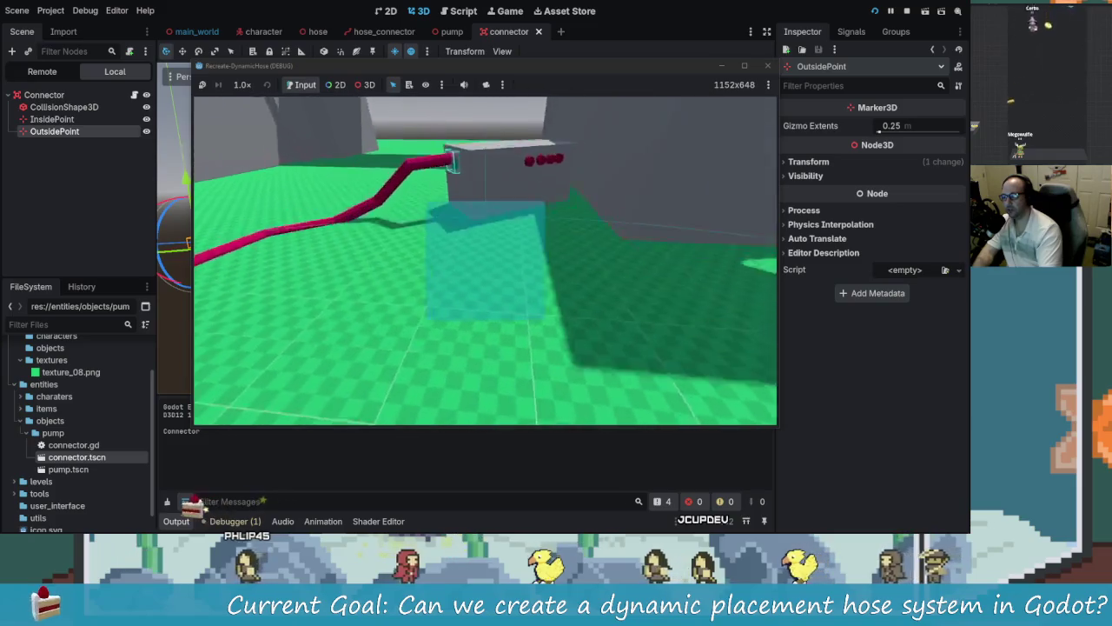
{"action": "key", "text": "w"}
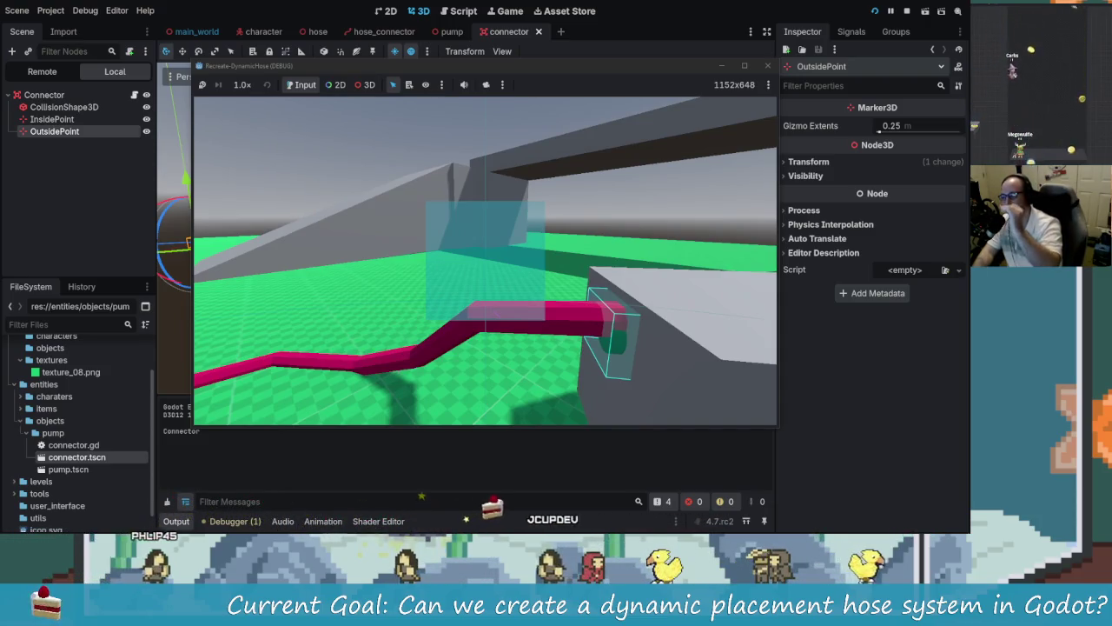
{"action": "key", "text": "w"}
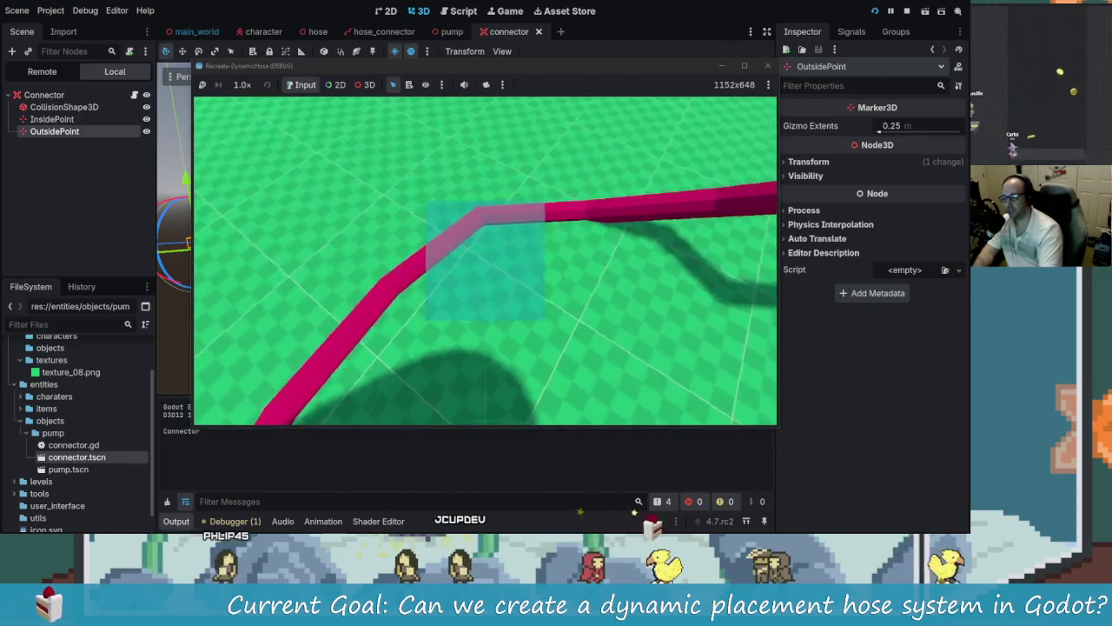
{"action": "key", "text": "w"}
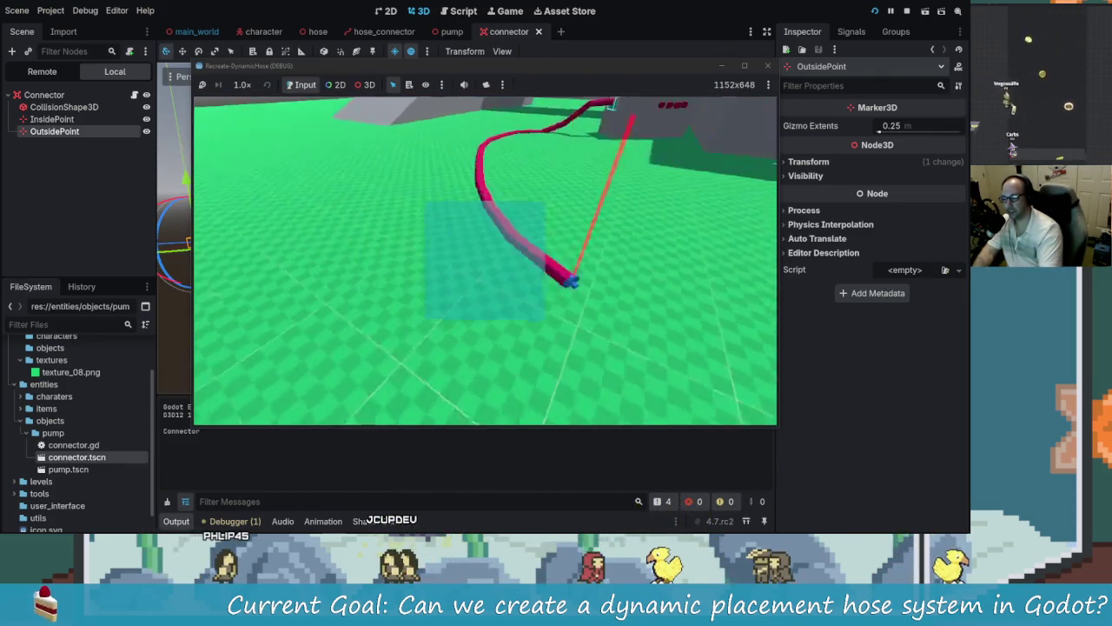
{"action": "key", "text": "w"}
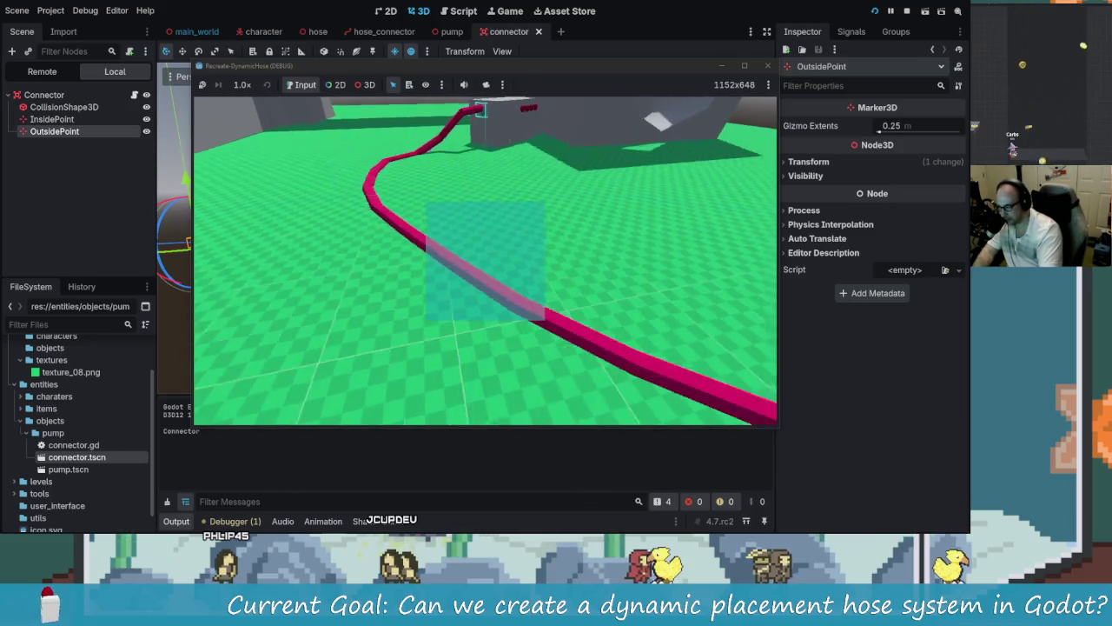
{"action": "key", "text": "w"}
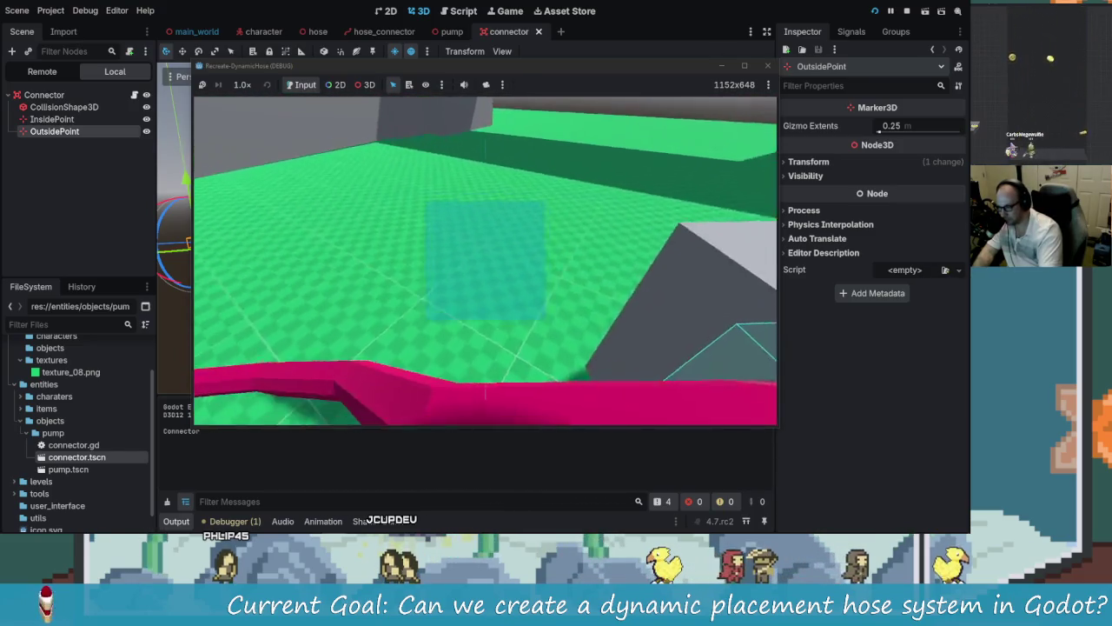
{"action": "key", "text": "w"}
{"action": "key", "text": "alt+Tab"}
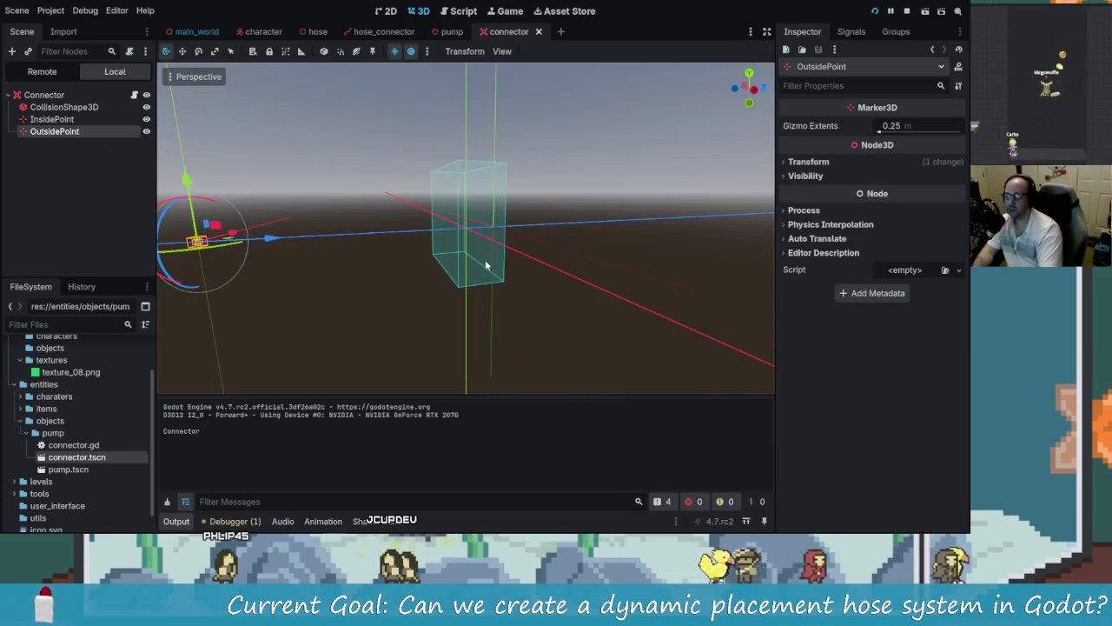
Step: Open hose.gd in the script editor at the add_point_to_path function
{"action": "left_click", "coordinate": [466, 12]}
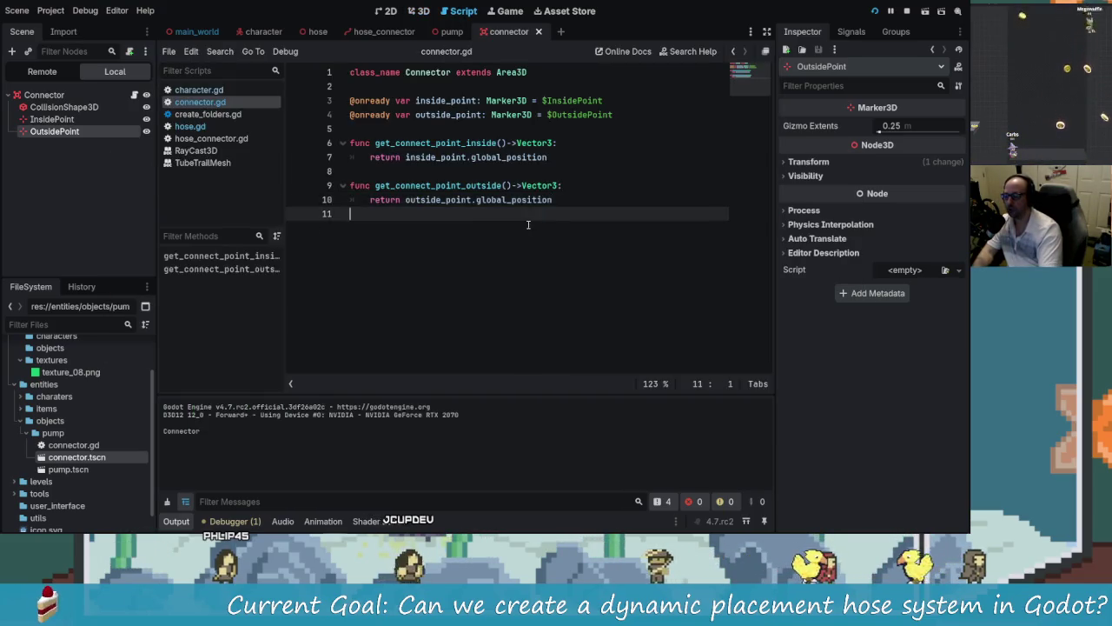
{"action": "left_click", "coordinate": [204, 128]}
{"action": "scroll", "coordinate": [508, 217], "scroll_direction": "down", "scroll_amount": 5}
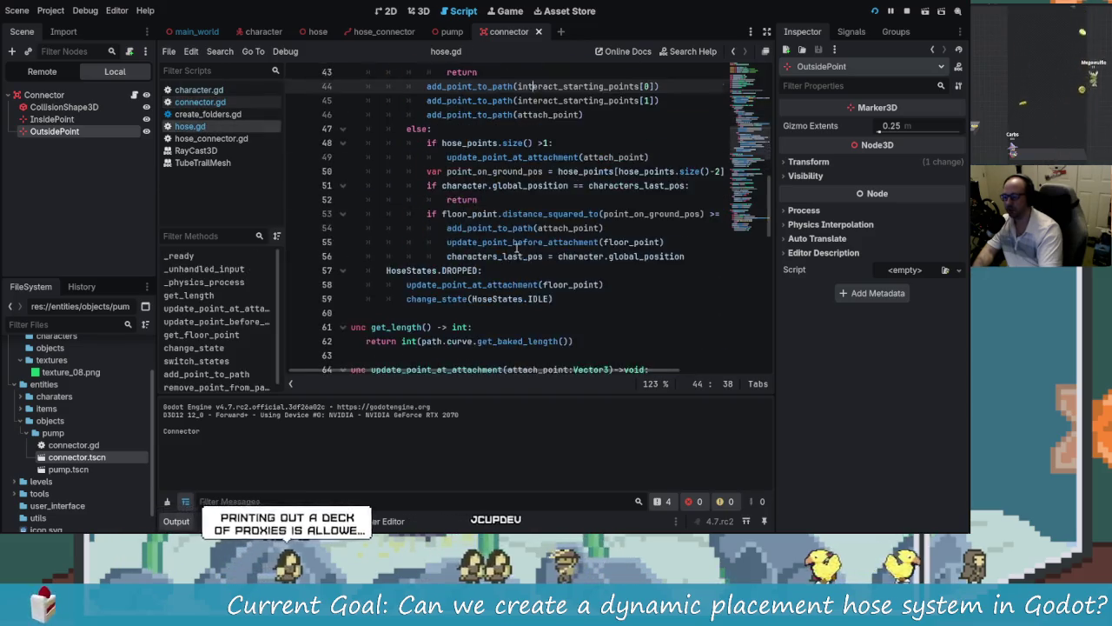
{"action": "scroll", "coordinate": [508, 217], "scroll_direction": "up", "scroll_amount": 4}
{"action": "left_click", "coordinate": [508, 217], "text": "ctrl"}
Step: Remove + hose_offset from the curve and hose_points lines 95–96 of add_point_to_path
{"action": "left_click", "coordinate": [517, 228]}
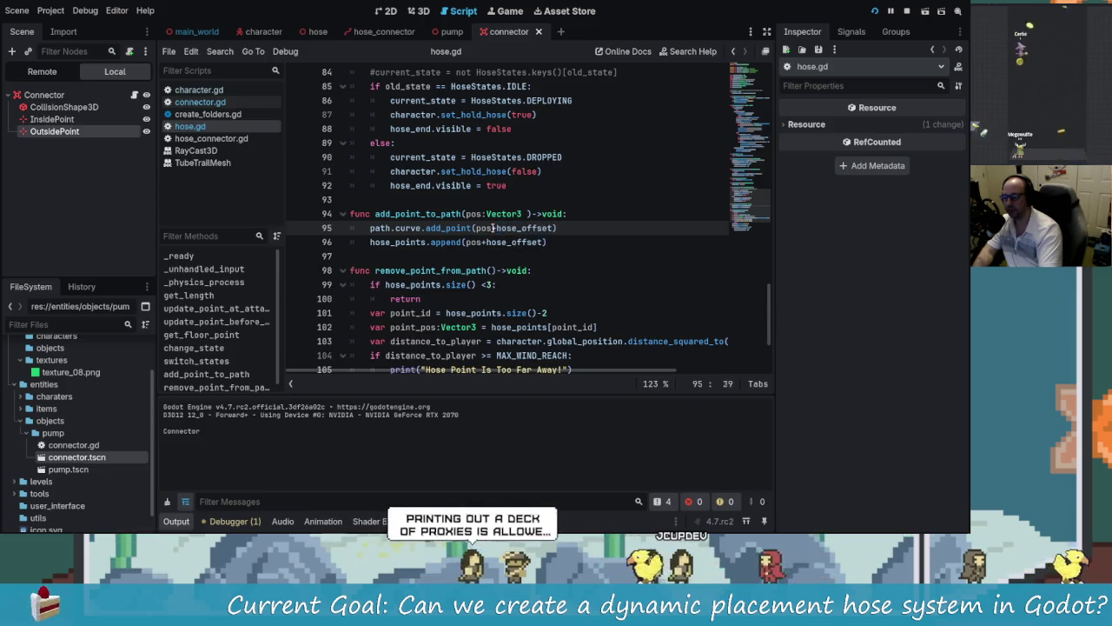
{"action": "key", "text": "Down"}
{"action": "scroll", "coordinate": [524, 263], "scroll_direction": "up", "scroll_amount": 2}
{"action": "scroll", "coordinate": [524, 262], "scroll_direction": "up", "scroll_amount": 2}
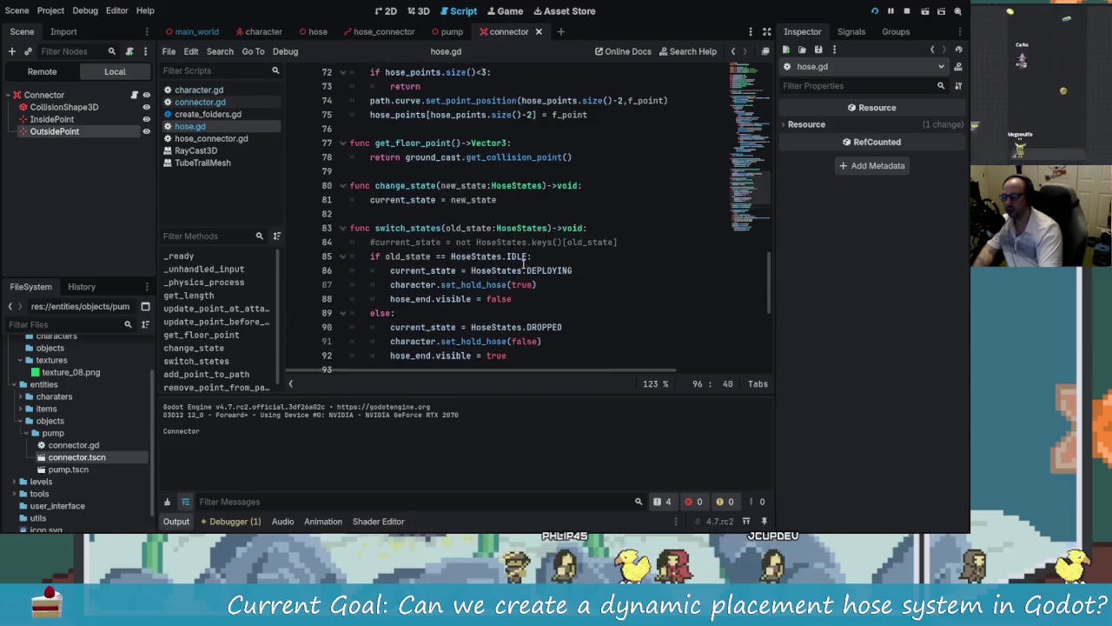
{"action": "scroll", "coordinate": [504, 254], "scroll_direction": "down", "scroll_amount": 4}
{"action": "left_click", "coordinate": [555, 228]}
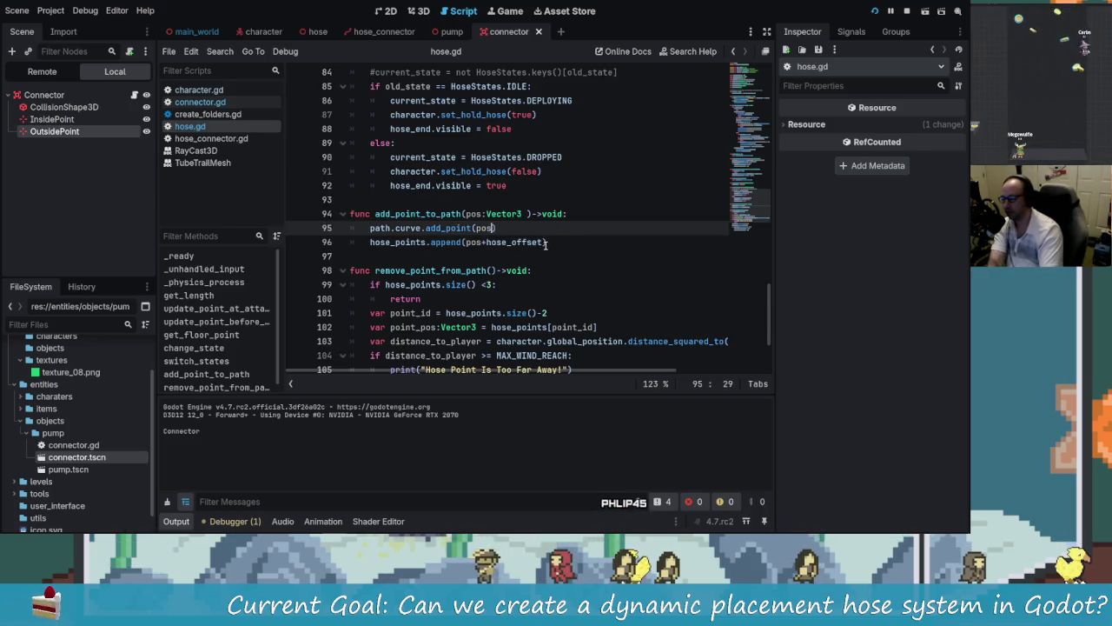
{"action": "left_click", "coordinate": [547, 241]}
{"action": "key", "text": "BackSpace"}
{"action": "key", "text": "BackSpace"}
{"action": "key", "text": "BackSpace"}
{"action": "key", "text": "BackSpace"}
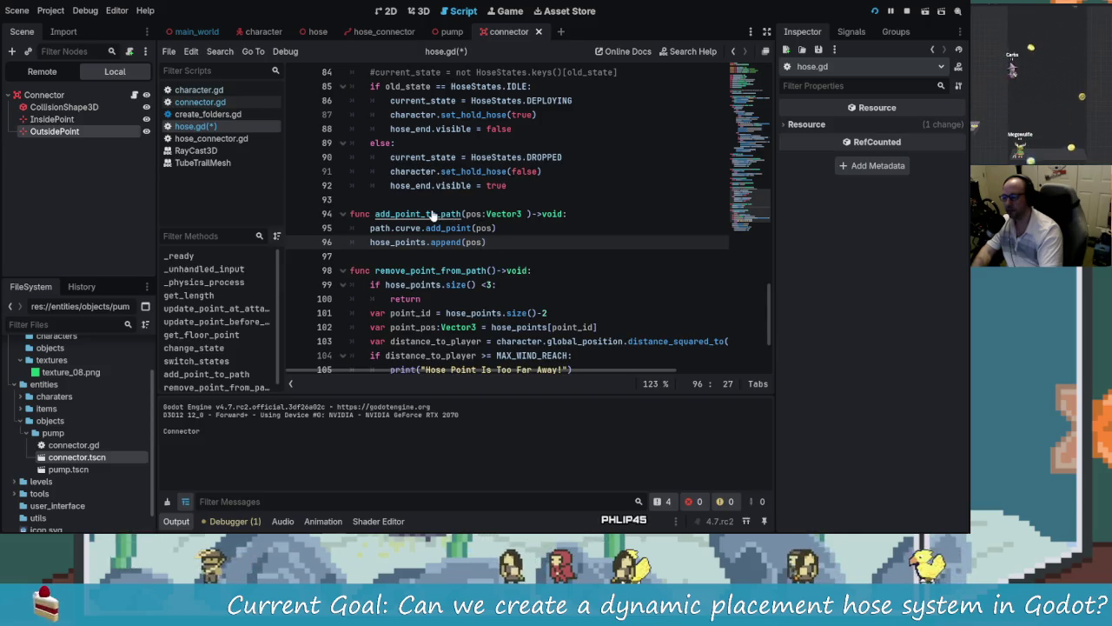
{"action": "left_click", "coordinate": [349, 214]}
{"action": "scroll", "coordinate": [571, 278], "scroll_direction": "up", "scroll_amount": 7}
Step: Hide the side panels with Ctrl+Shift+F11 and read through the hose.gd code
{"action": "scroll", "coordinate": [571, 278], "scroll_direction": "up", "scroll_amount": 8}
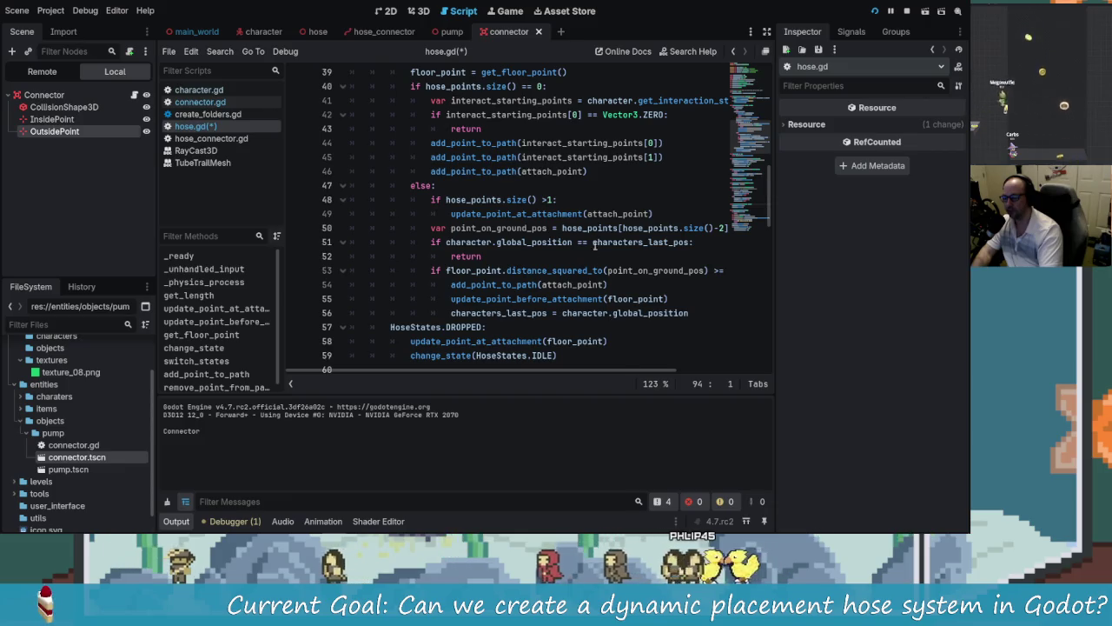
{"action": "key", "text": "ctrl+shift+F11"}
{"action": "scroll", "coordinate": [460, 241], "scroll_direction": "up", "scroll_amount": 2}
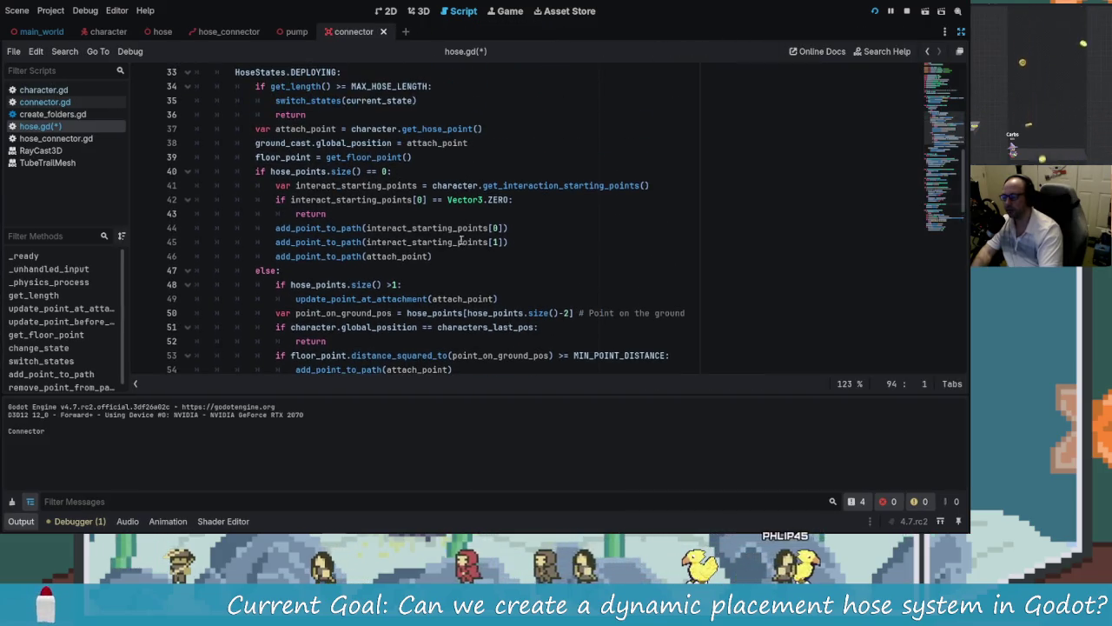
{"action": "scroll", "coordinate": [460, 242], "scroll_direction": "down", "scroll_amount": 2}
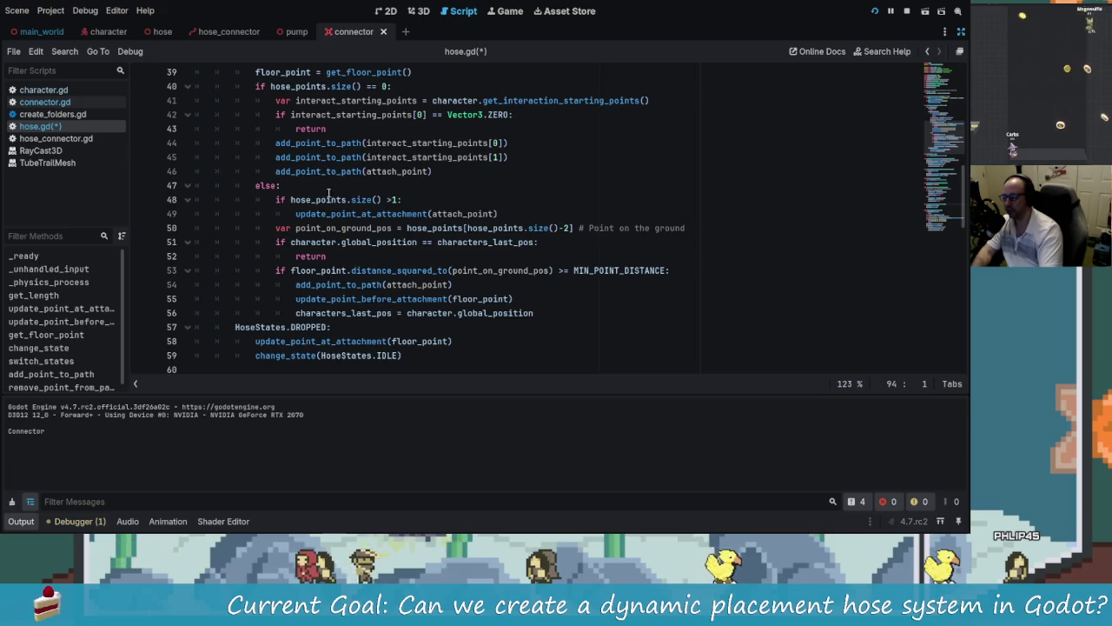
{"action": "left_click", "coordinate": [322, 157]}
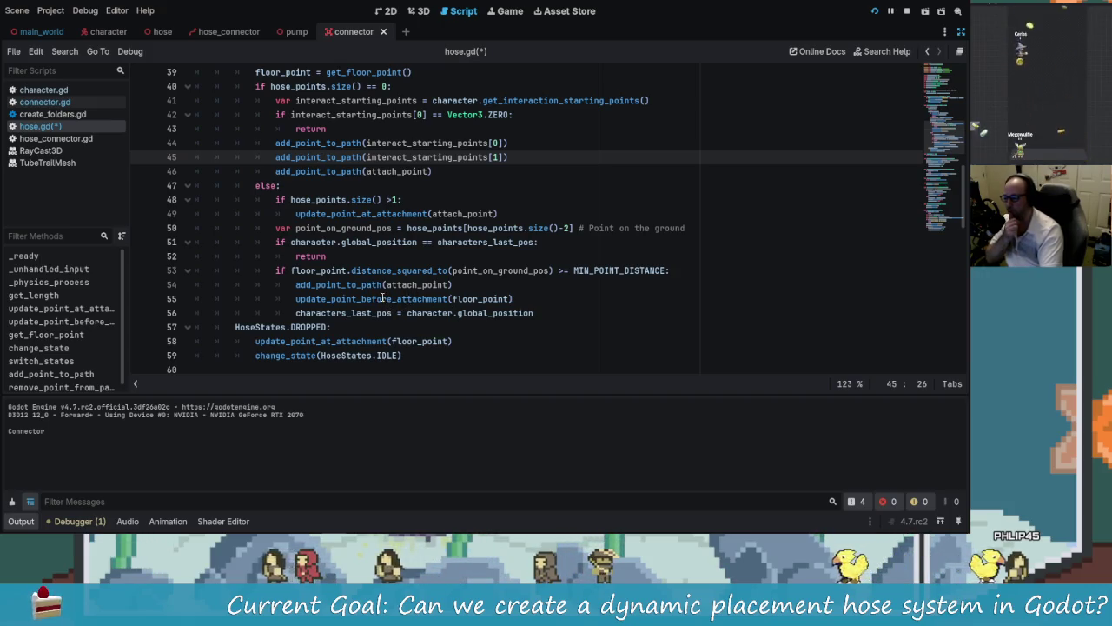
{"action": "scroll", "coordinate": [380, 291], "scroll_direction": "down", "scroll_amount": 2}
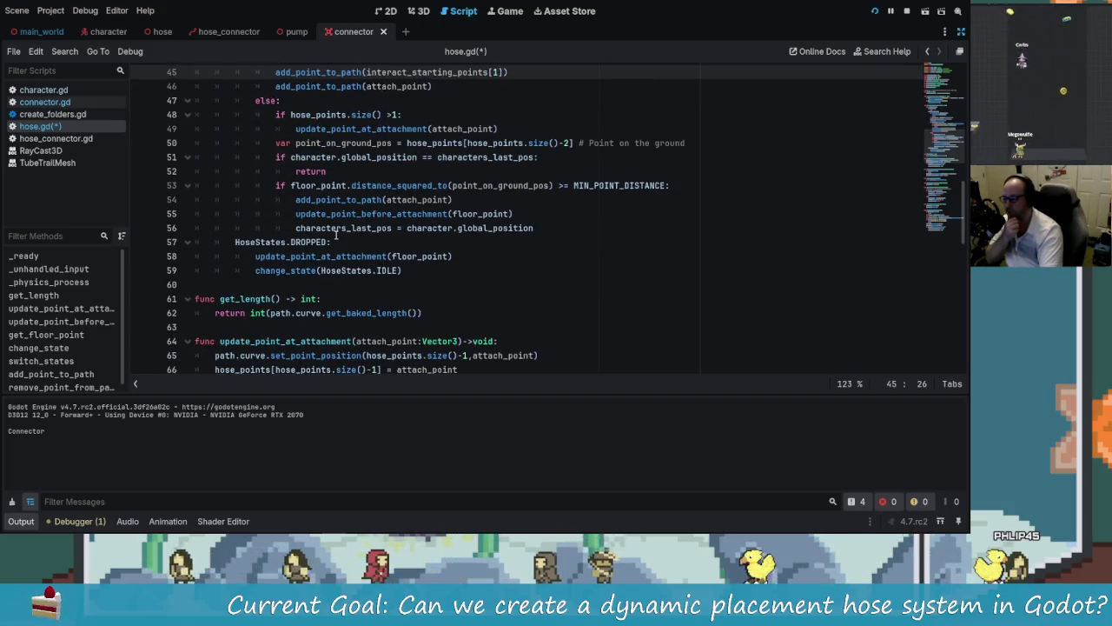
{"action": "scroll", "coordinate": [347, 253], "scroll_direction": "down", "scroll_amount": 1}
{"action": "scroll", "coordinate": [347, 252], "scroll_direction": "down", "scroll_amount": 2}
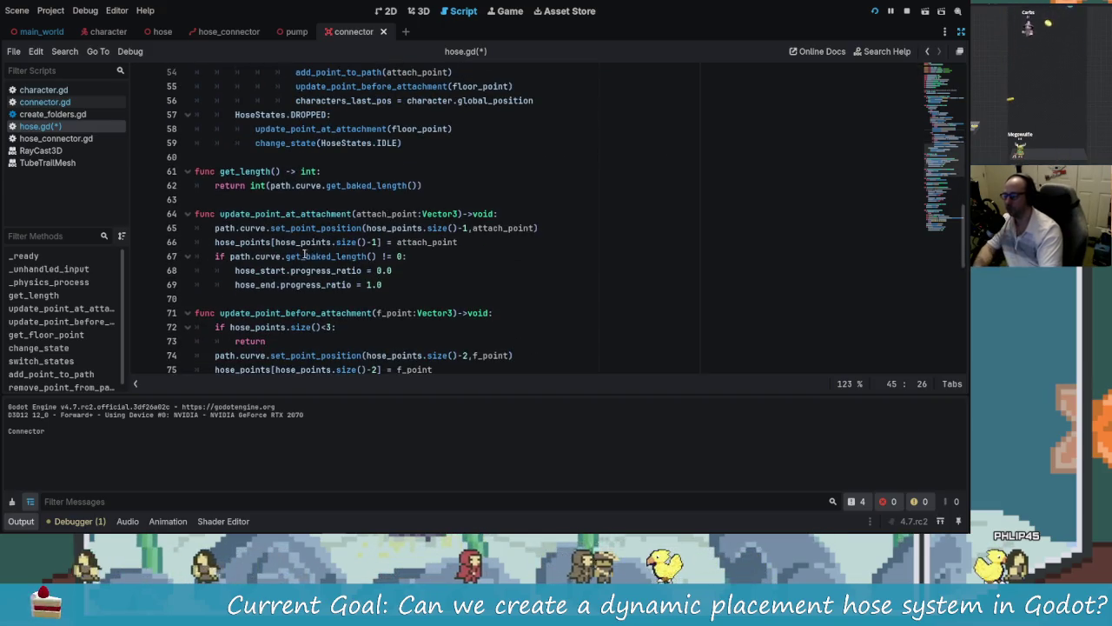
{"action": "scroll", "coordinate": [356, 273], "scroll_direction": "up", "scroll_amount": 2}
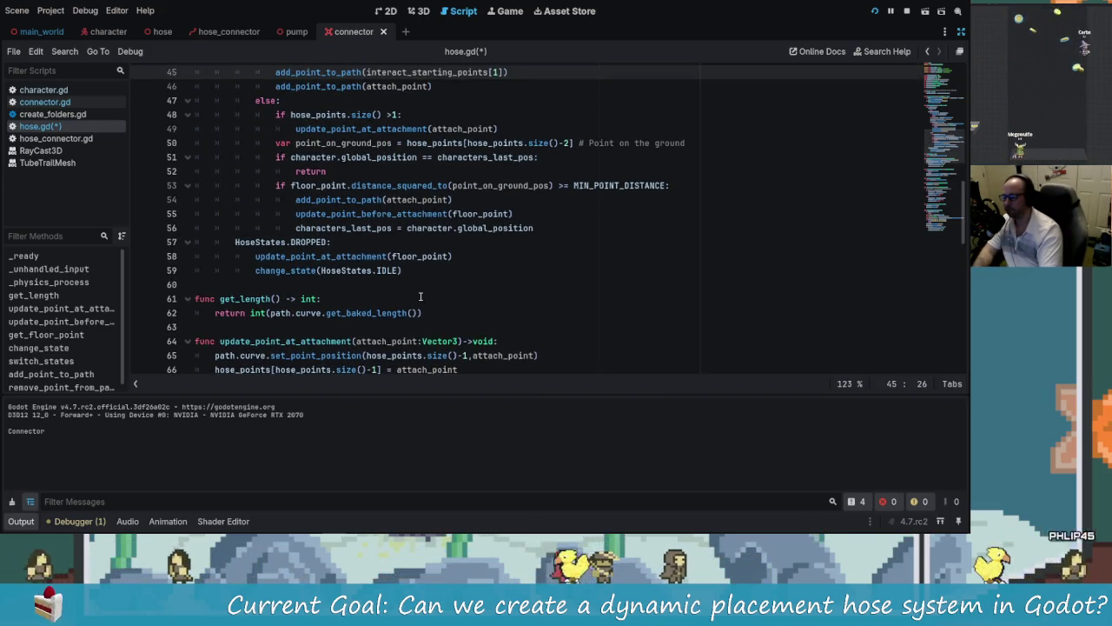
{"action": "scroll", "coordinate": [420, 296], "scroll_direction": "up", "scroll_amount": 1}
{"action": "scroll", "coordinate": [399, 272], "scroll_direction": "up", "scroll_amount": 1}
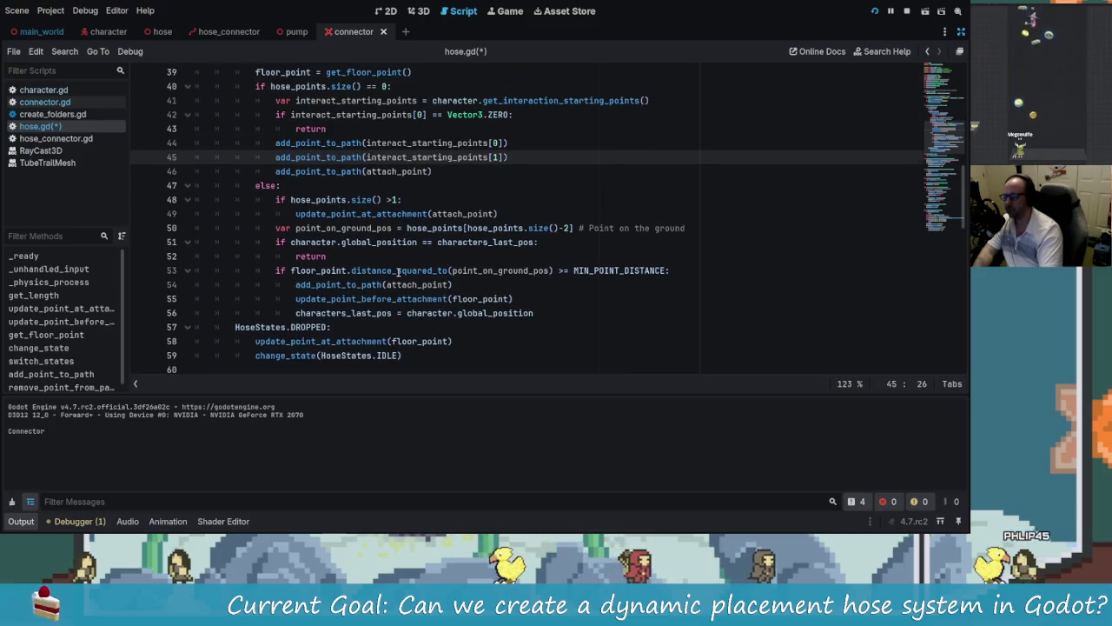
{"action": "scroll", "coordinate": [383, 287], "scroll_direction": "down", "scroll_amount": 1}
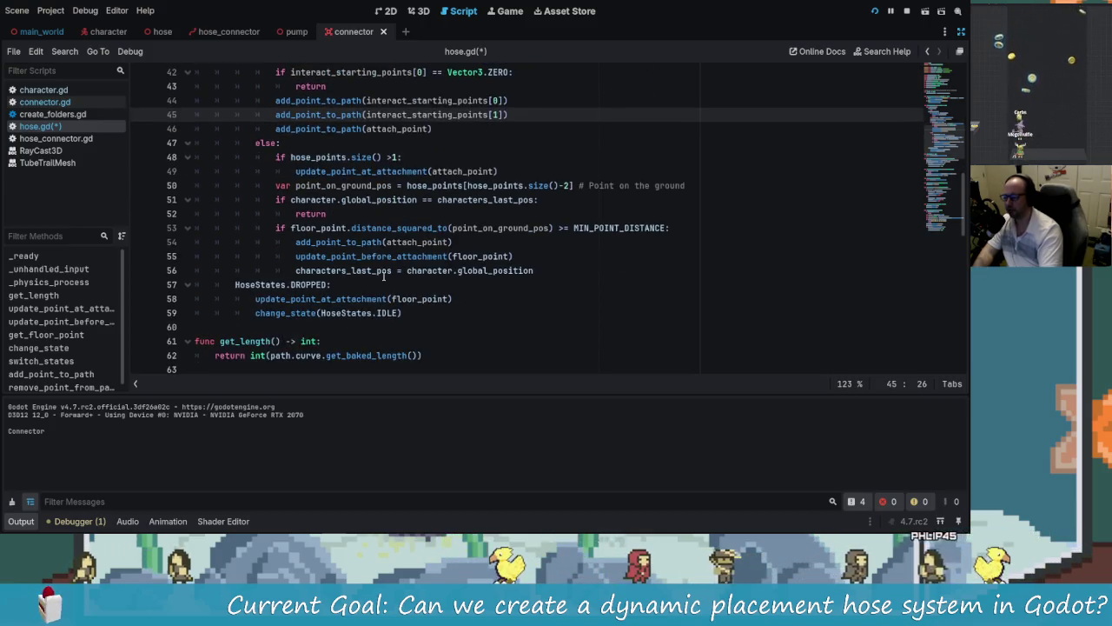
Step: Search hose.gd for floor_point, starting from its use on line 55
{"action": "double_click", "coordinate": [316, 257]}
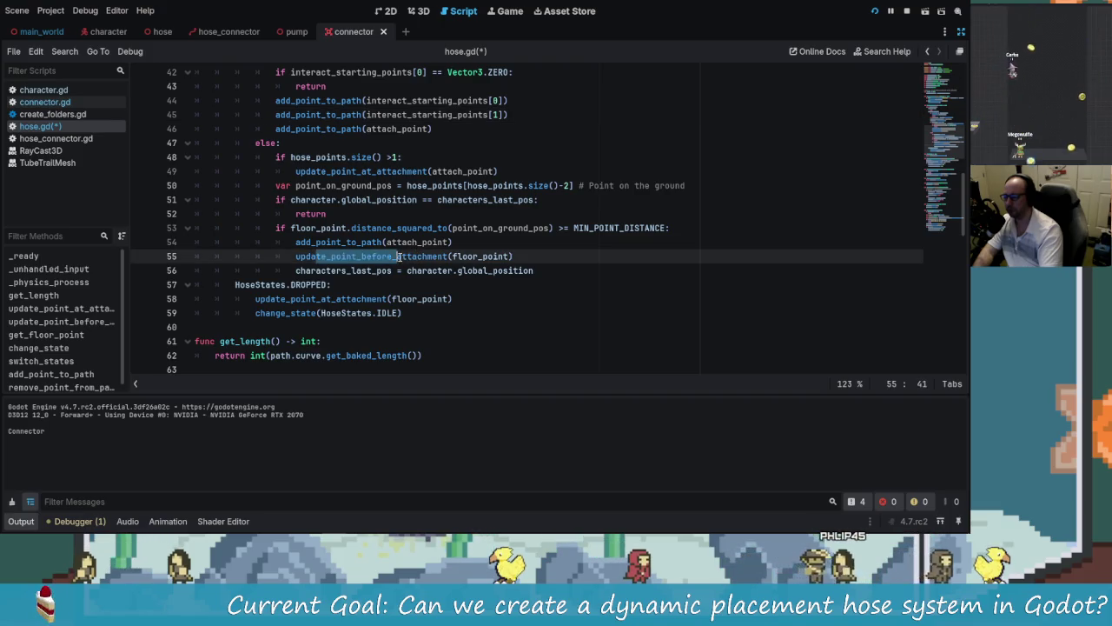
{"action": "scroll", "coordinate": [326, 256], "scroll_direction": "down", "scroll_amount": 4}
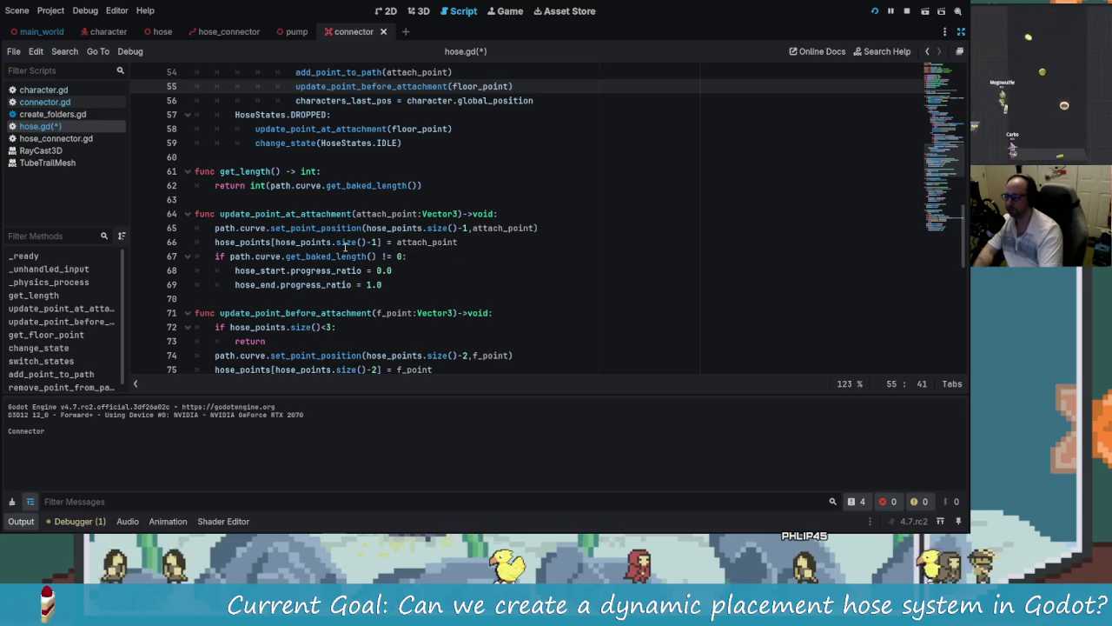
{"action": "scroll", "coordinate": [488, 191], "scroll_direction": "up", "scroll_amount": 2}
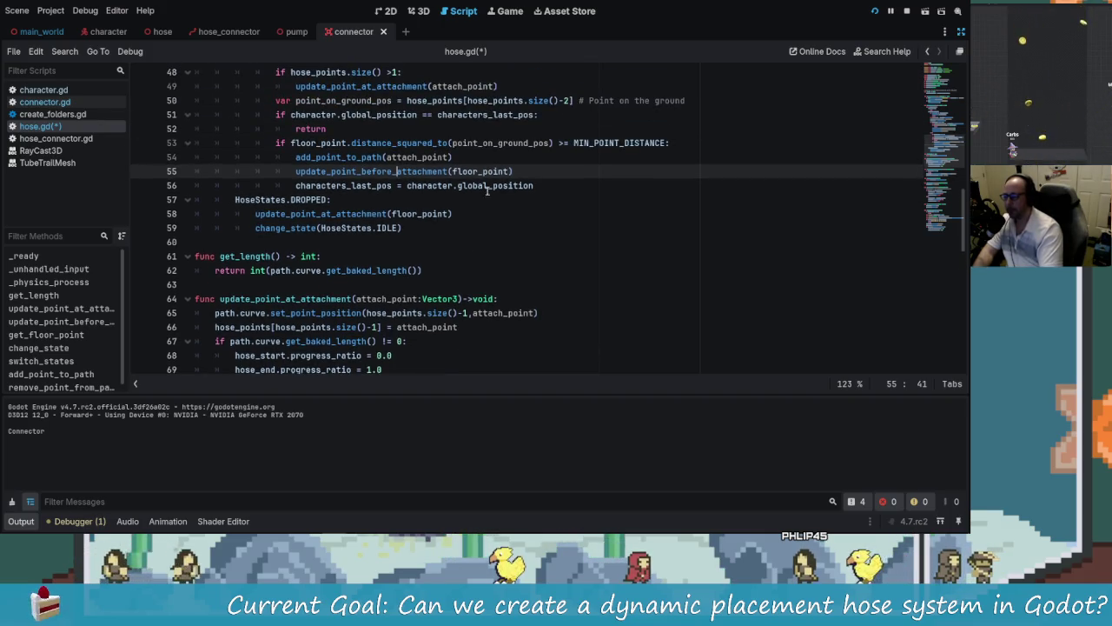
{"action": "scroll", "coordinate": [492, 313], "scroll_direction": "up", "scroll_amount": 3}
{"action": "double_click", "coordinate": [484, 298]}
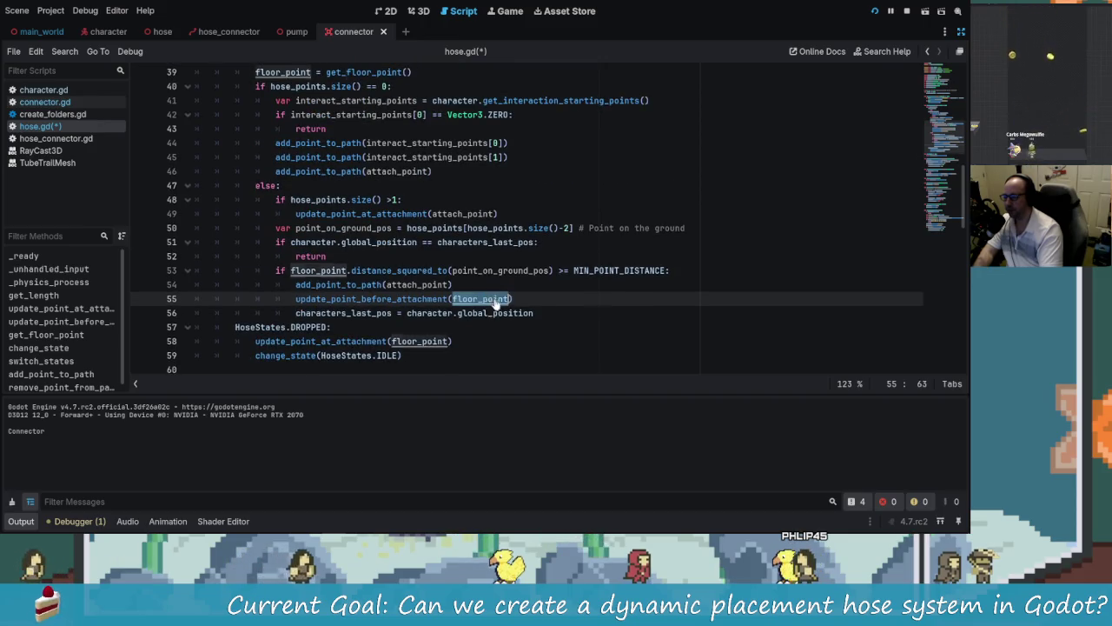
{"action": "key", "text": "ctrl+f"}
{"action": "scroll", "coordinate": [478, 271], "scroll_direction": "up", "scroll_amount": 3}
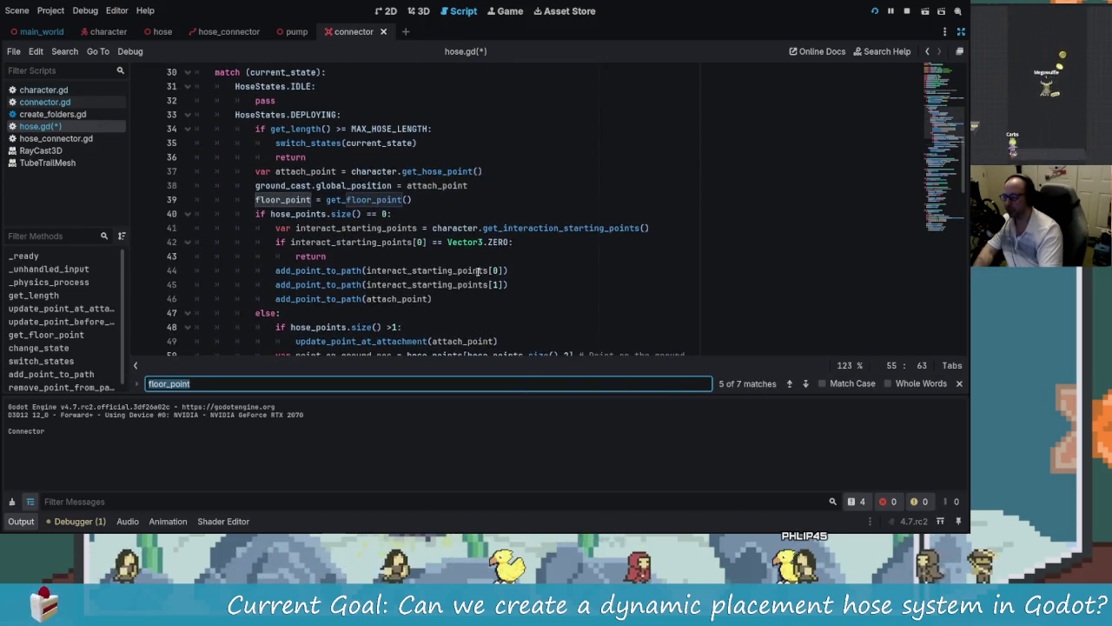
Step: Make get_floor_point return ground_cast.get_collision_point() + hose_offset, then save hose.gd
{"action": "left_click", "coordinate": [348, 199], "text": "ctrl"}
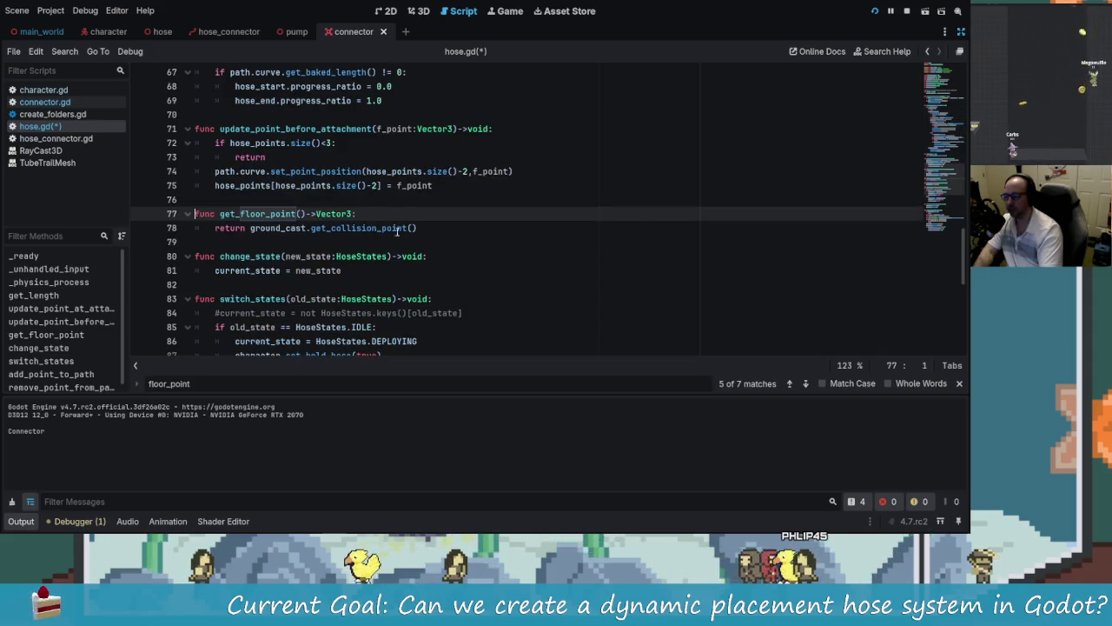
{"action": "left_click", "coordinate": [399, 227]}
{"action": "left_click", "coordinate": [450, 224]}
{"action": "type", "text": "+ add_point_to_path(interact_starting_points[1]"}
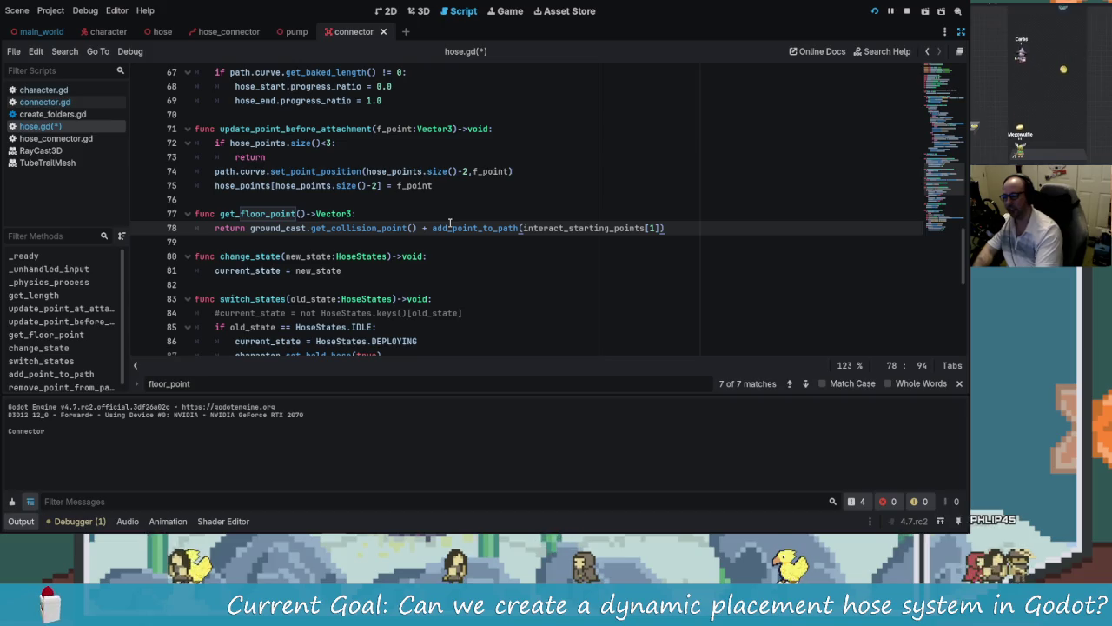
{"action": "key", "text": "ctrl+z"}
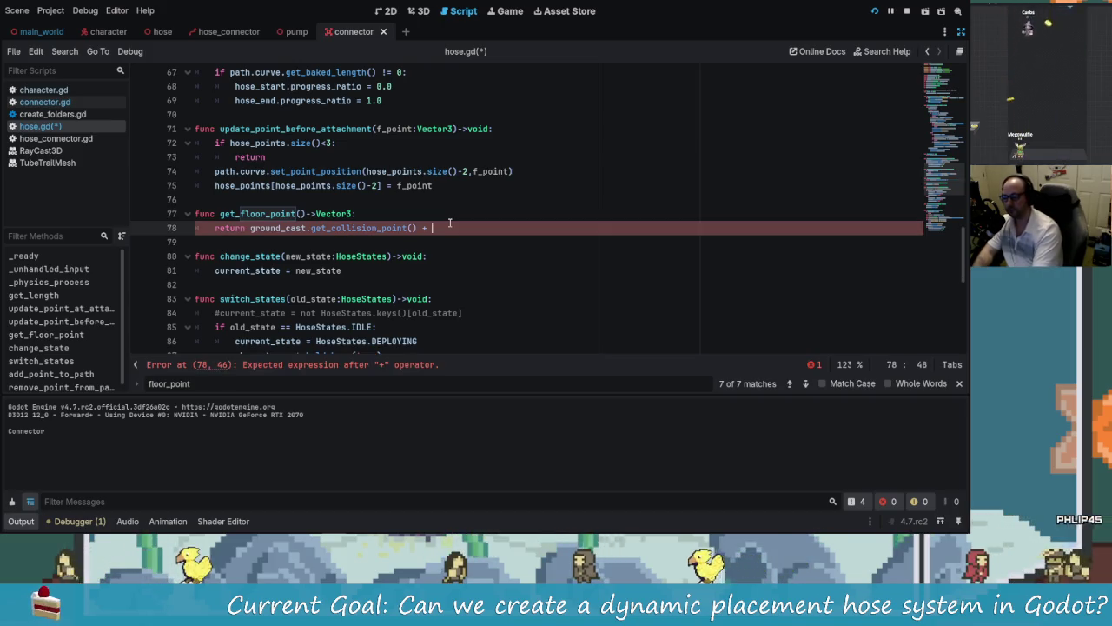
{"action": "type", "text": "hose_offset"}
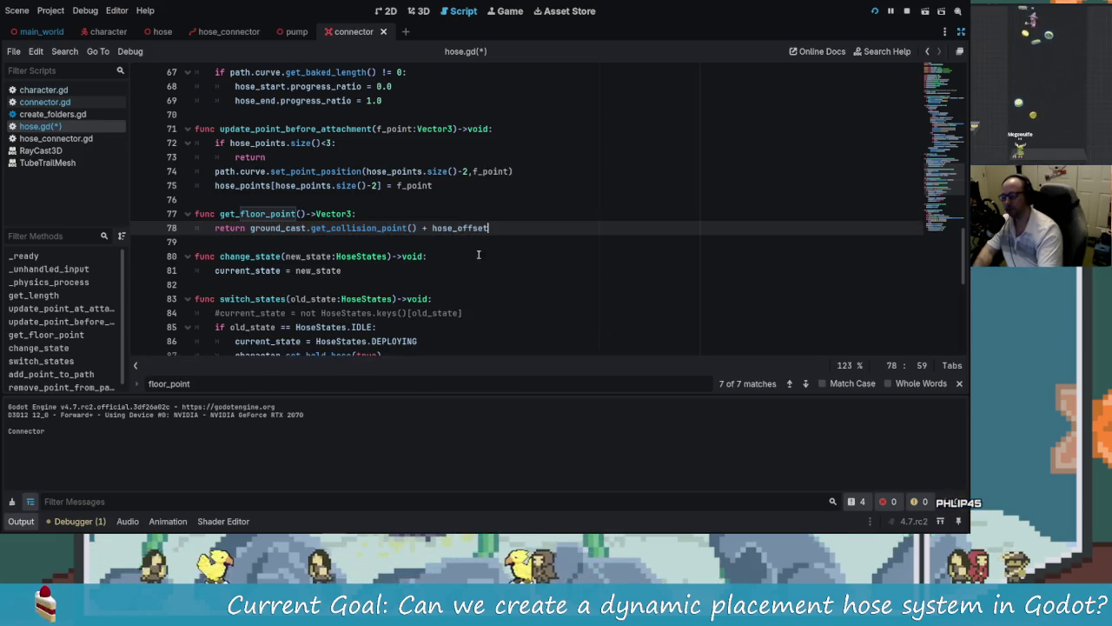
{"action": "left_click", "coordinate": [430, 256]}
{"action": "key", "text": "ctrl+s"}
{"action": "scroll", "coordinate": [410, 285], "scroll_direction": "up", "scroll_amount": 1}
{"action": "scroll", "coordinate": [410, 285], "scroll_direction": "up", "scroll_amount": 8}
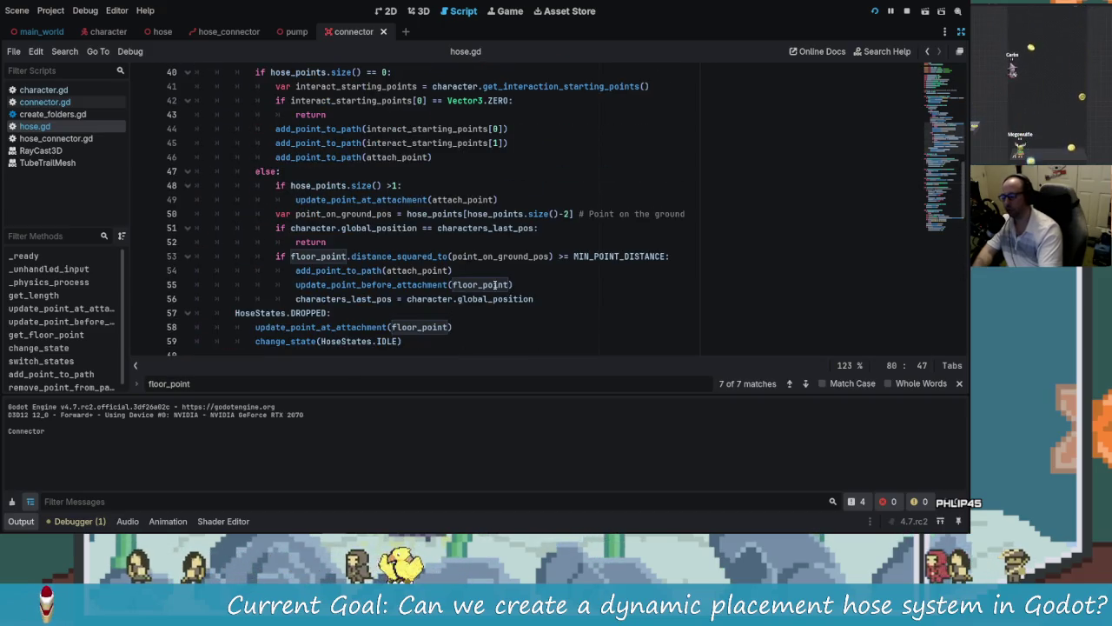
Step: Look over hose.gd and run the project with F5 to test the floor offset
{"action": "scroll", "coordinate": [418, 327], "scroll_direction": "up", "scroll_amount": 4}
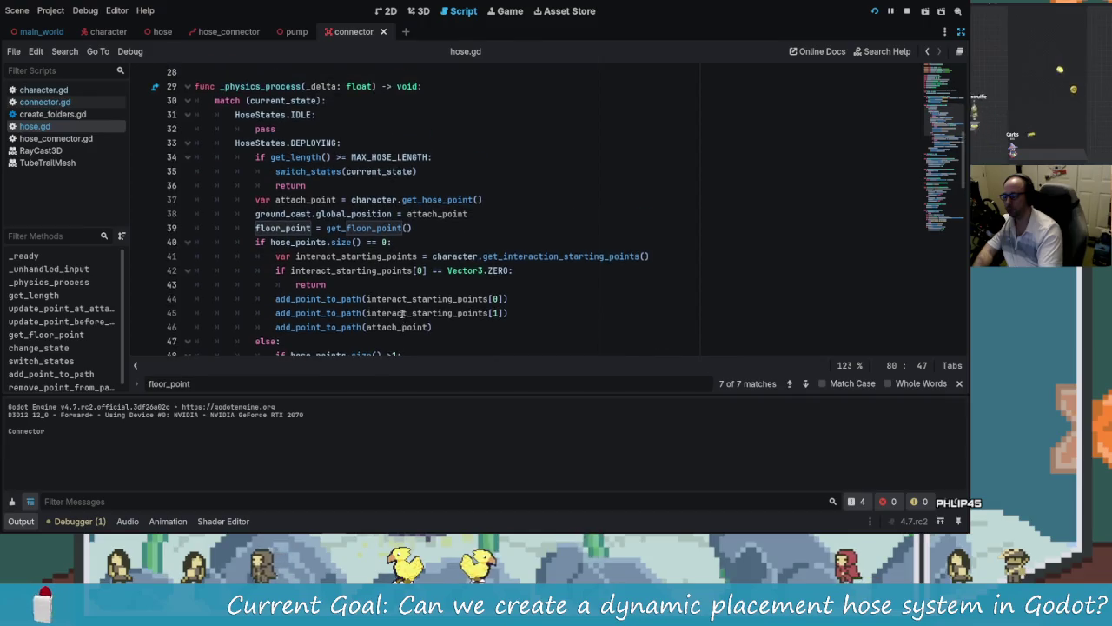
{"action": "scroll", "coordinate": [400, 317], "scroll_direction": "down", "scroll_amount": 1}
{"action": "scroll", "coordinate": [399, 322], "scroll_direction": "down", "scroll_amount": 1}
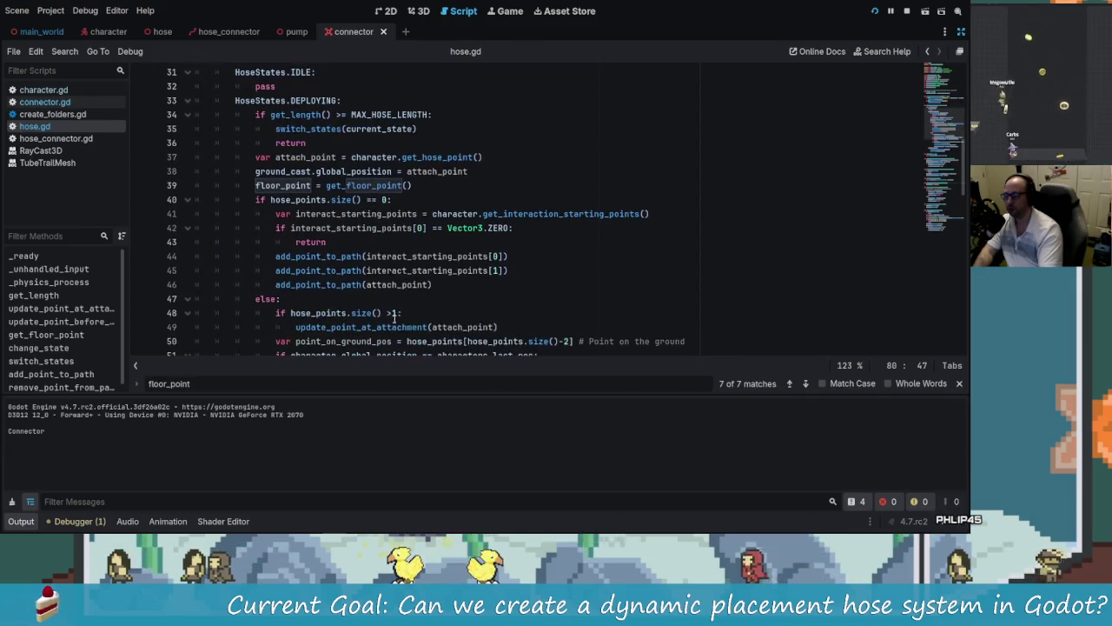
{"action": "scroll", "coordinate": [445, 190], "scroll_direction": "down", "scroll_amount": 3}
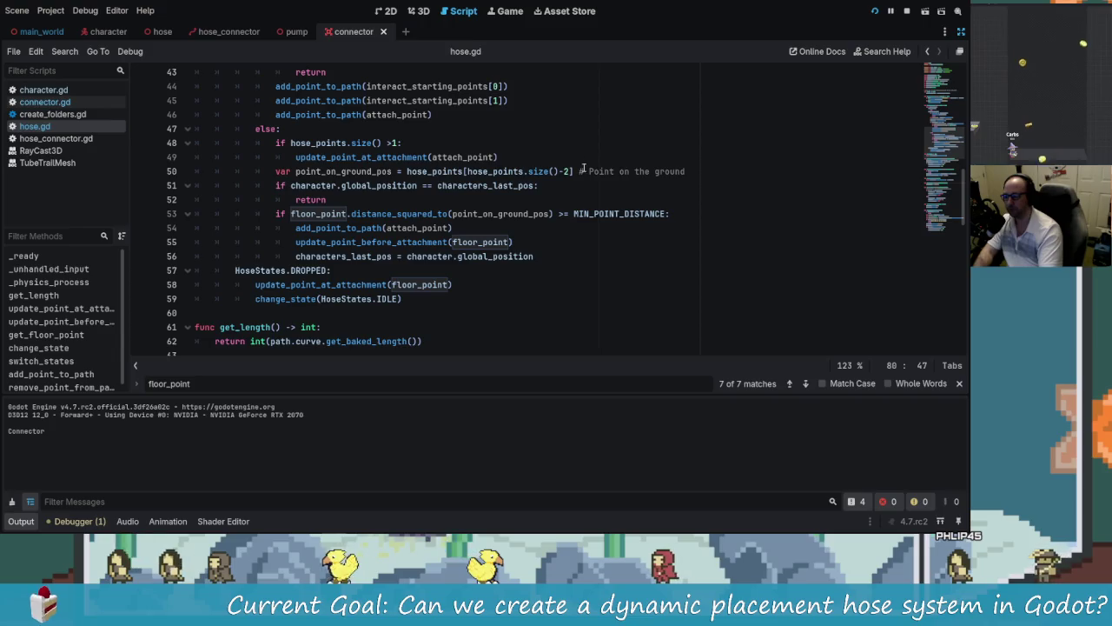
{"action": "key", "text": "F5"}
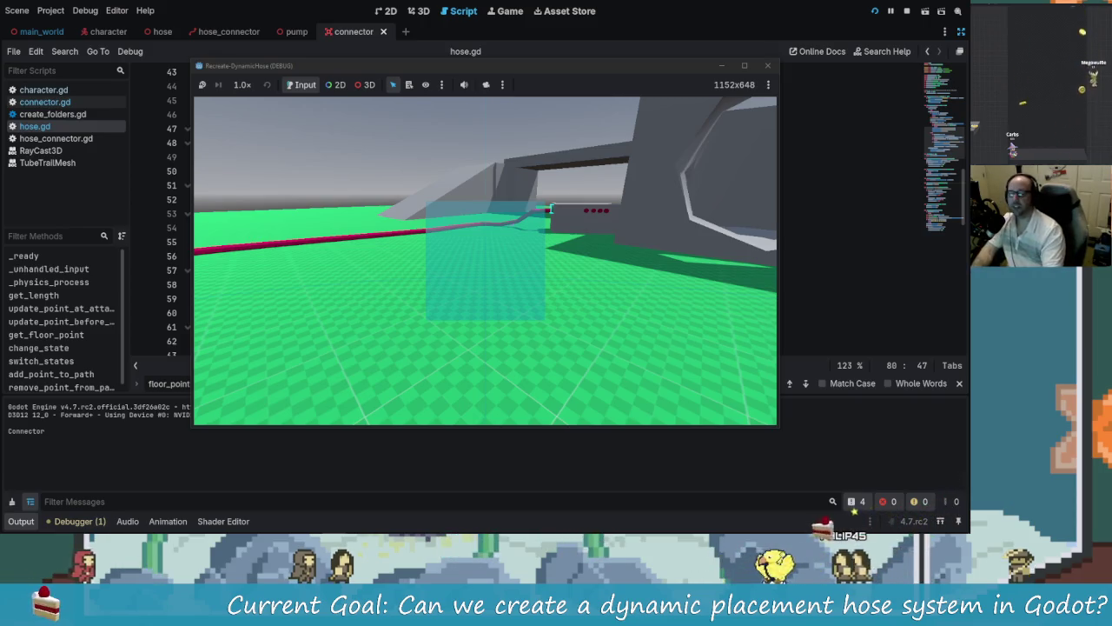
Step: Inspect the hose lying across the green floor, then close the game with Escape
{"action": "mouse_move", "coordinate": [485, 261]}
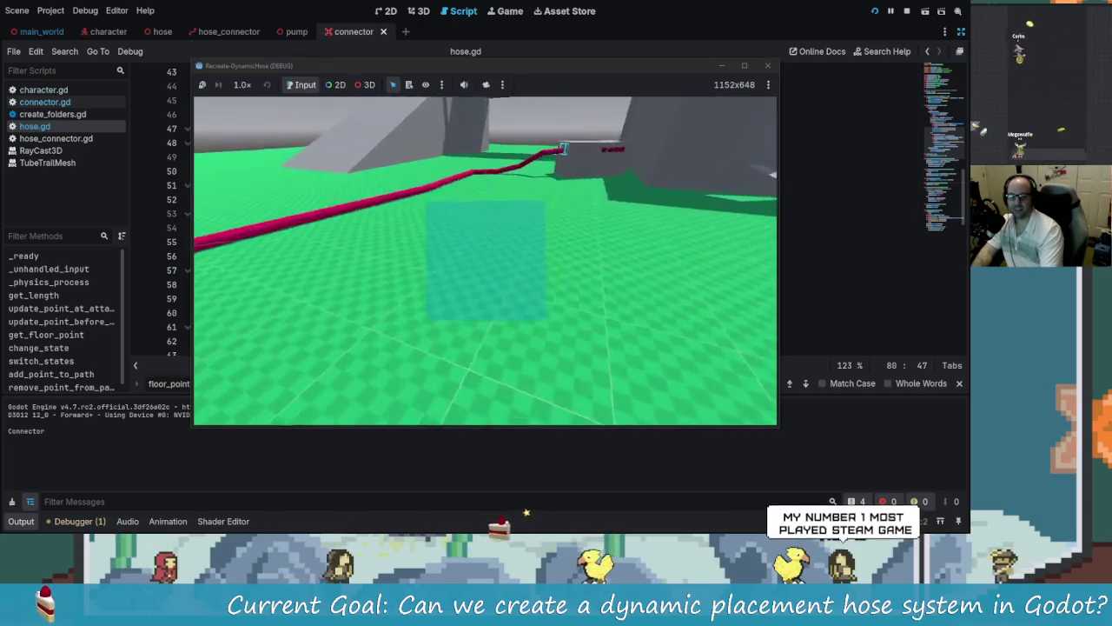
{"action": "key", "text": "Escape"}
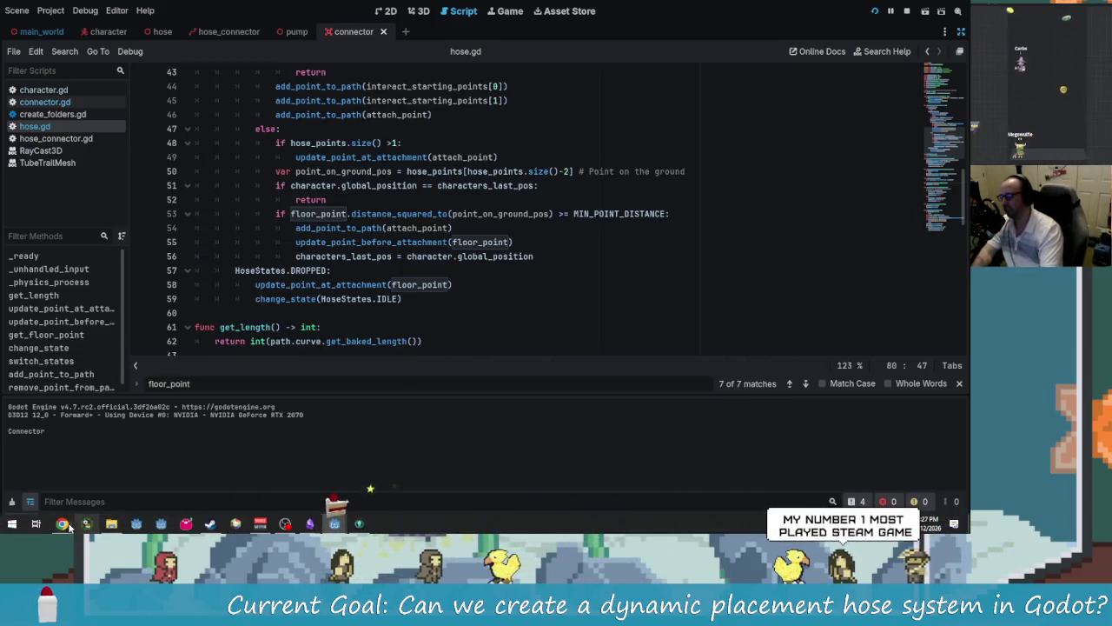
Step: Find Tabletop Simulator in the Steam library by searching 'table' and view your posted Workshop items
{"action": "key", "text": "F5"}
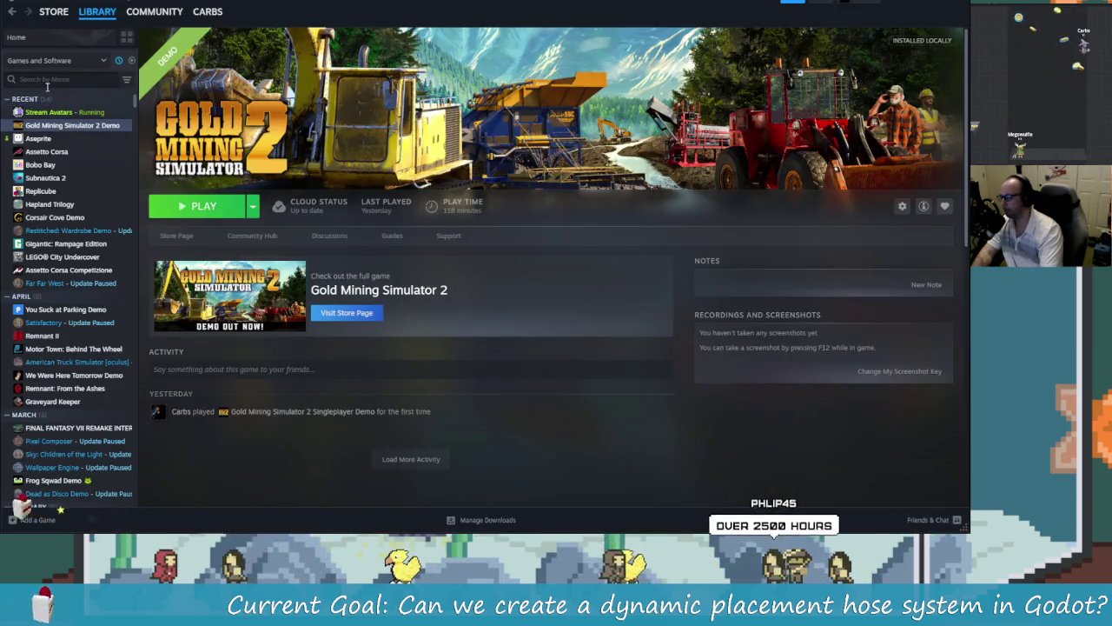
{"action": "type", "text": "tabel"}
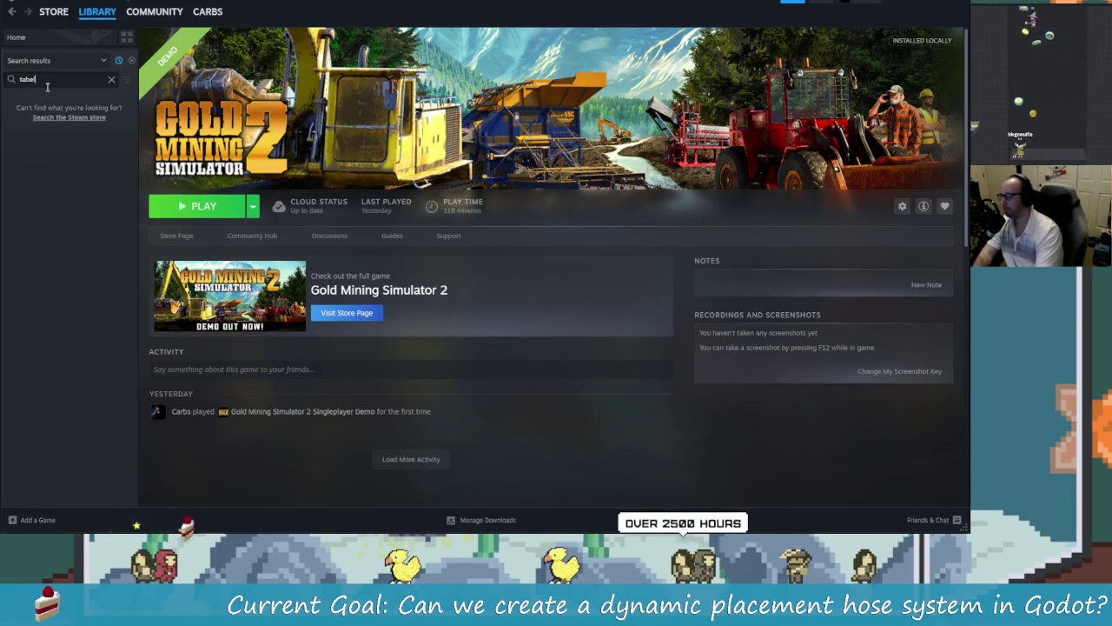
{"action": "key", "text": "BackSpace"}
{"action": "key", "text": "BackSpace"}
{"action": "type", "text": "le"}
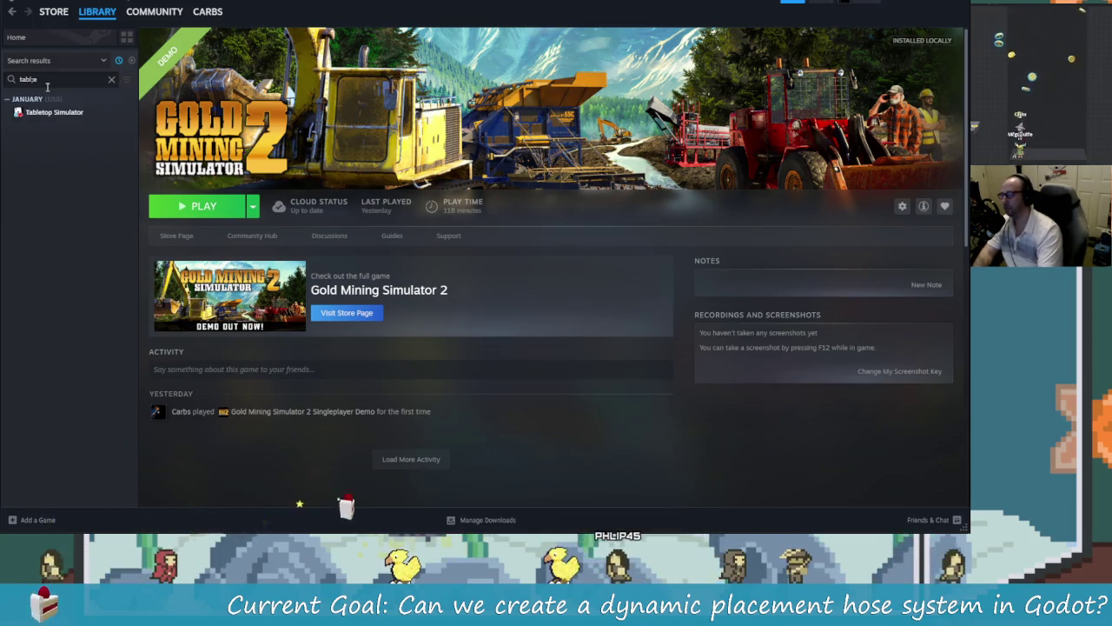
{"action": "left_click", "coordinate": [76, 111]}
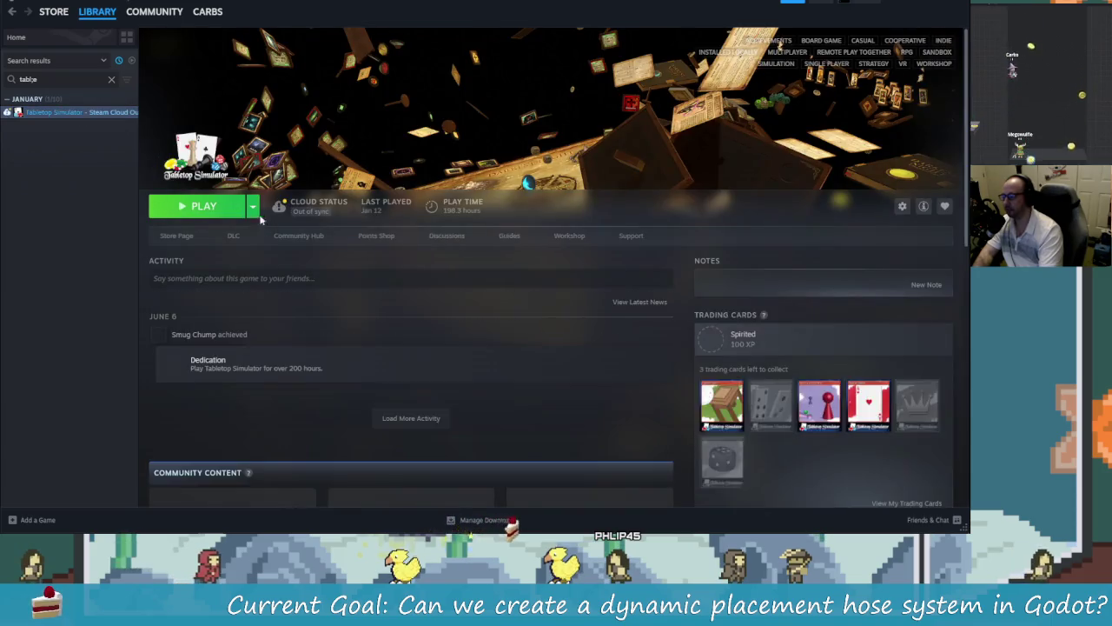
{"action": "left_click", "coordinate": [570, 237]}
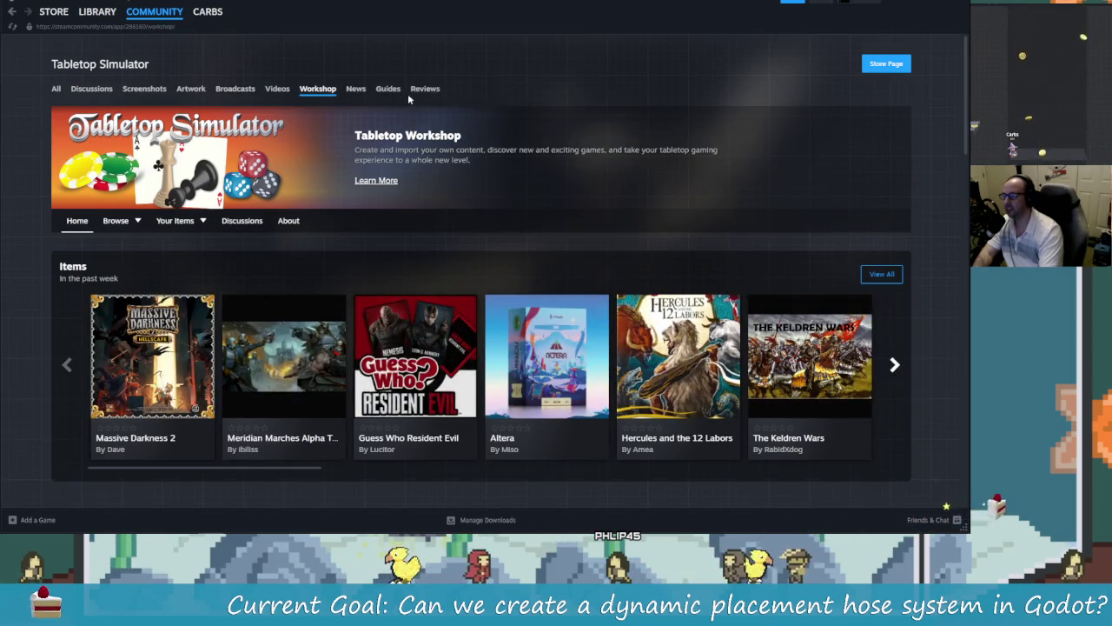
{"action": "mouse_move", "coordinate": [186, 224]}
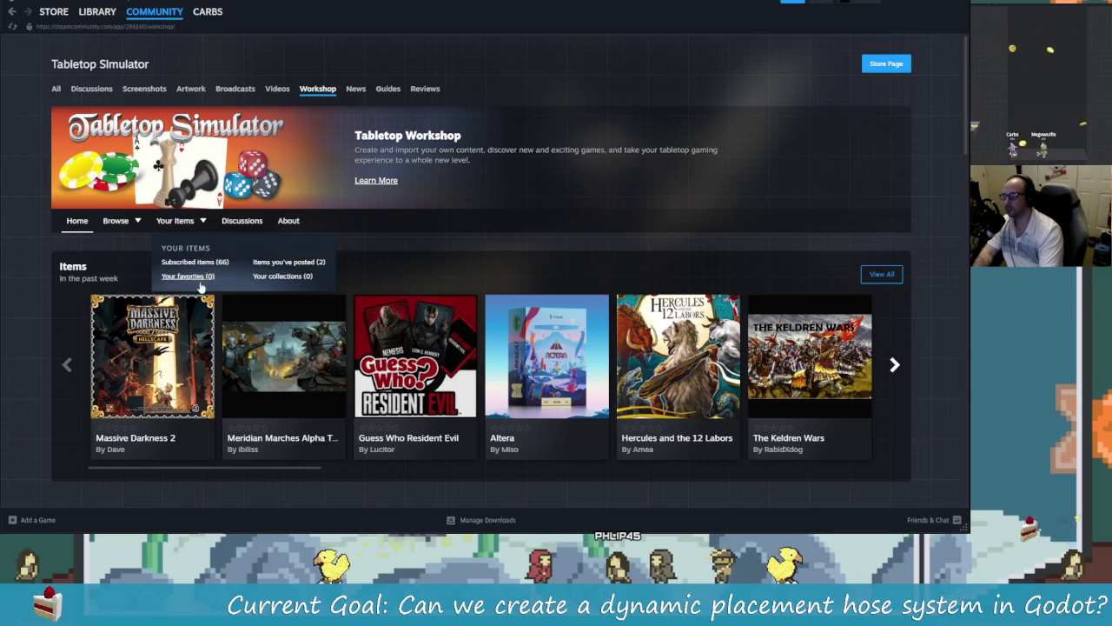
{"action": "left_click", "coordinate": [288, 261]}
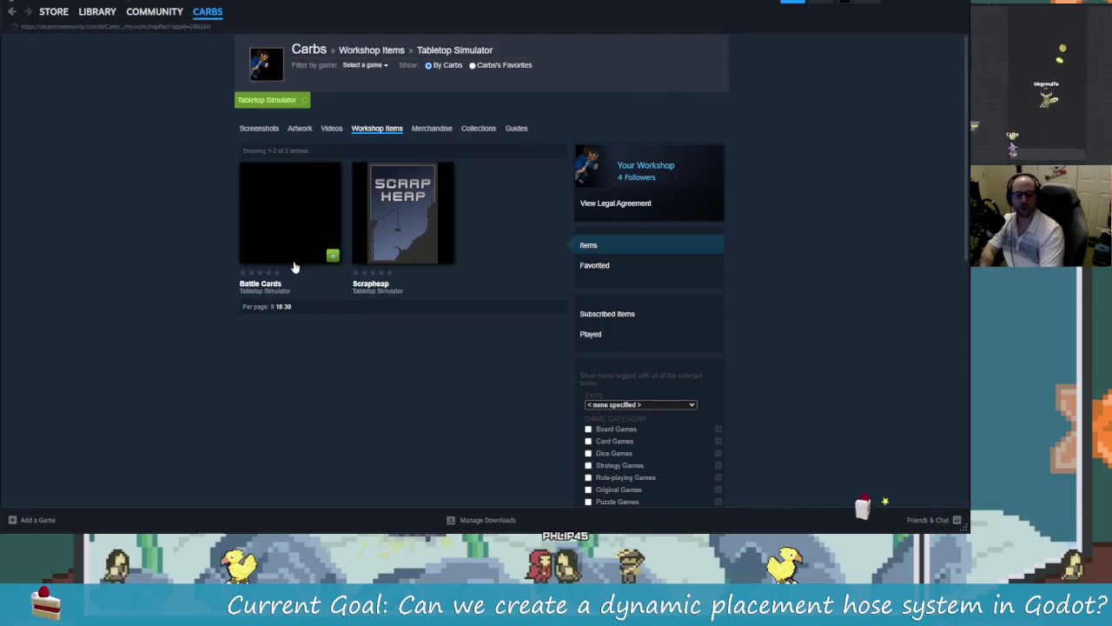
Step: Open the Scrapheap item page and read its description, highlighting the original artwork credit line
{"action": "mouse_move", "coordinate": [406, 215]}
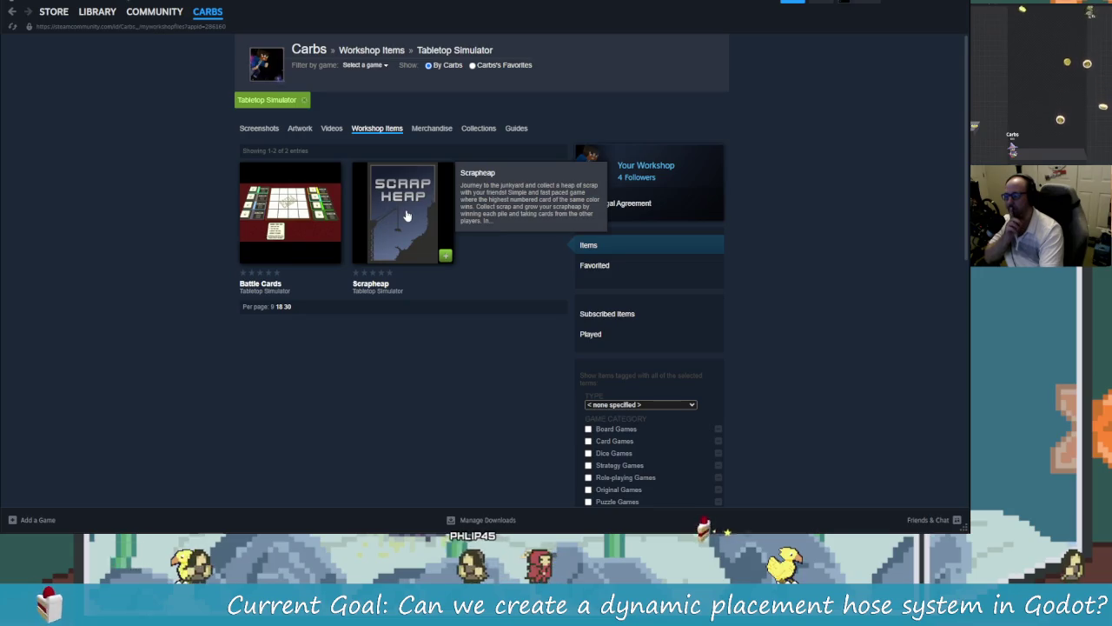
{"action": "left_click", "coordinate": [412, 211]}
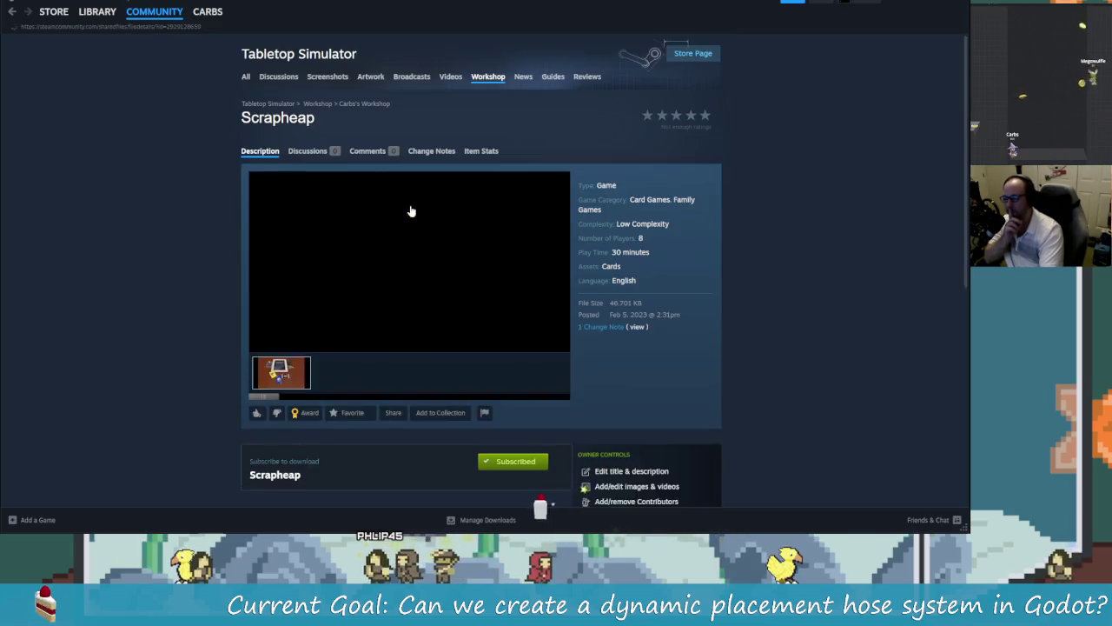
{"action": "scroll", "coordinate": [394, 382], "scroll_direction": "down", "scroll_amount": 5}
{"action": "scroll", "coordinate": [313, 326], "scroll_direction": "up", "scroll_amount": 2}
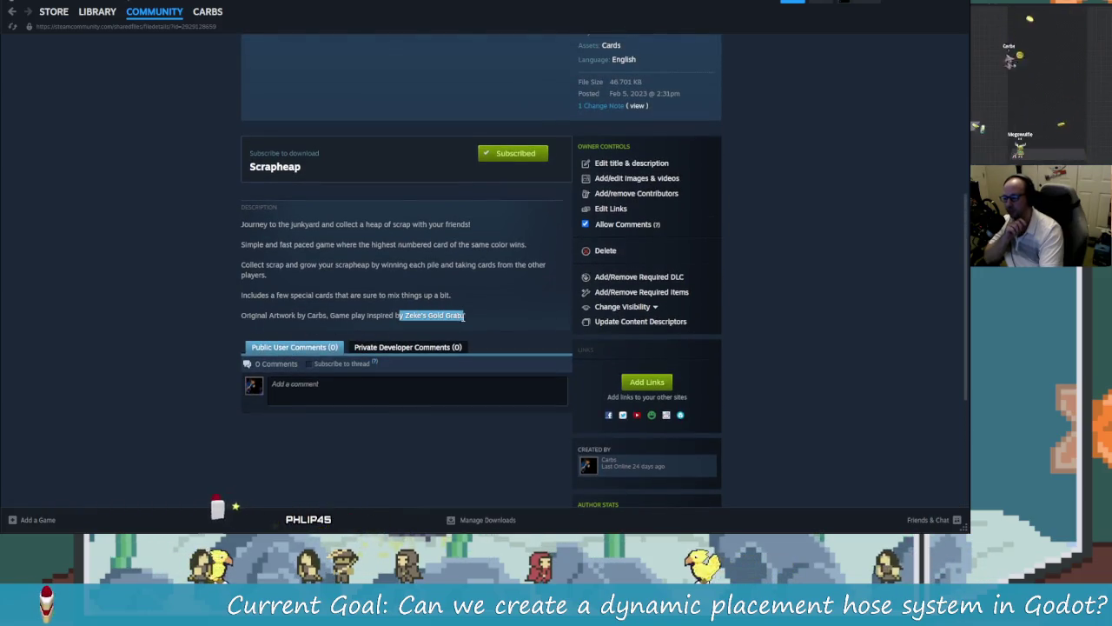
{"action": "left_click", "coordinate": [466, 323]}
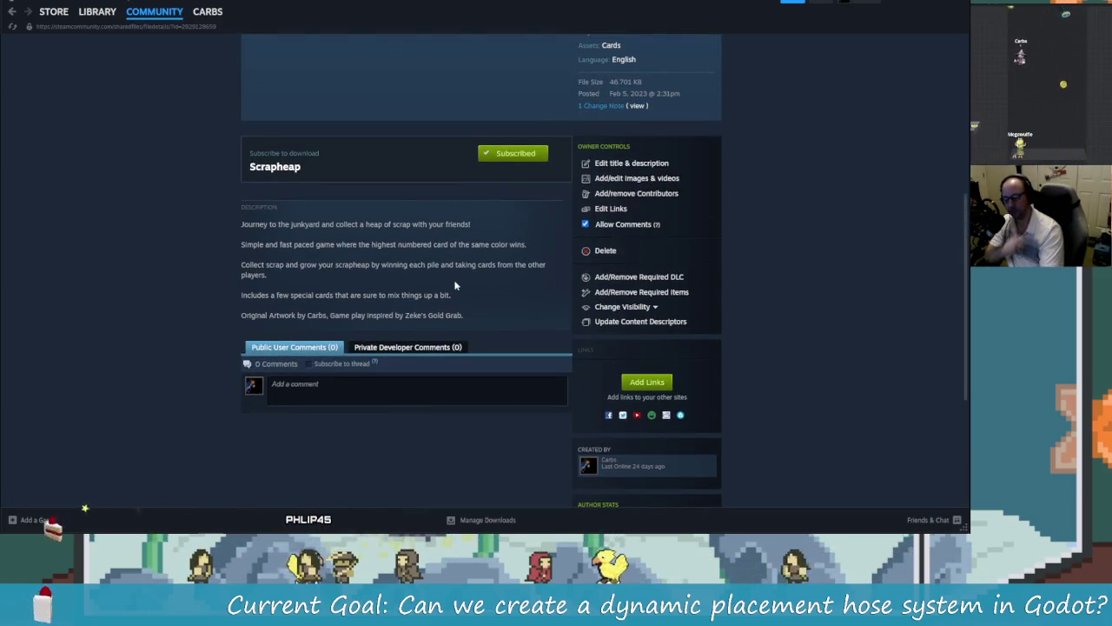
{"action": "left_click_drag", "start_coordinate": [252, 315], "coordinate": [323, 315]}
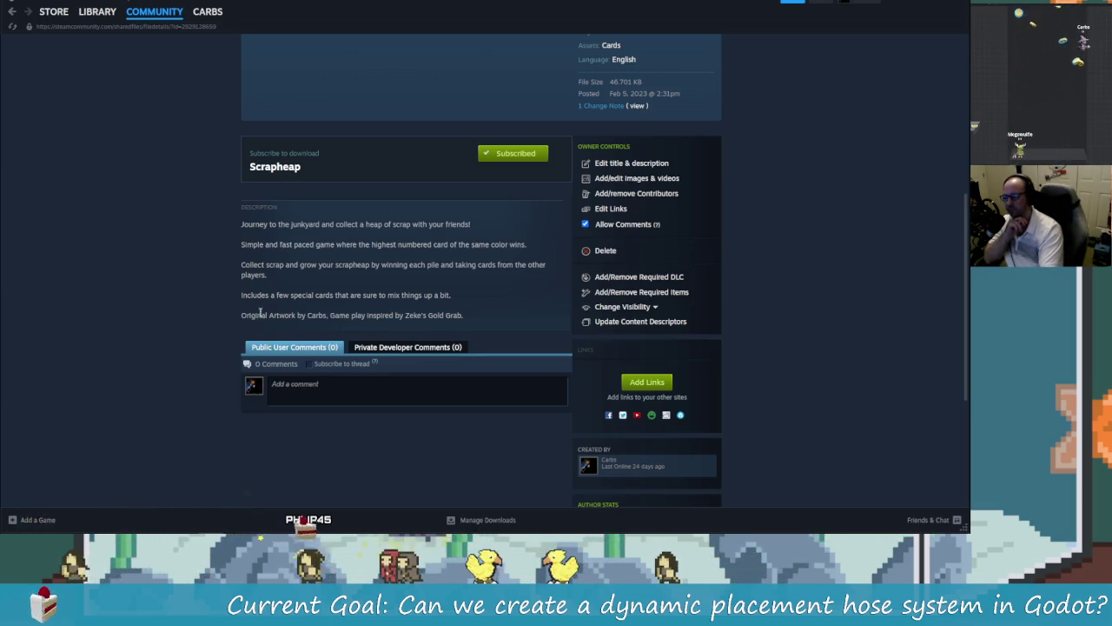
{"action": "scroll", "coordinate": [376, 356], "scroll_direction": "up", "scroll_amount": 3}
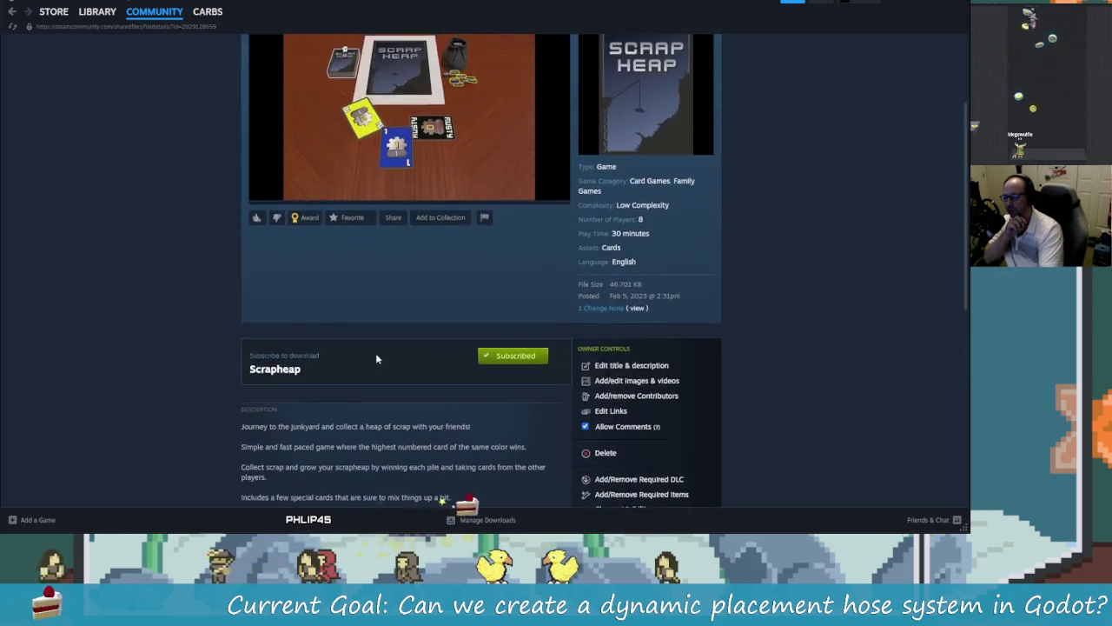
{"action": "scroll", "coordinate": [376, 358], "scroll_direction": "up", "scroll_amount": 2}
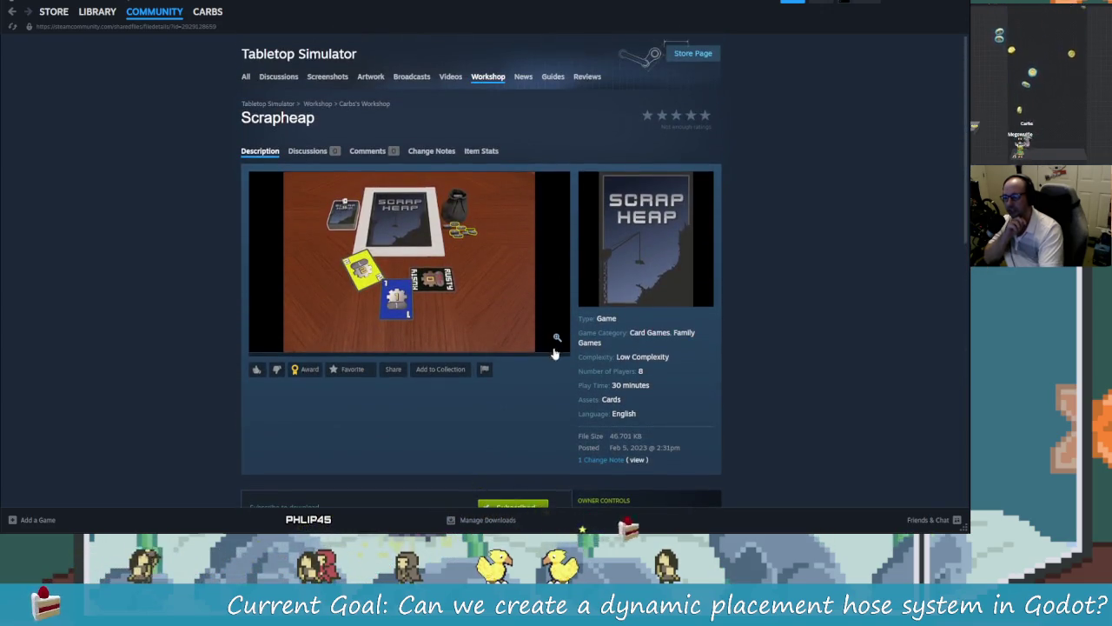
Step: View the Scrapheap preview screenshot full-size, close it, and enlarge it again
{"action": "left_click", "coordinate": [430, 285]}
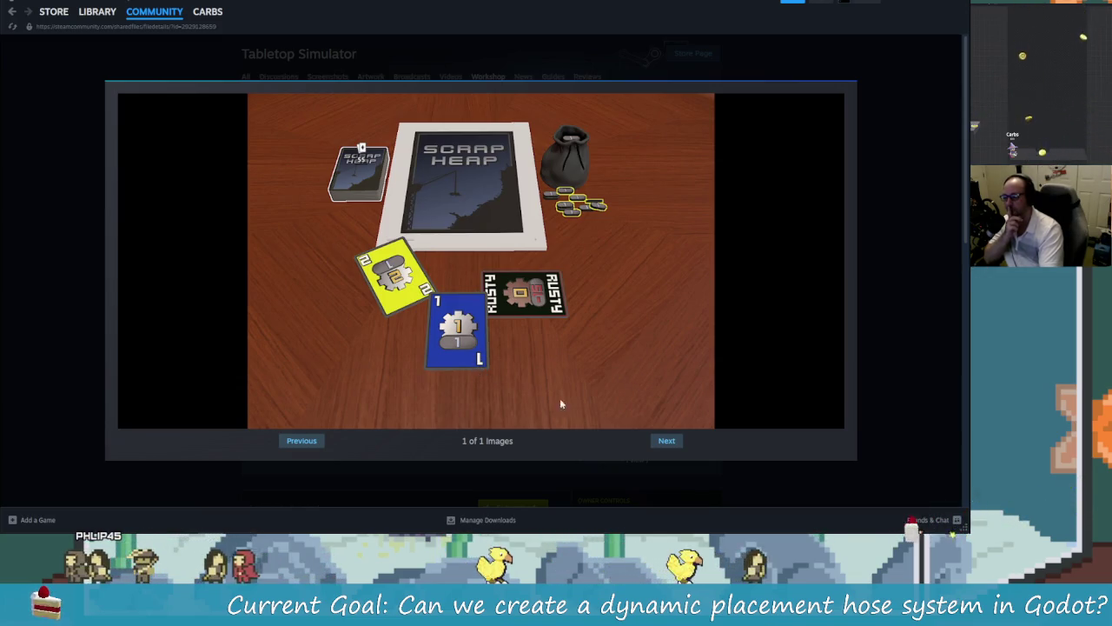
{"action": "left_click", "coordinate": [552, 480]}
{"action": "scroll", "coordinate": [288, 369], "scroll_direction": "down", "scroll_amount": 3}
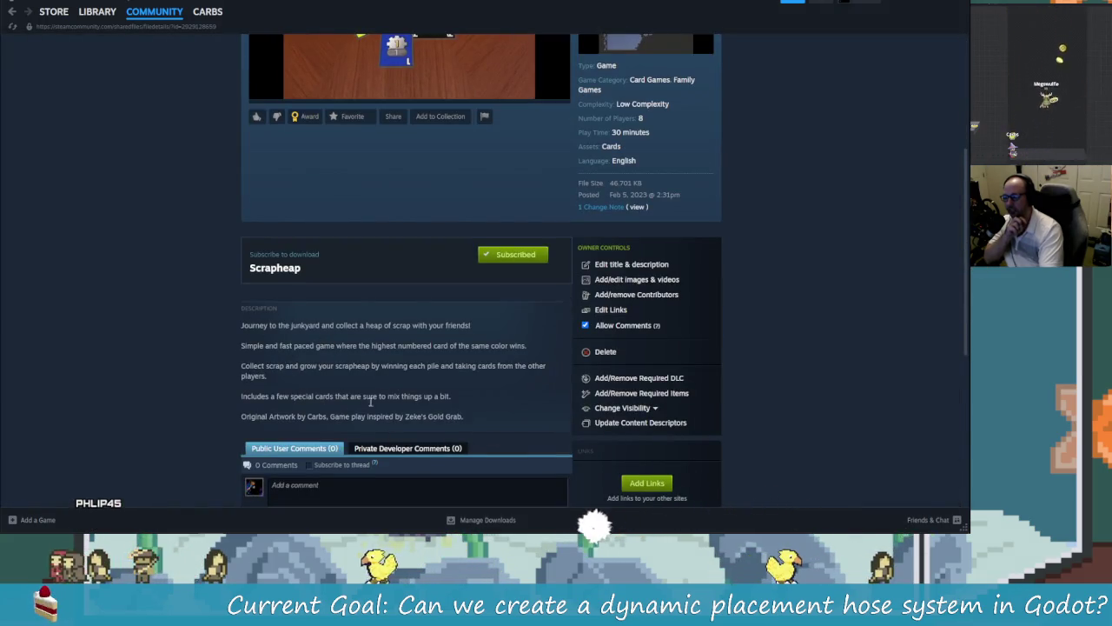
{"action": "scroll", "coordinate": [409, 427], "scroll_direction": "down", "scroll_amount": 1}
{"action": "scroll", "coordinate": [408, 428], "scroll_direction": "up", "scroll_amount": 4}
{"action": "left_click", "coordinate": [403, 255]}
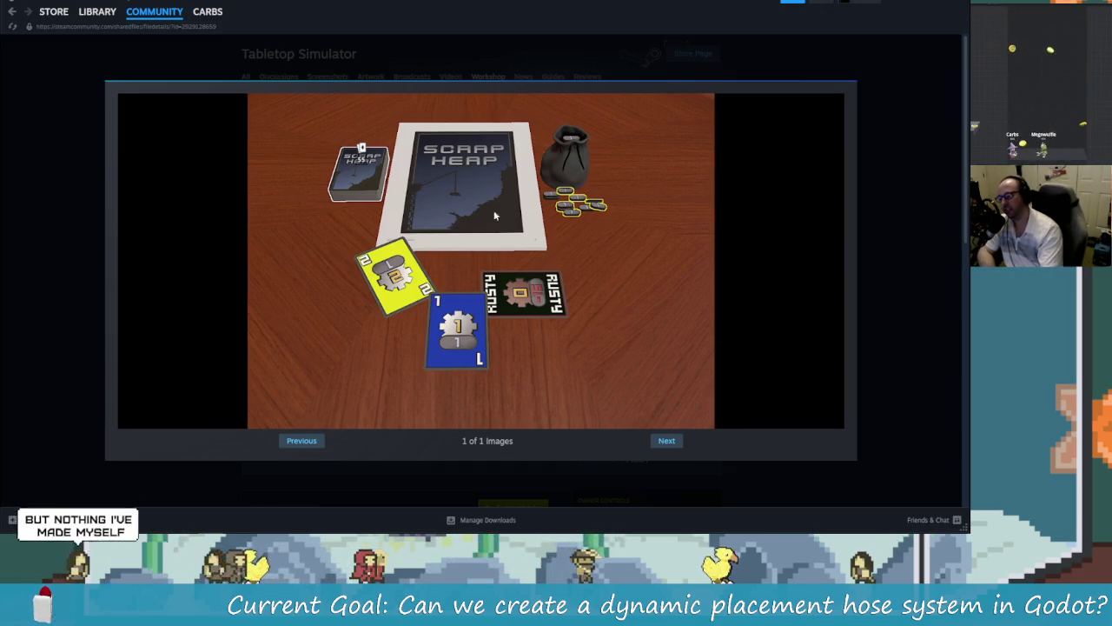
Step: Close the full-size screenshot and open the Battle Cards item from the CARBS workshop list
{"action": "left_click", "coordinate": [667, 442]}
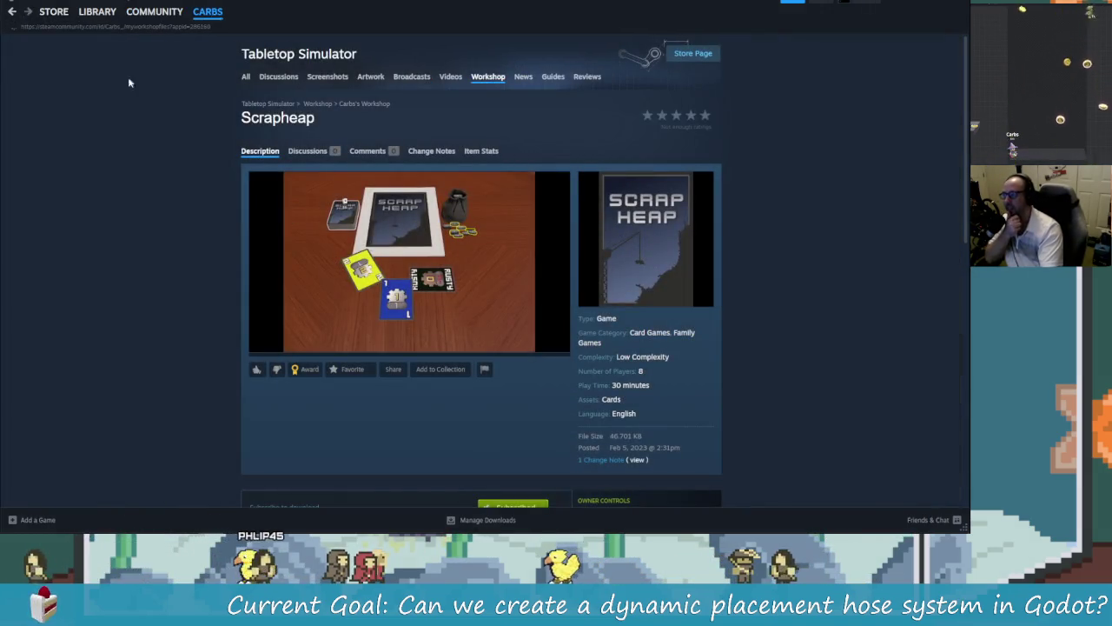
{"action": "left_click", "coordinate": [207, 12]}
{"action": "left_click", "coordinate": [287, 211]}
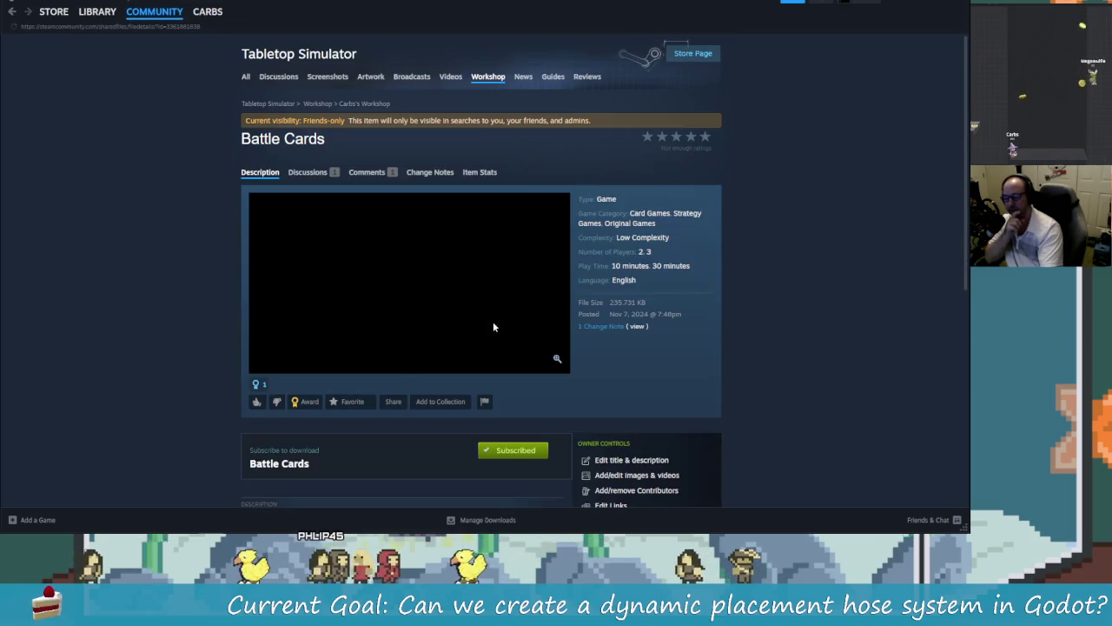
Step: Scroll through the Battle Cards page and enlarge its board screenshot
{"action": "scroll", "coordinate": [709, 440], "scroll_direction": "down", "scroll_amount": 2}
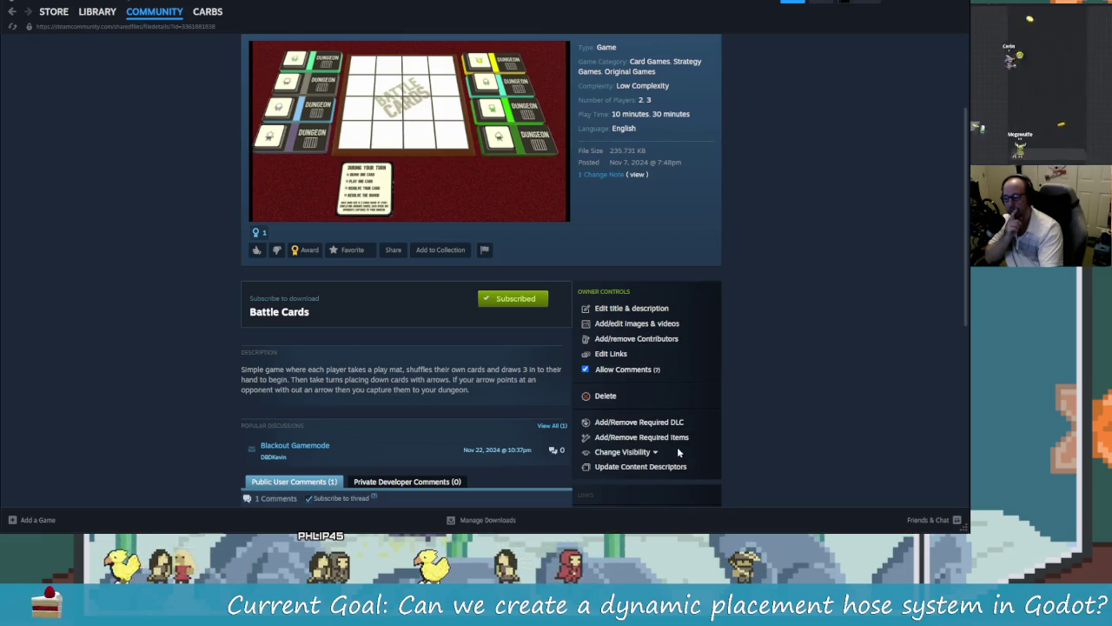
{"action": "scroll", "coordinate": [657, 449], "scroll_direction": "down", "scroll_amount": 2}
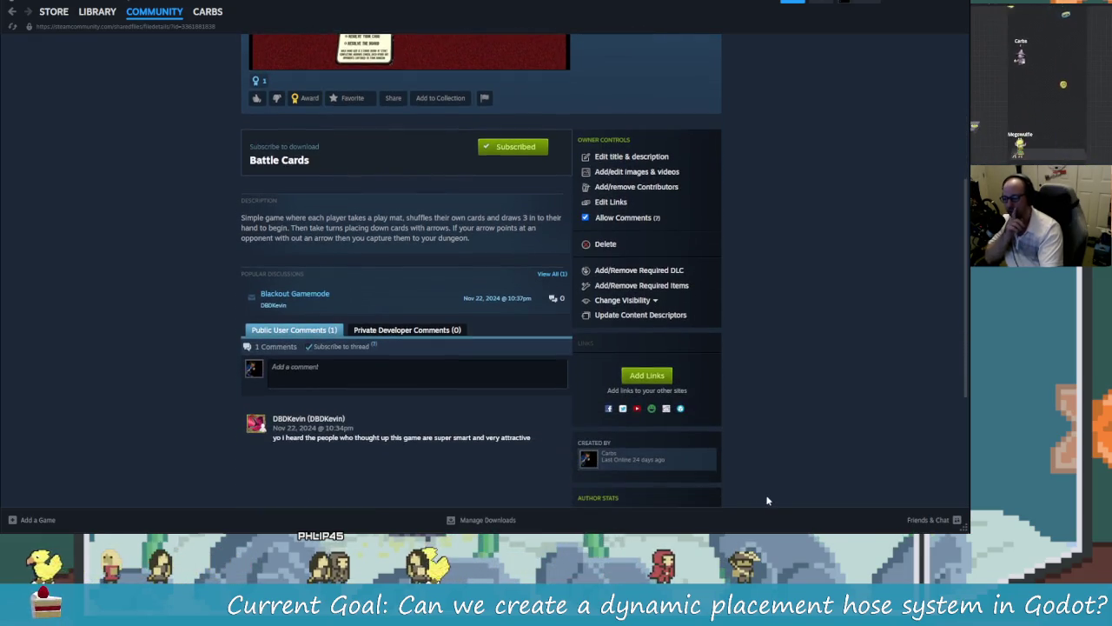
{"action": "scroll", "coordinate": [766, 500], "scroll_direction": "up", "scroll_amount": 4}
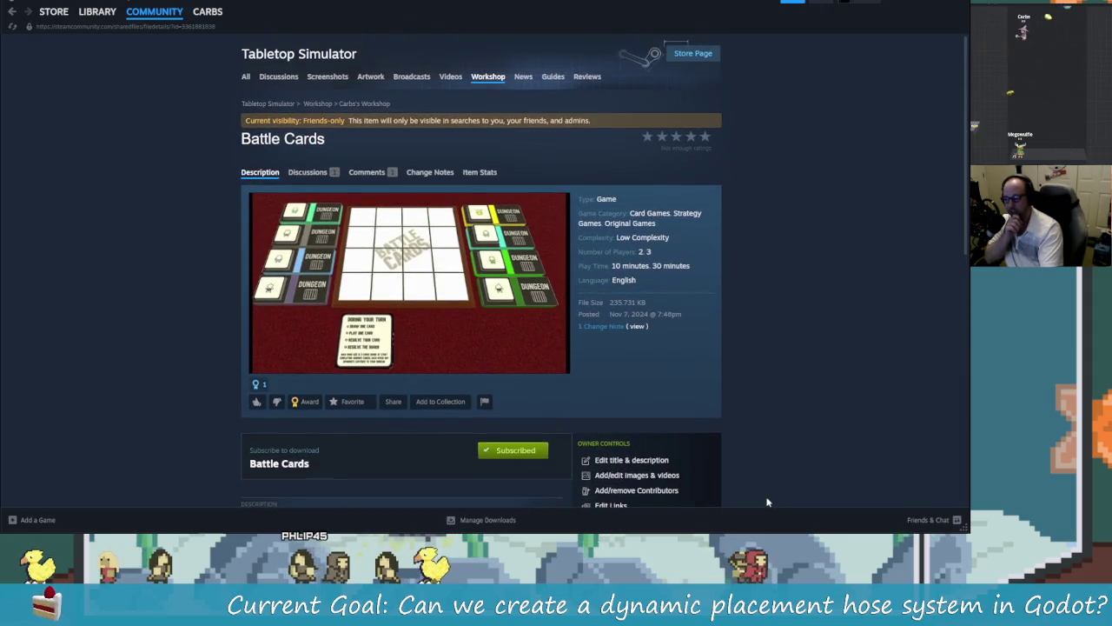
{"action": "scroll", "coordinate": [765, 498], "scroll_direction": "down", "scroll_amount": 1}
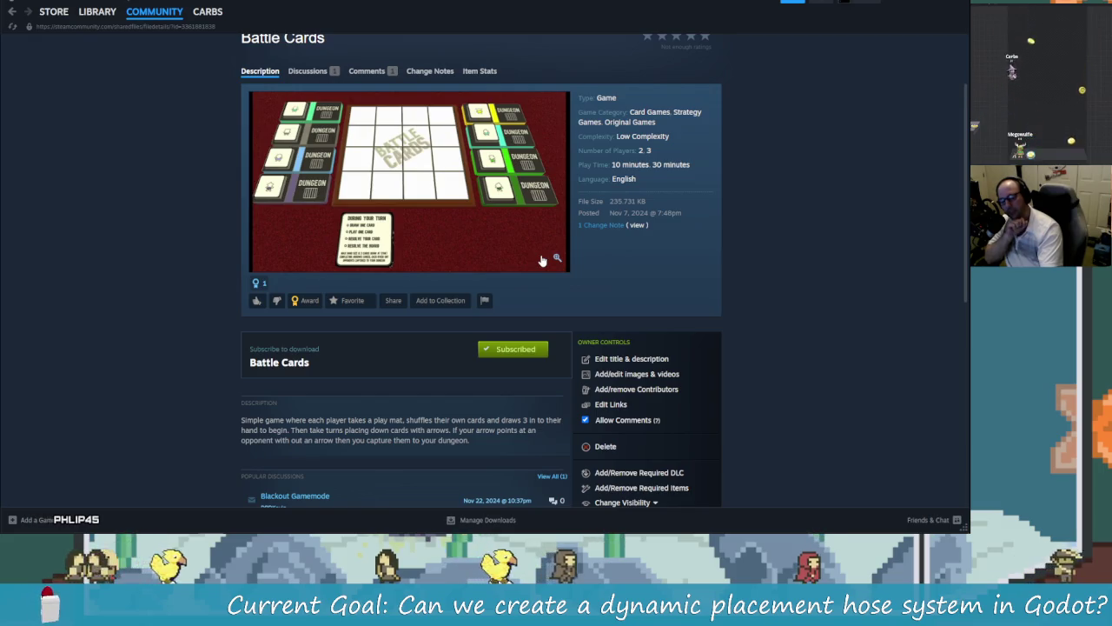
{"action": "left_click", "coordinate": [558, 259]}
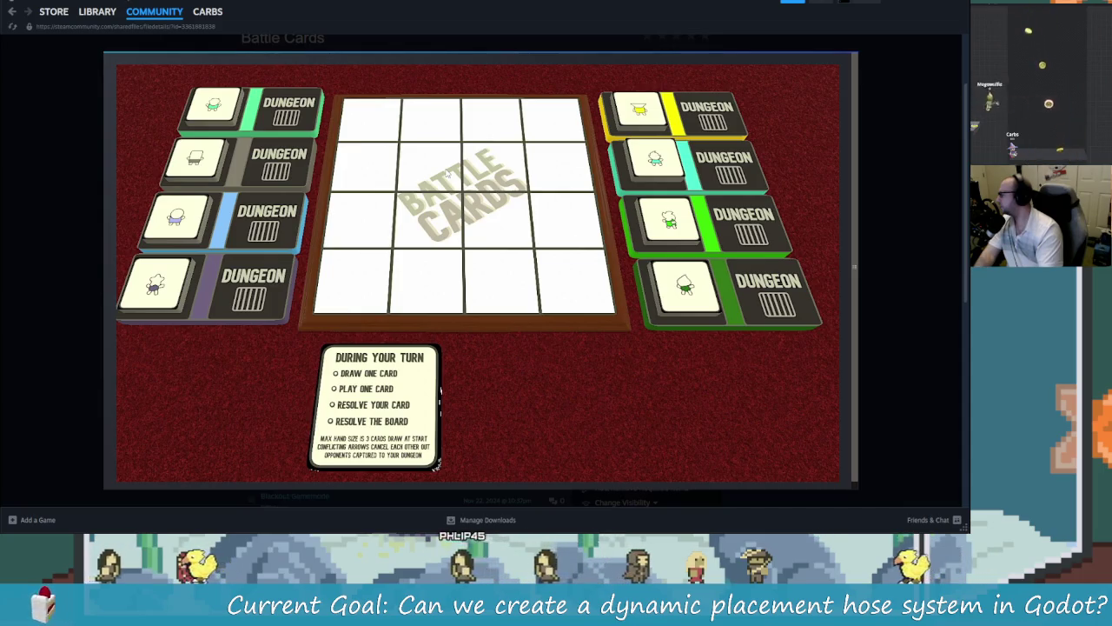
Step: Switch to the BattleCards asset folder and look over QuickRef.png and playmat.jpg
{"action": "key", "text": "alt+Tab"}
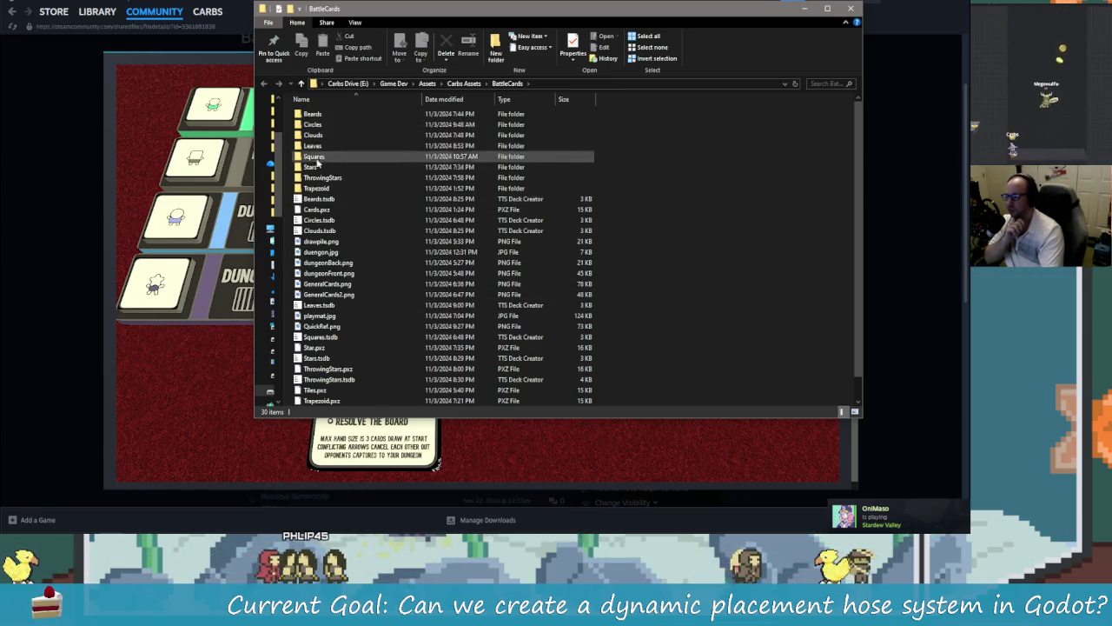
{"action": "scroll", "coordinate": [400, 282], "scroll_direction": "down", "scroll_amount": 1}
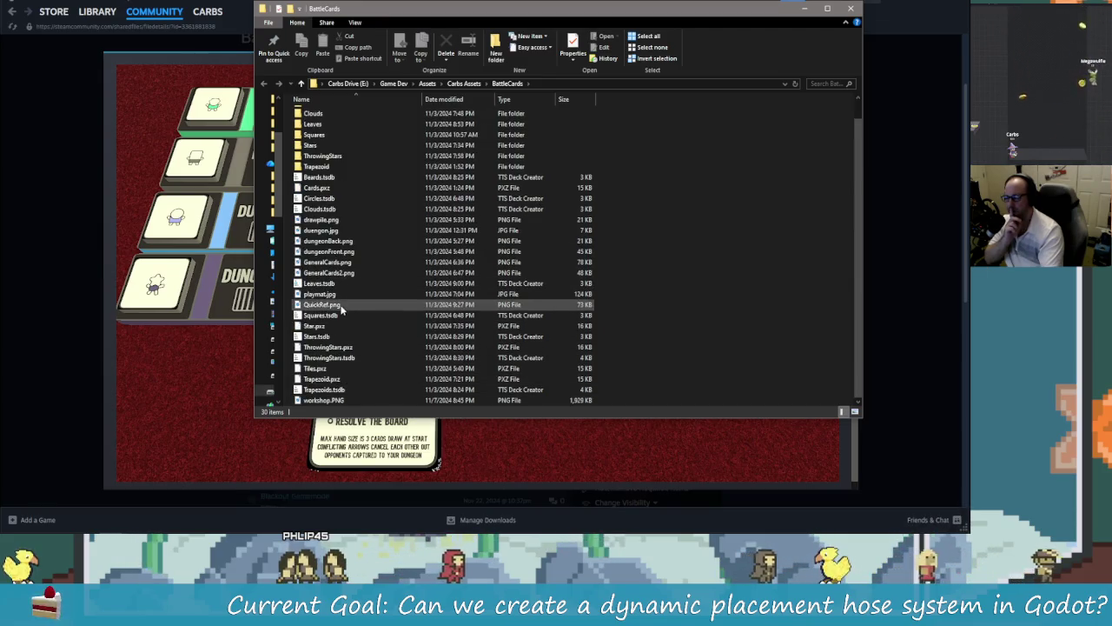
{"action": "left_click", "coordinate": [323, 305]}
{"action": "left_click", "coordinate": [326, 294]}
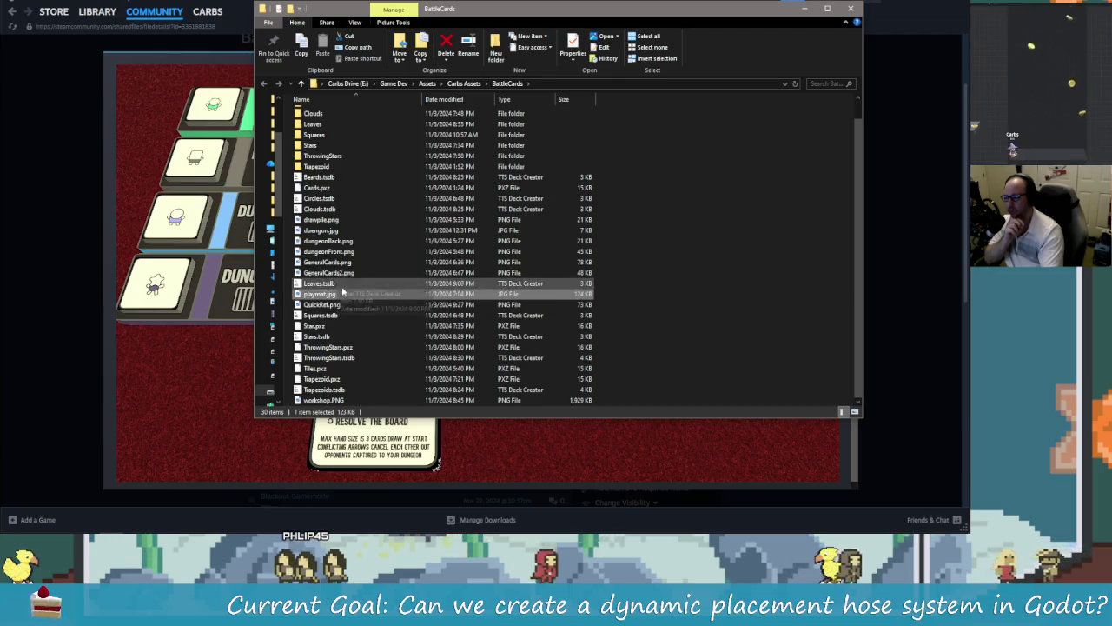
{"action": "scroll", "coordinate": [343, 209], "scroll_direction": "up", "scroll_amount": 1}
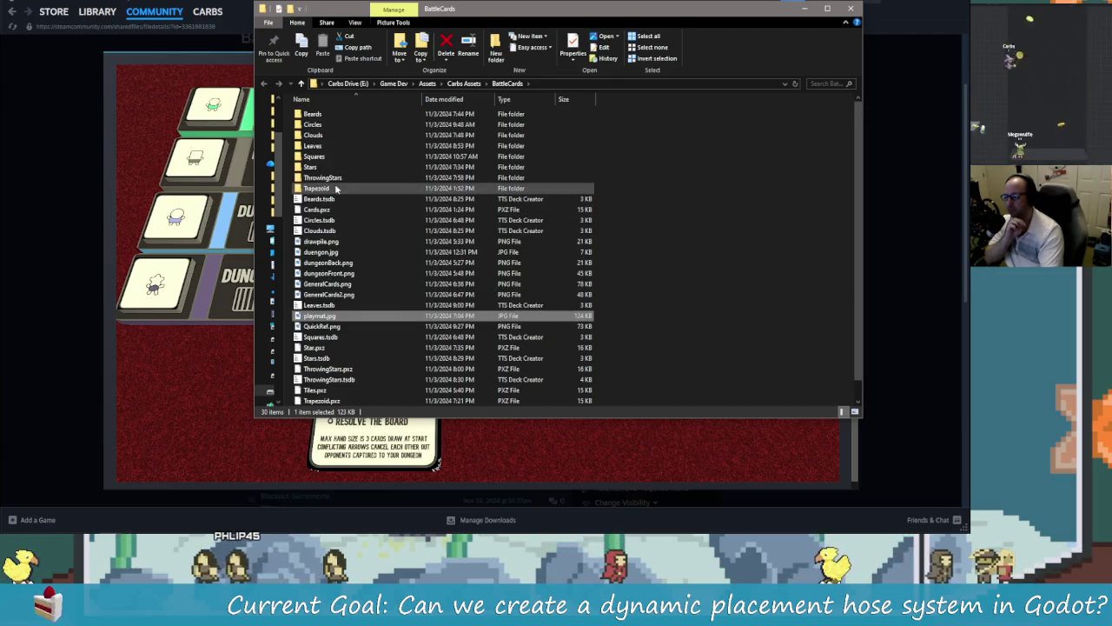
Step: Open the Circles folder and view the Circles.png card sheet
{"action": "left_click", "coordinate": [322, 126]}
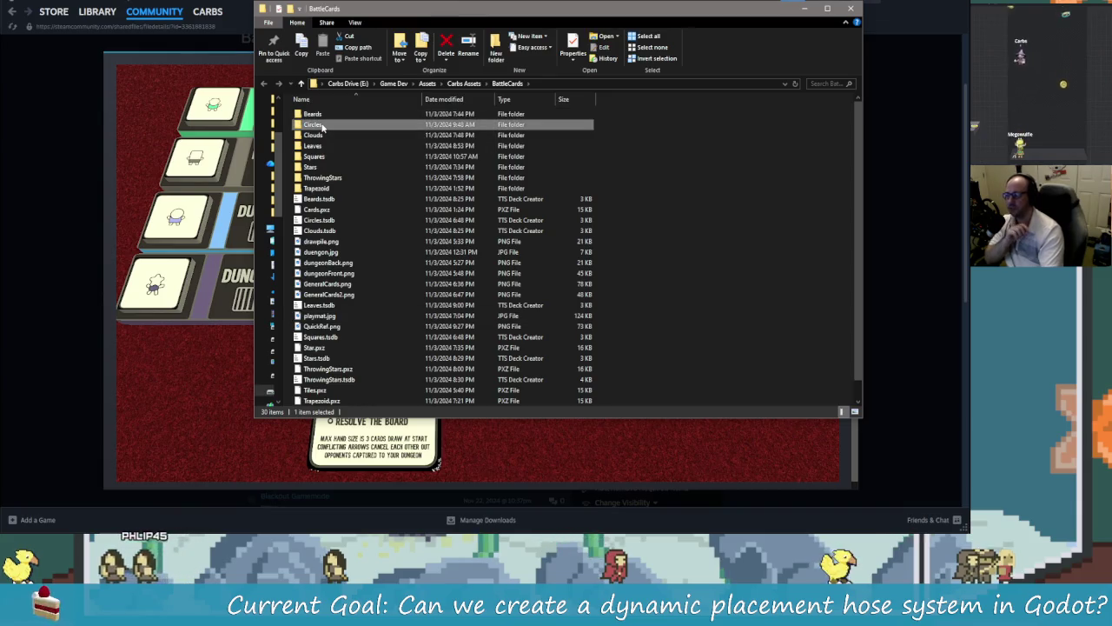
{"action": "double_click", "coordinate": [322, 126]}
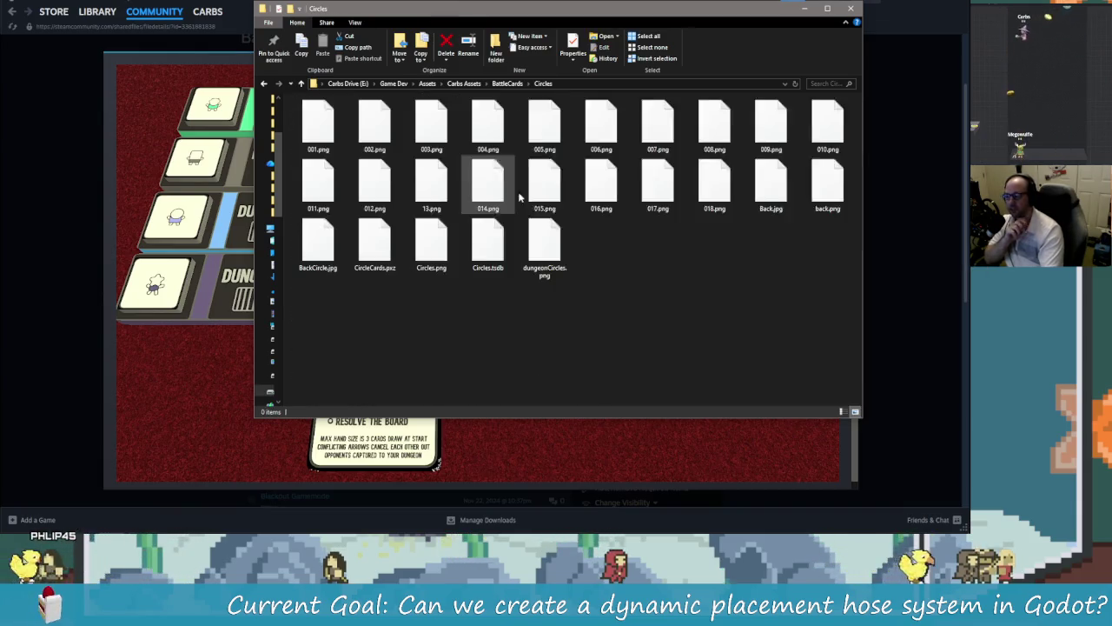
{"action": "double_click", "coordinate": [431, 244]}
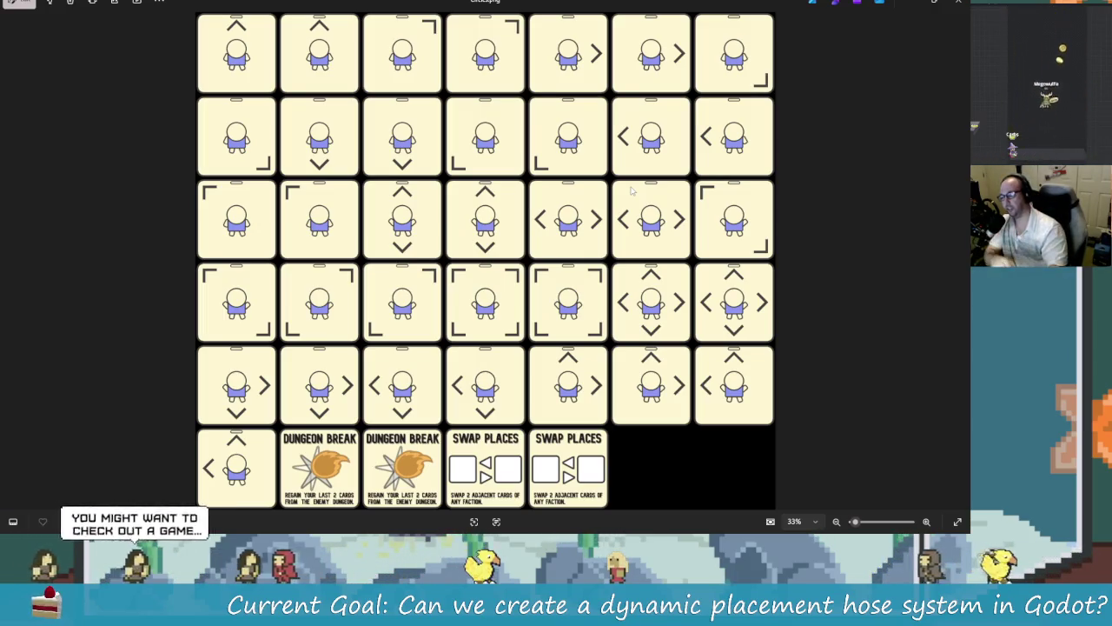
Step: Shrink the image viewer and open dungeonCircles.png from the Circles folder
{"action": "mouse_move", "coordinate": [711, 7]}
{"action": "left_mouse_down"}
{"action": "mouse_move", "coordinate": [573, 141]}
{"action": "mouse_move", "coordinate": [538, 326]}
{"action": "mouse_move", "coordinate": [548, 361]}
{"action": "left_mouse_up"}
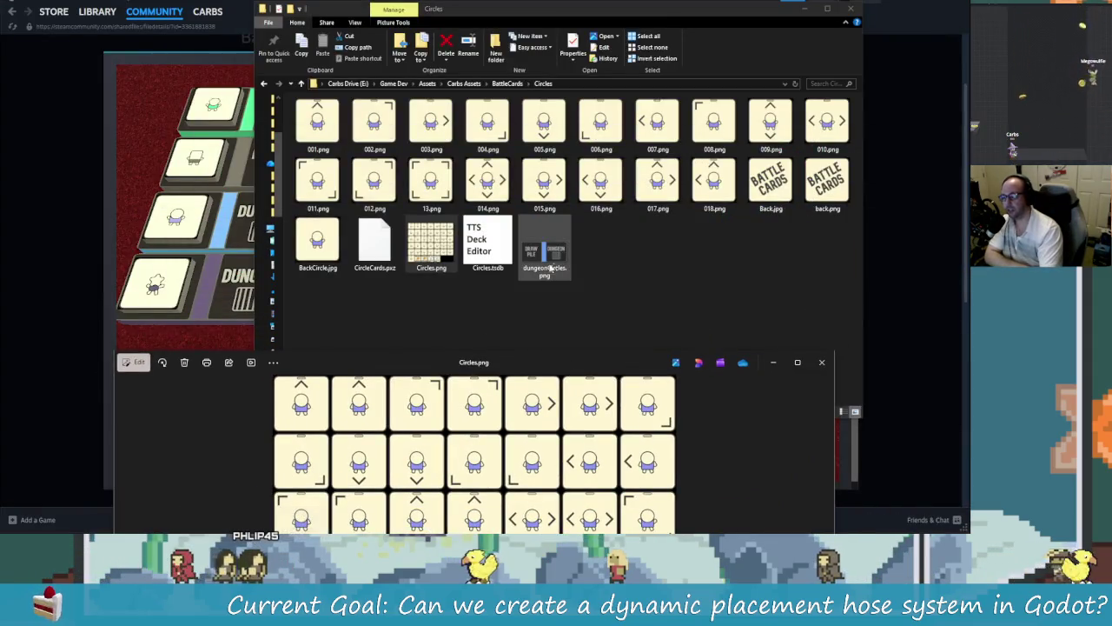
{"action": "left_click", "coordinate": [549, 251]}
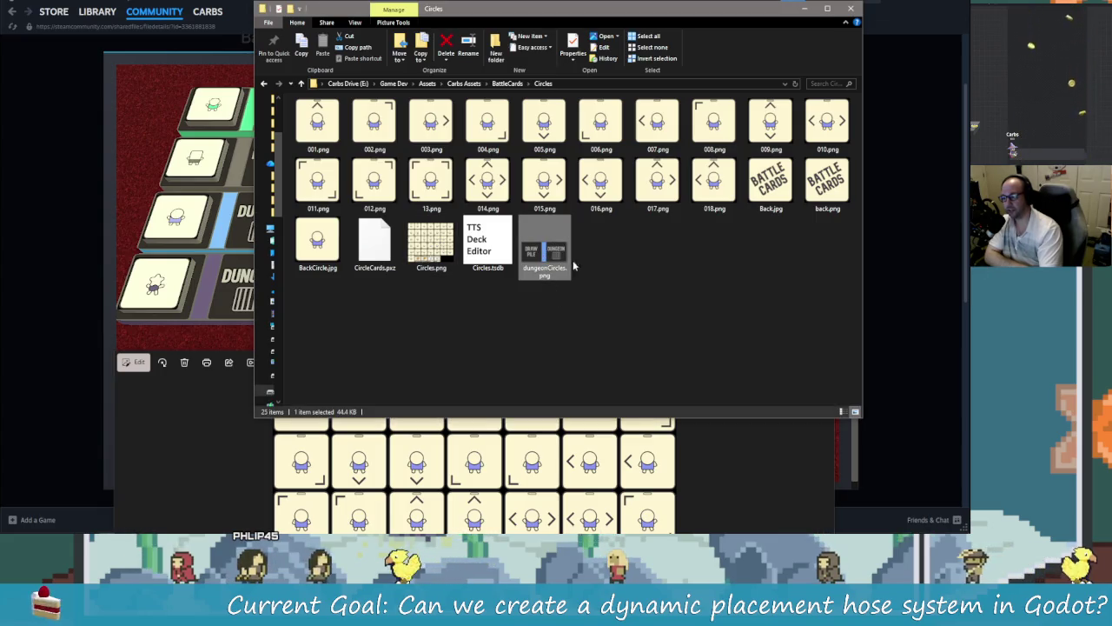
{"action": "key", "text": "Return"}
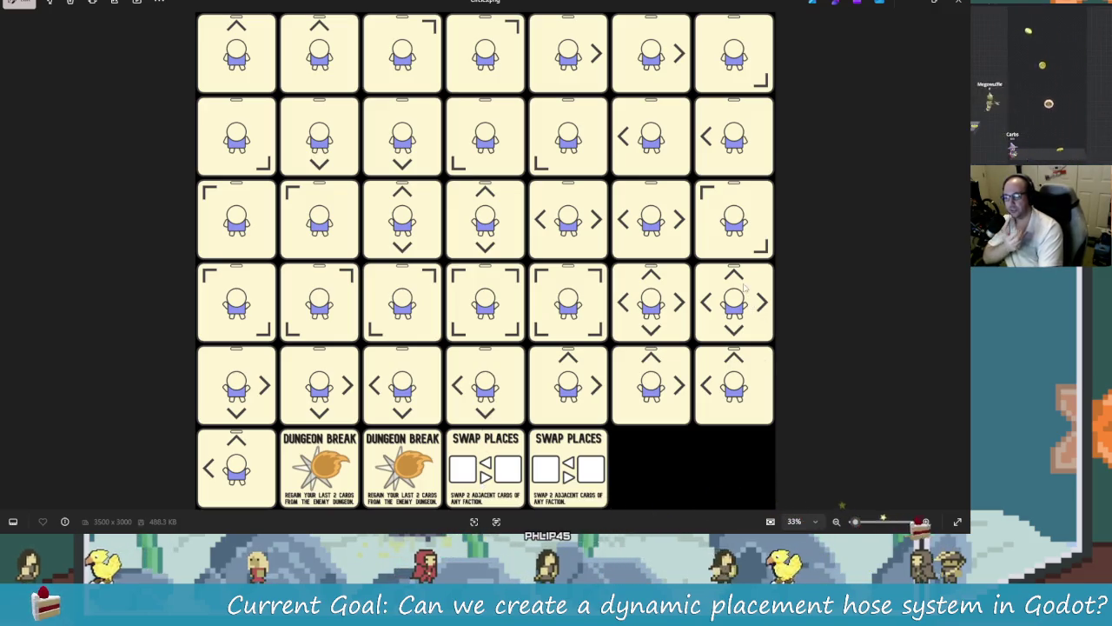
Step: Close the image viewer and the Circles folder window
{"action": "left_click", "coordinate": [958, 2]}
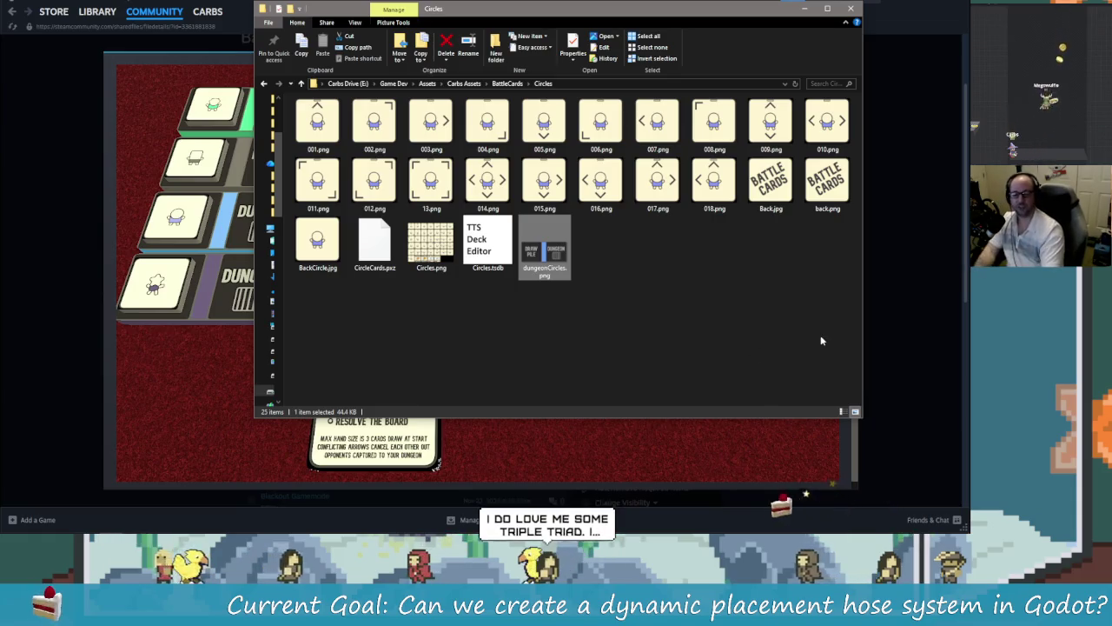
{"action": "left_click", "coordinate": [580, 294]}
{"action": "left_click", "coordinate": [434, 501]}
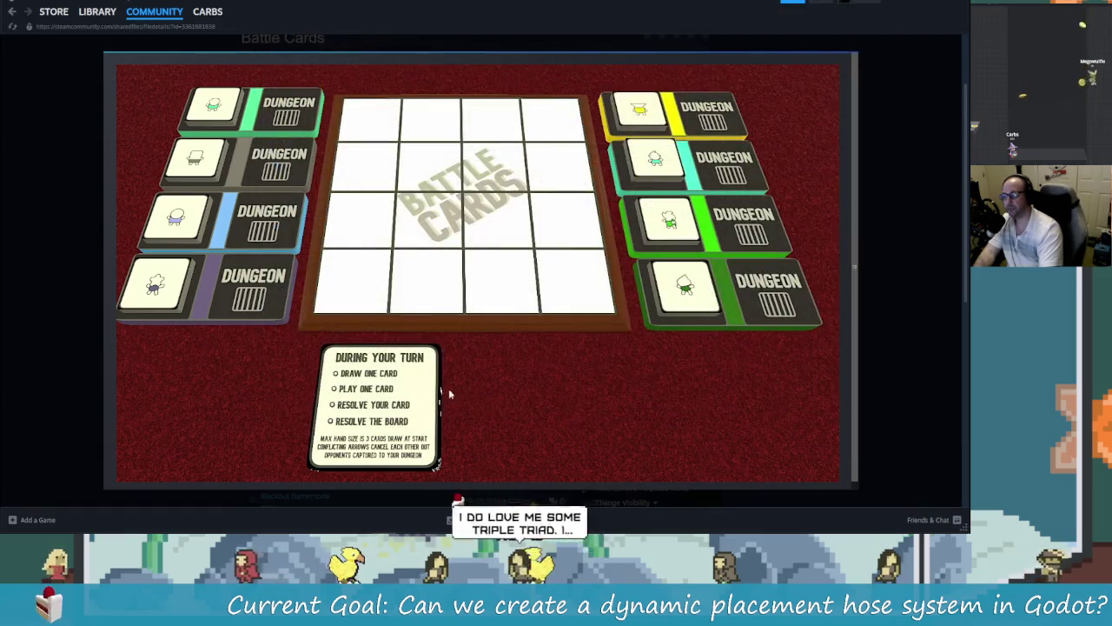
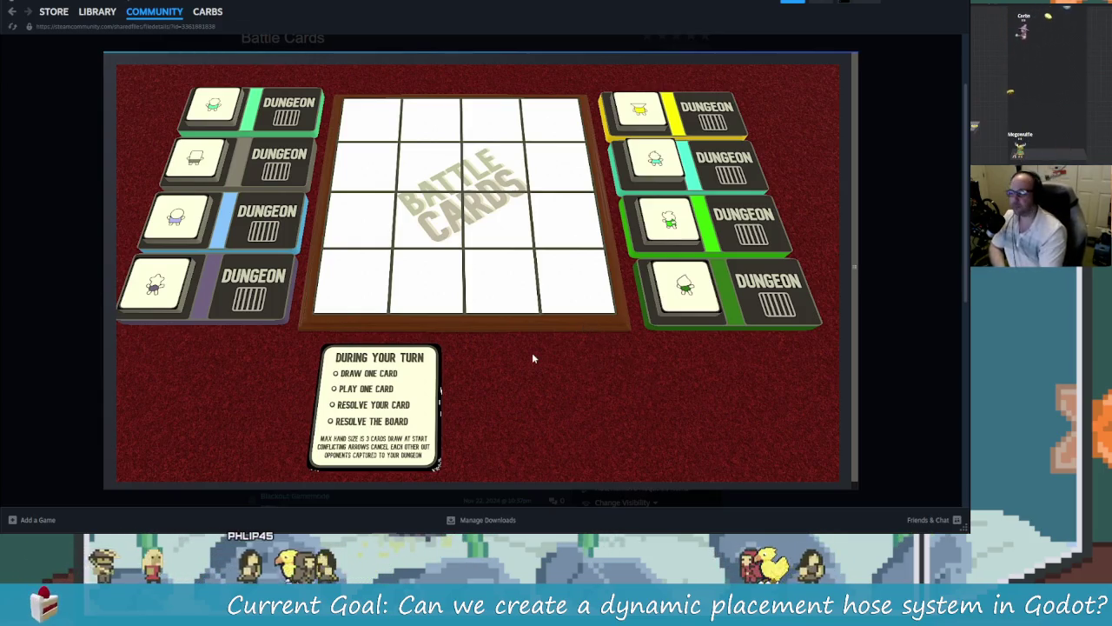
Step: Close the Battle Cards screenshot, open your own Workshop items list, then bring up the Twitch channel
{"action": "left_click", "coordinate": [899, 414]}
{"action": "scroll", "coordinate": [678, 311], "scroll_direction": "up", "scroll_amount": 2}
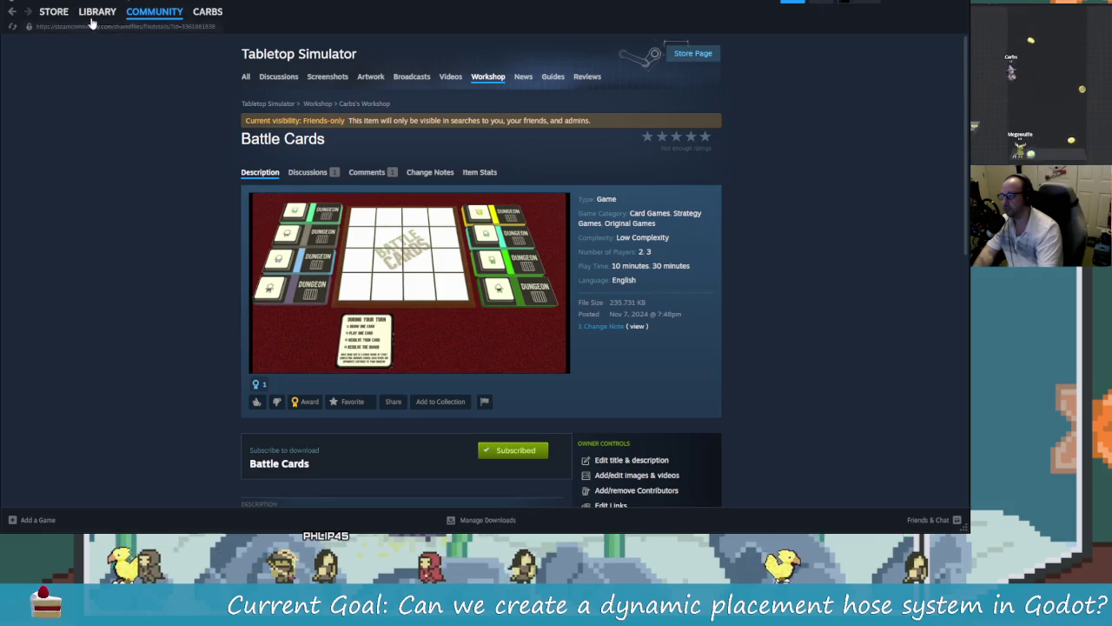
{"action": "mouse_move", "coordinate": [92, 21]}
{"action": "left_click", "coordinate": [364, 104]}
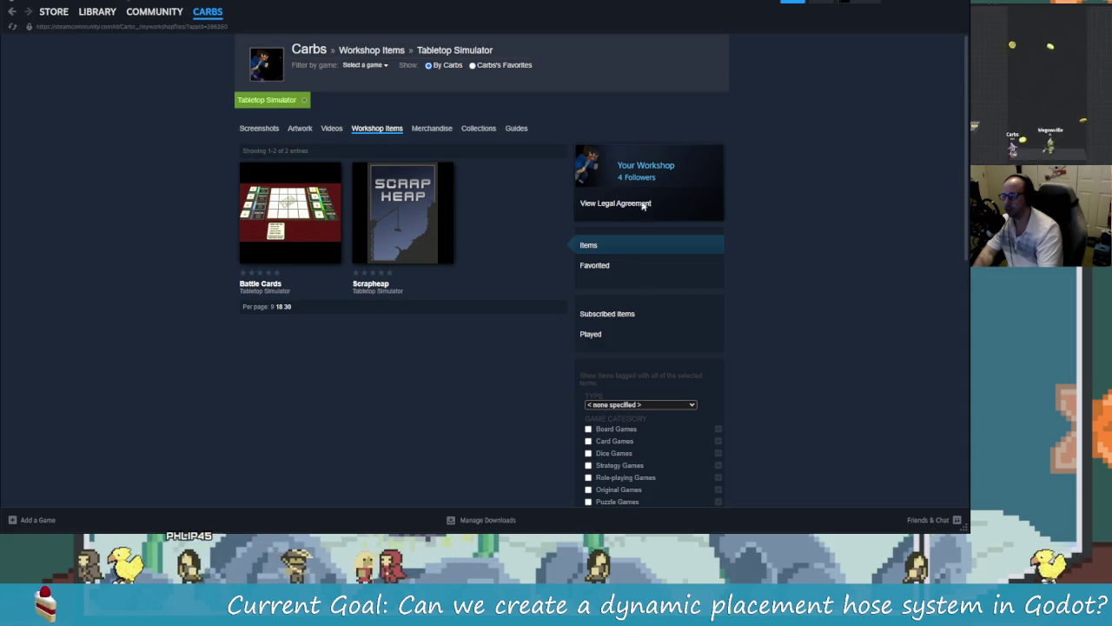
{"action": "key", "text": "Return"}
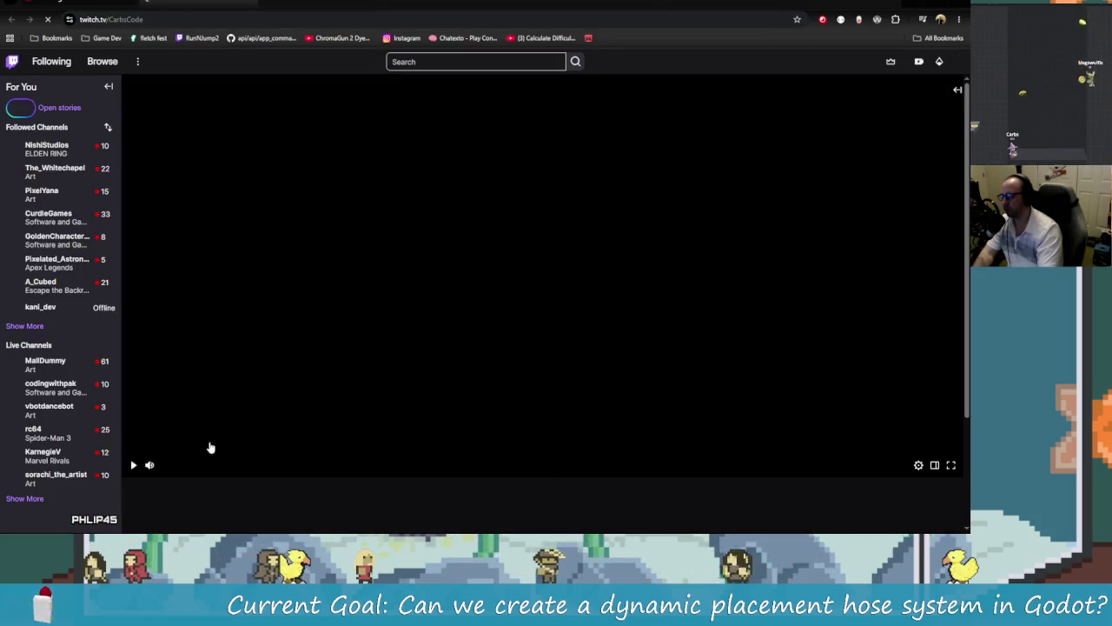
Step: Pause the stream, expand chat, and open the shared Steam Workshop link in Chrome
{"action": "left_click", "coordinate": [132, 467]}
{"action": "left_click", "coordinate": [956, 90]}
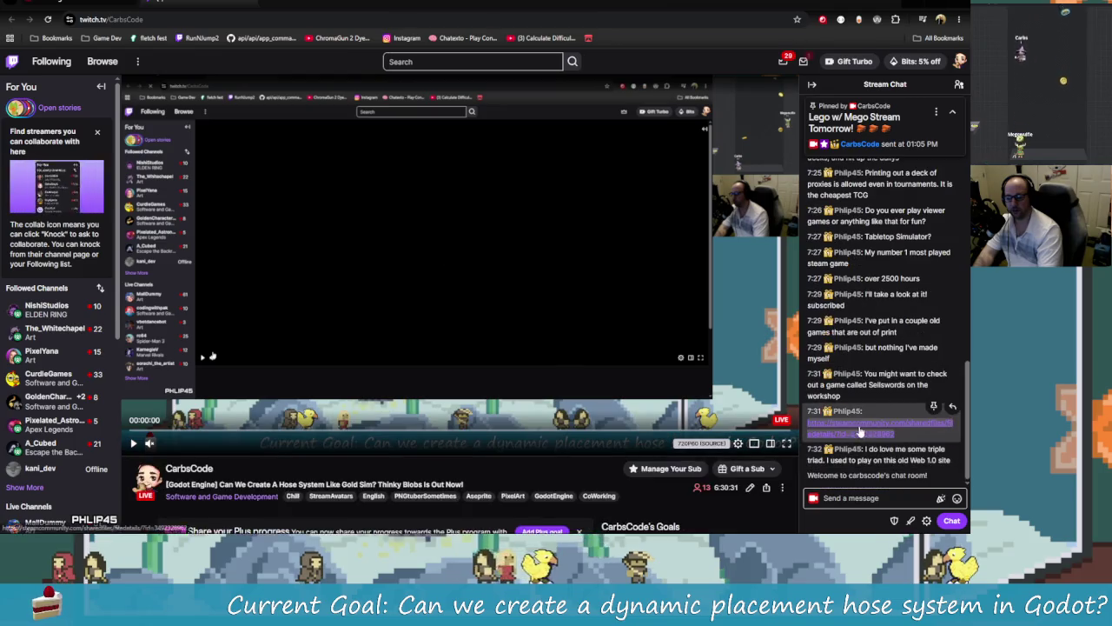
{"action": "left_click", "coordinate": [879, 427]}
{"action": "left_click", "coordinate": [561, 324]}
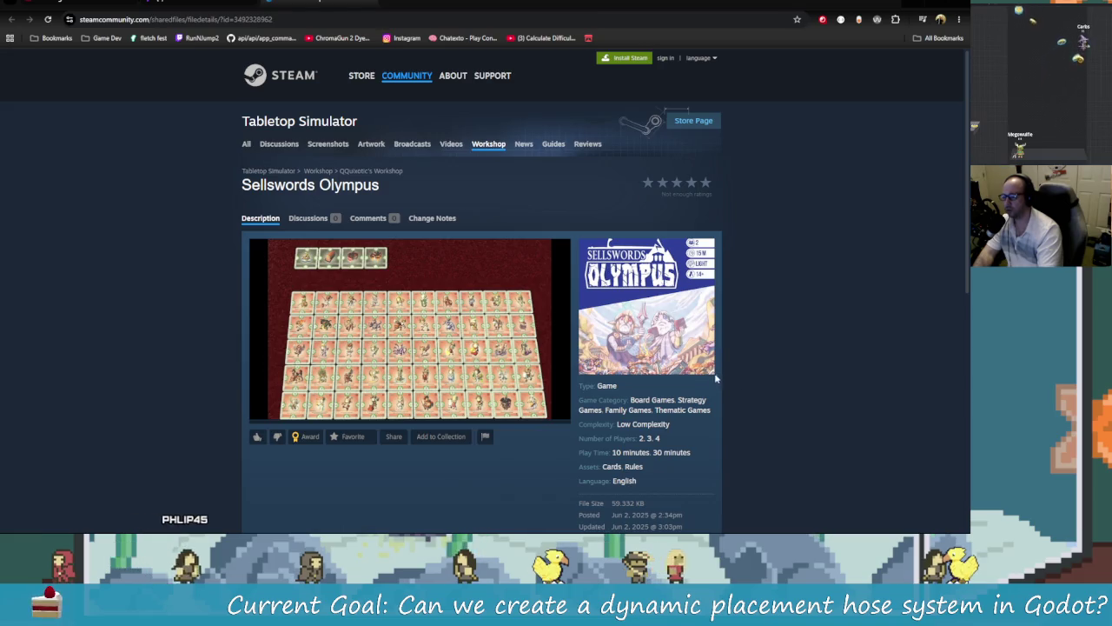
Step: View the enlarged Sellswords Olympus preview image and scroll through its Workshop page
{"action": "left_click", "coordinate": [563, 415]}
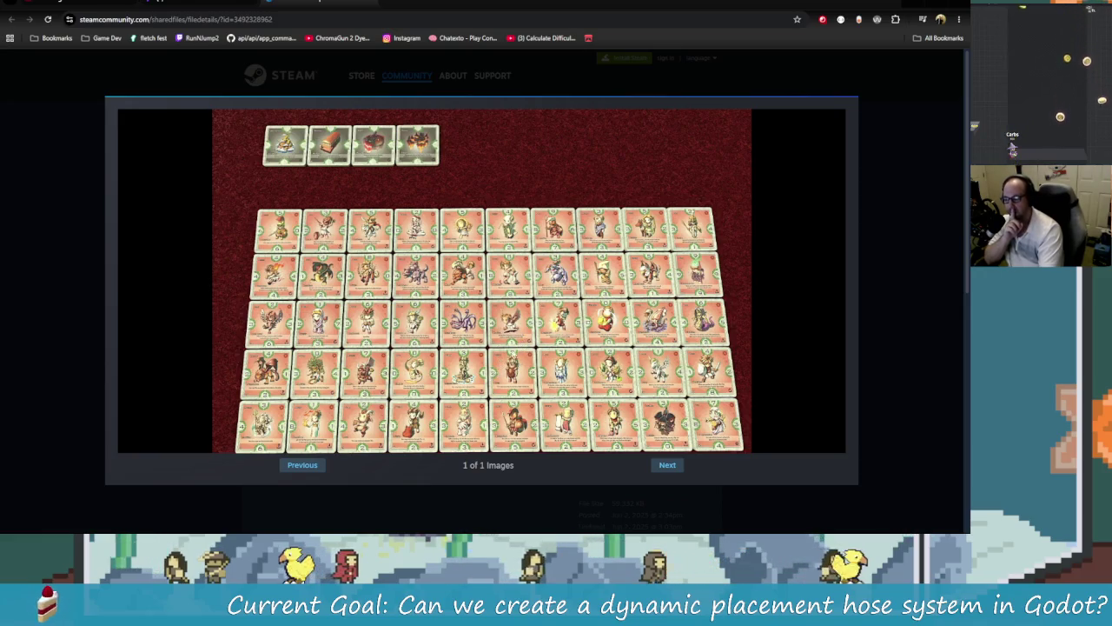
{"action": "left_click", "coordinate": [866, 405]}
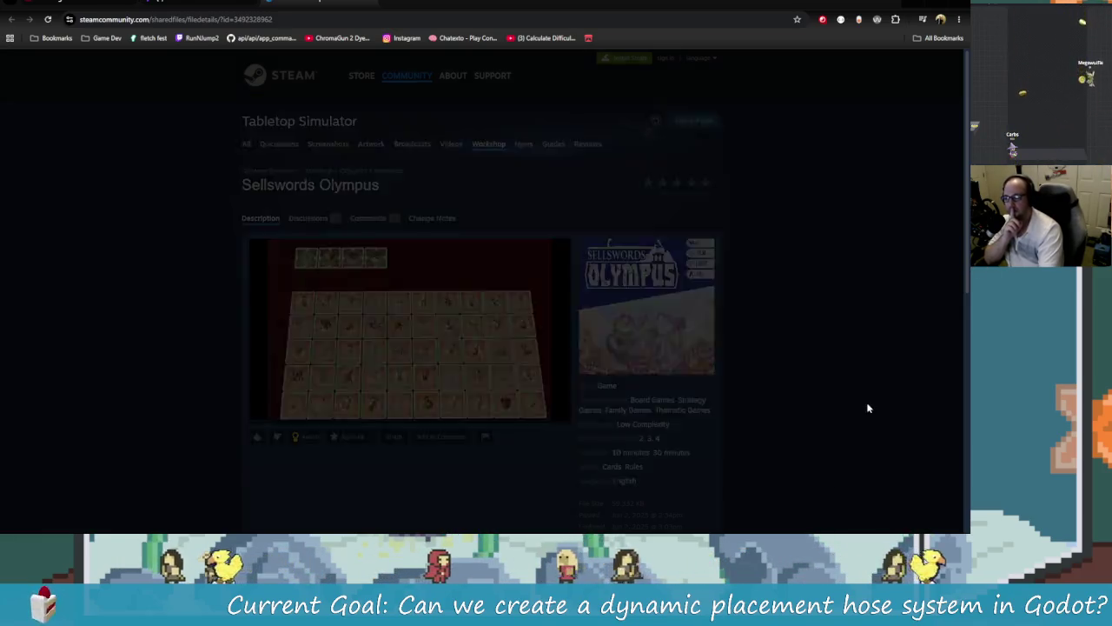
{"action": "scroll", "coordinate": [767, 435], "scroll_direction": "down", "scroll_amount": 4}
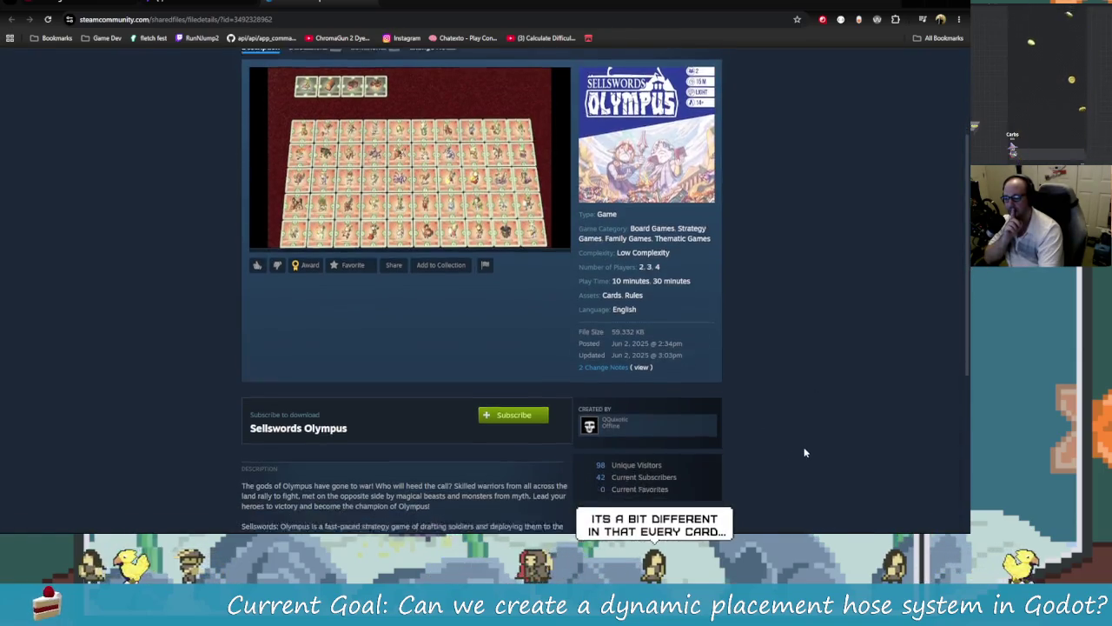
{"action": "scroll", "coordinate": [714, 474], "scroll_direction": "down", "scroll_amount": 1}
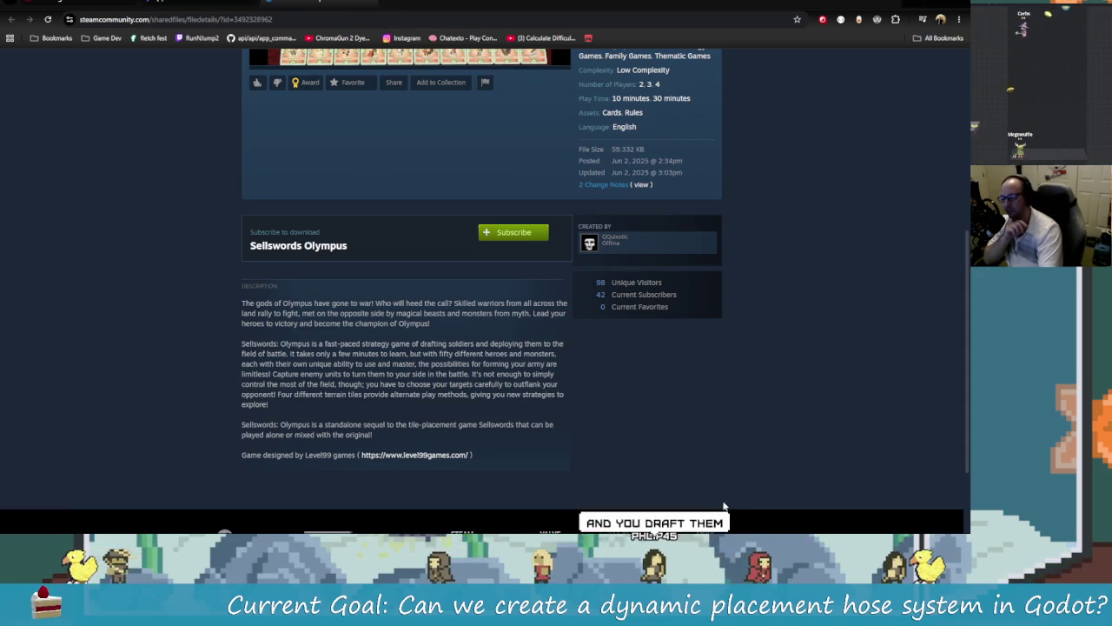
{"action": "scroll", "coordinate": [721, 495], "scroll_direction": "up", "scroll_amount": 5}
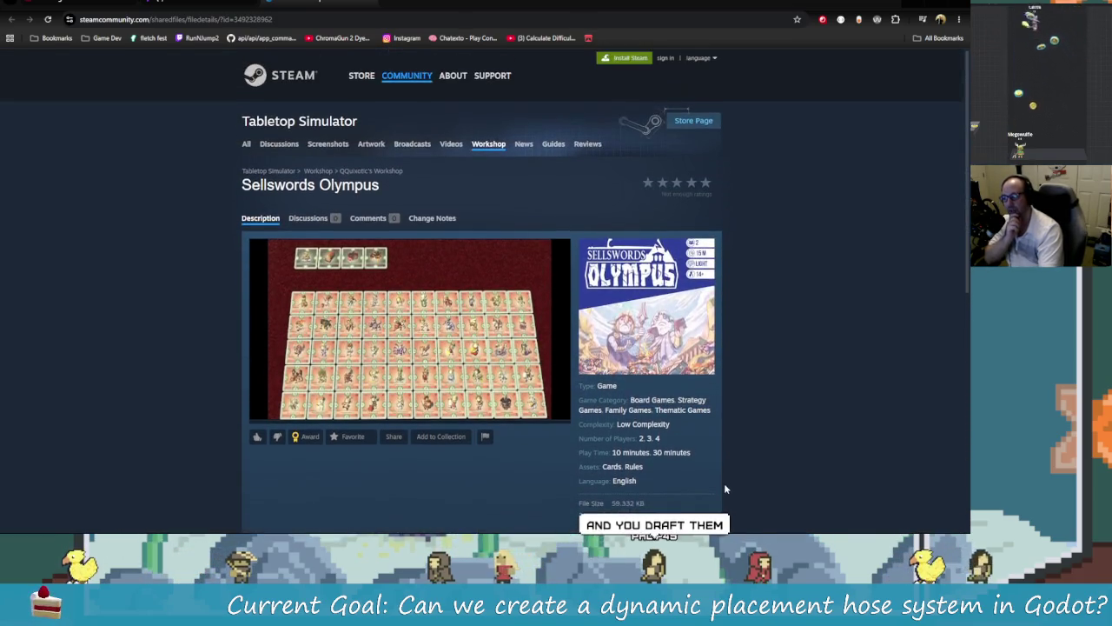
{"action": "scroll", "coordinate": [723, 479], "scroll_direction": "down", "scroll_amount": 4}
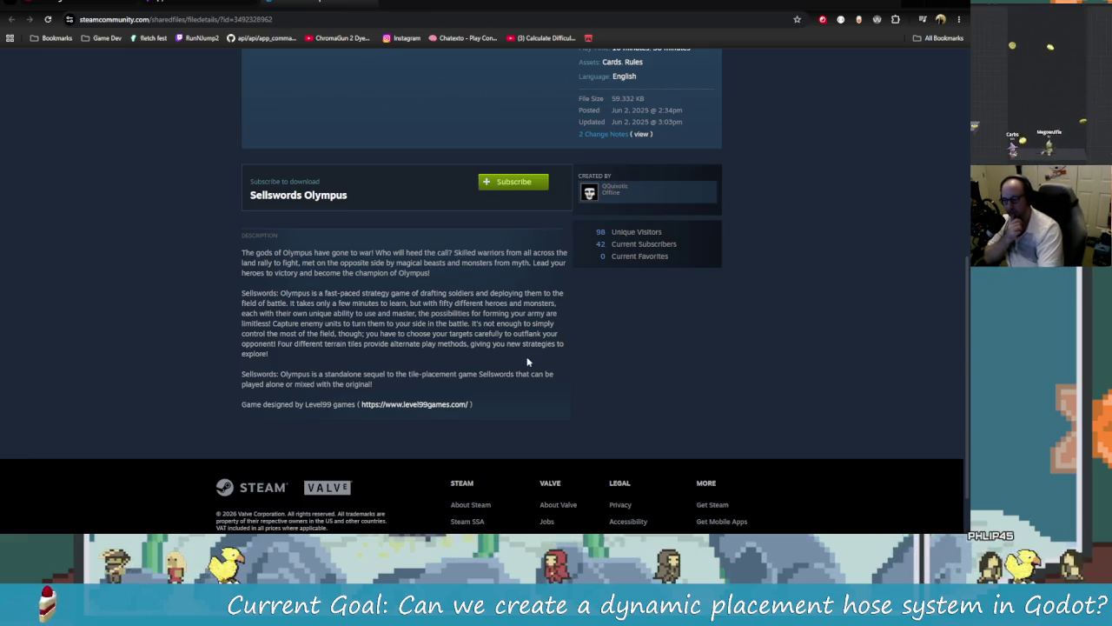
{"action": "scroll", "coordinate": [527, 356], "scroll_direction": "up", "scroll_amount": 4}
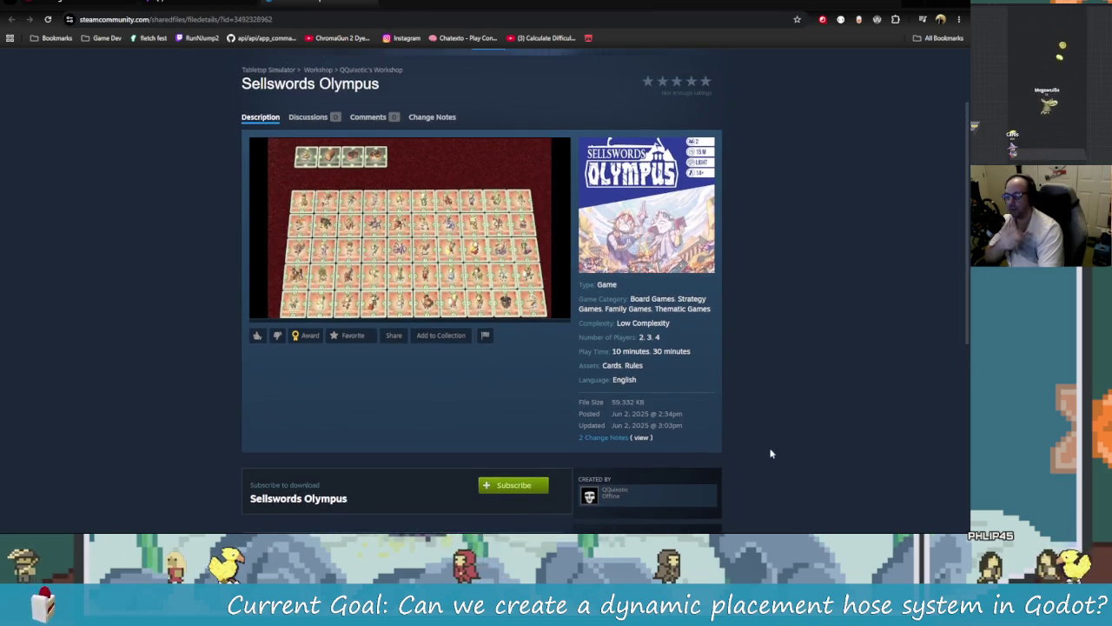
{"action": "scroll", "coordinate": [764, 452], "scroll_direction": "up", "scroll_amount": 1}
{"action": "scroll", "coordinate": [745, 440], "scroll_direction": "up", "scroll_amount": 1}
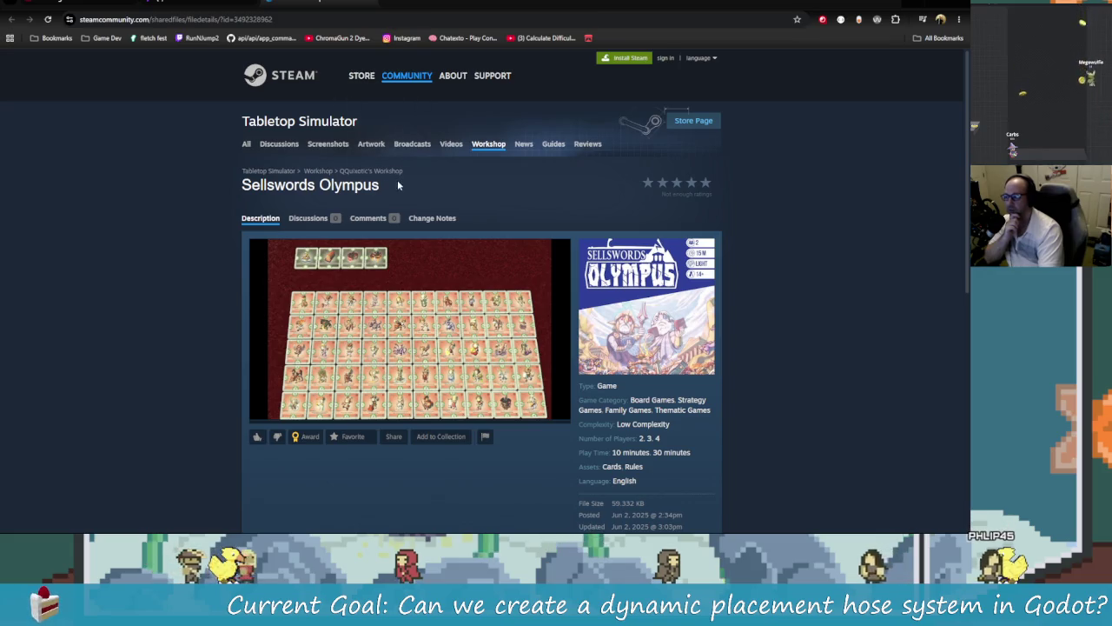
Step: Copy the Sellswords Olympus title
{"action": "left_click_drag", "start_coordinate": [381, 185], "coordinate": [243, 185]}
{"action": "right_click", "coordinate": [261, 185]}
{"action": "left_click", "coordinate": [282, 193]}
Step: Back in Steam, show your Workshop items from all games
{"action": "left_click", "coordinate": [174, 2]}
{"action": "key", "text": "alt+Tab"}
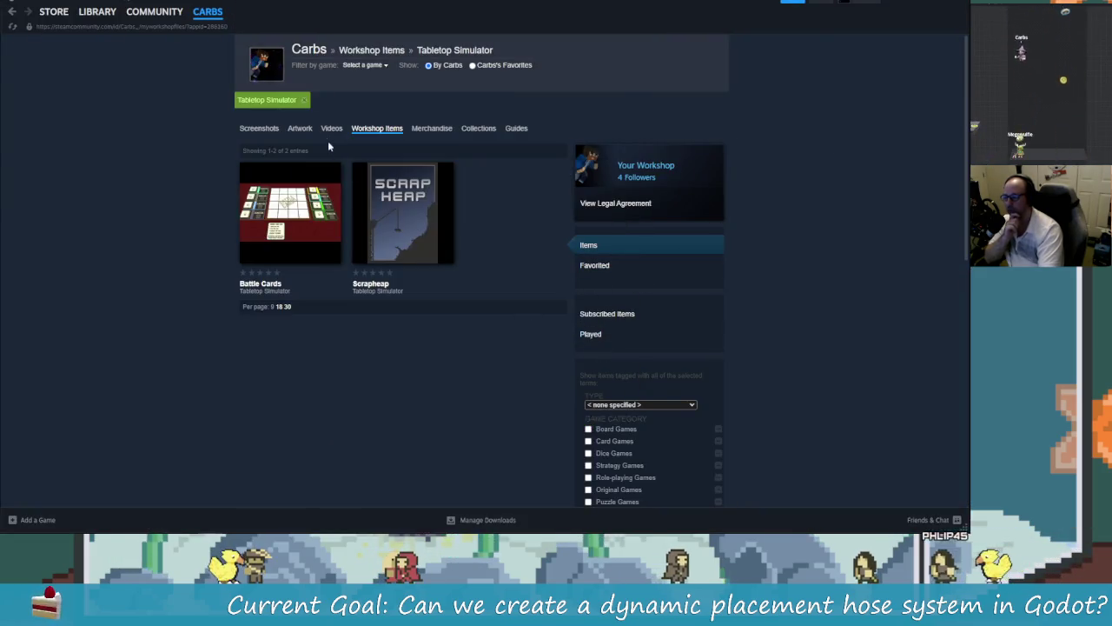
{"action": "left_click", "coordinate": [305, 102]}
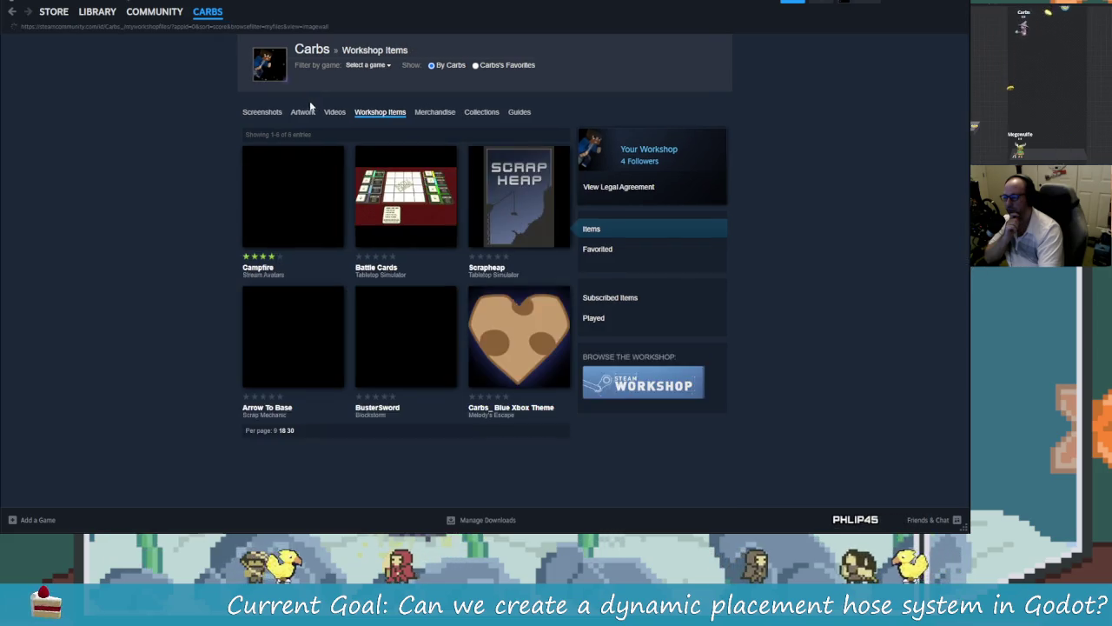
Step: Go back twice to the Tabletop Simulator Workshop hub and open your community profile
{"action": "left_click", "coordinate": [12, 12]}
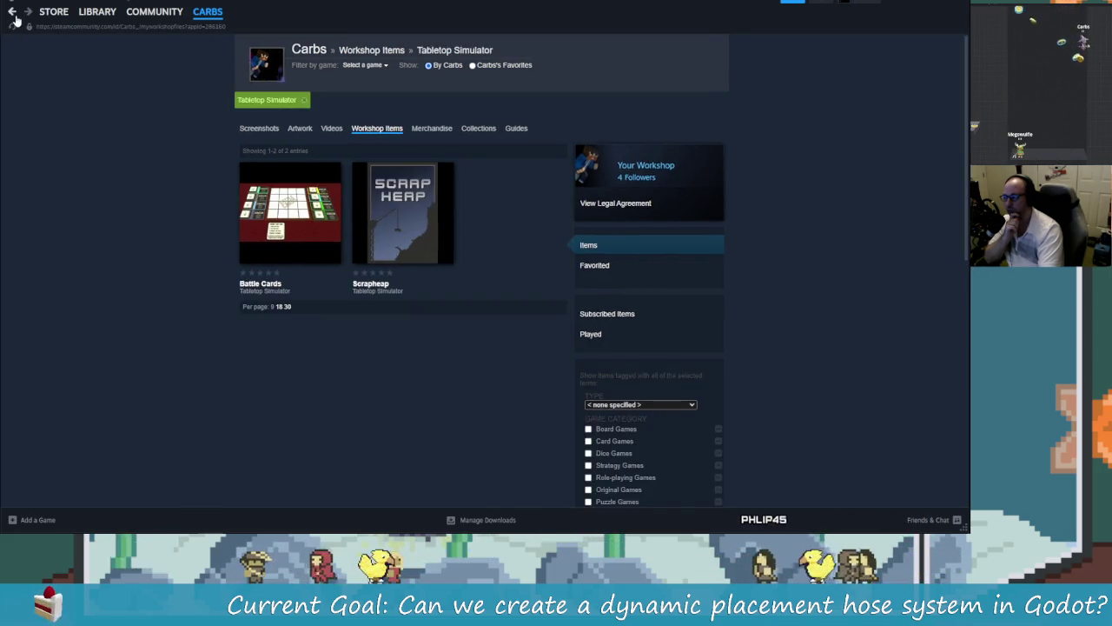
{"action": "left_click", "coordinate": [13, 12]}
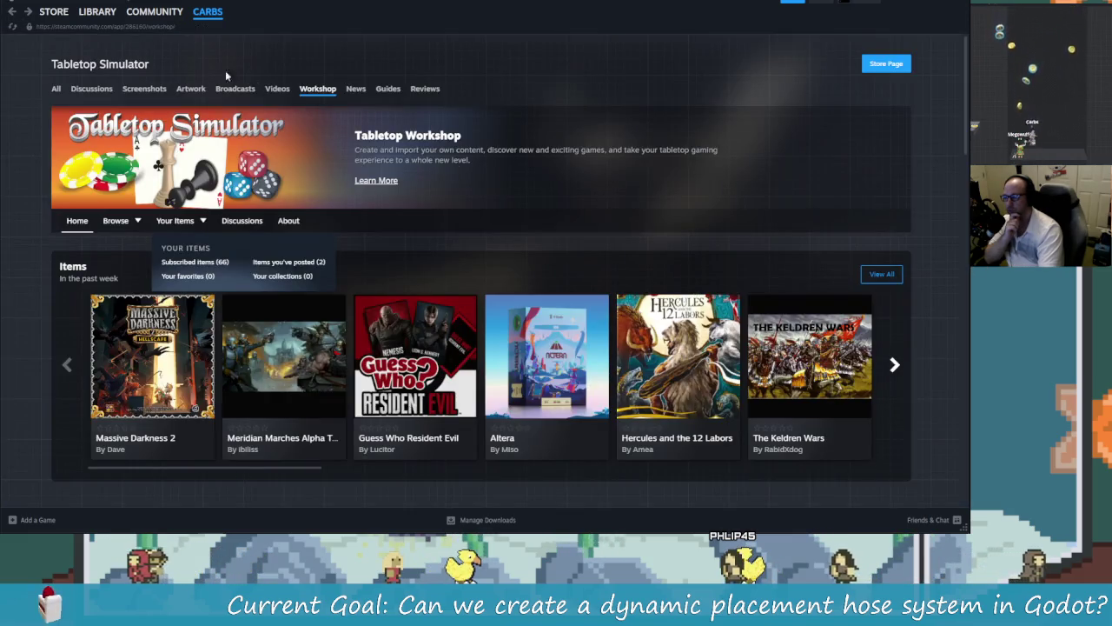
{"action": "left_click", "coordinate": [207, 11]}
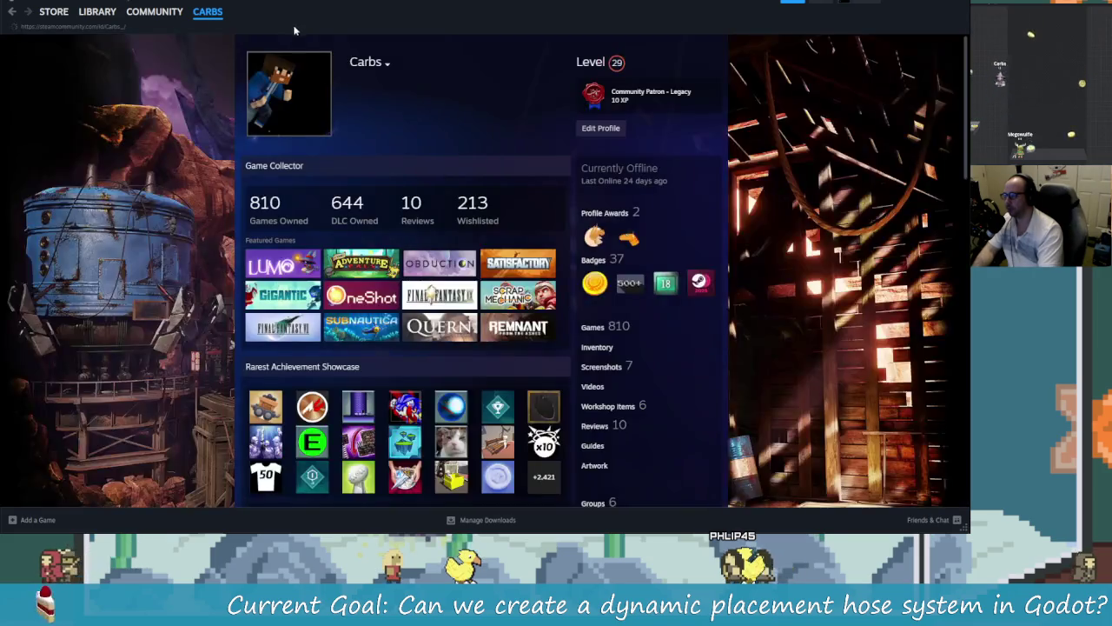
Step: Copy the Sellswords Olympus page address in Chrome, then return Steam to the Workshop hub
{"action": "key", "text": "alt+Tab"}
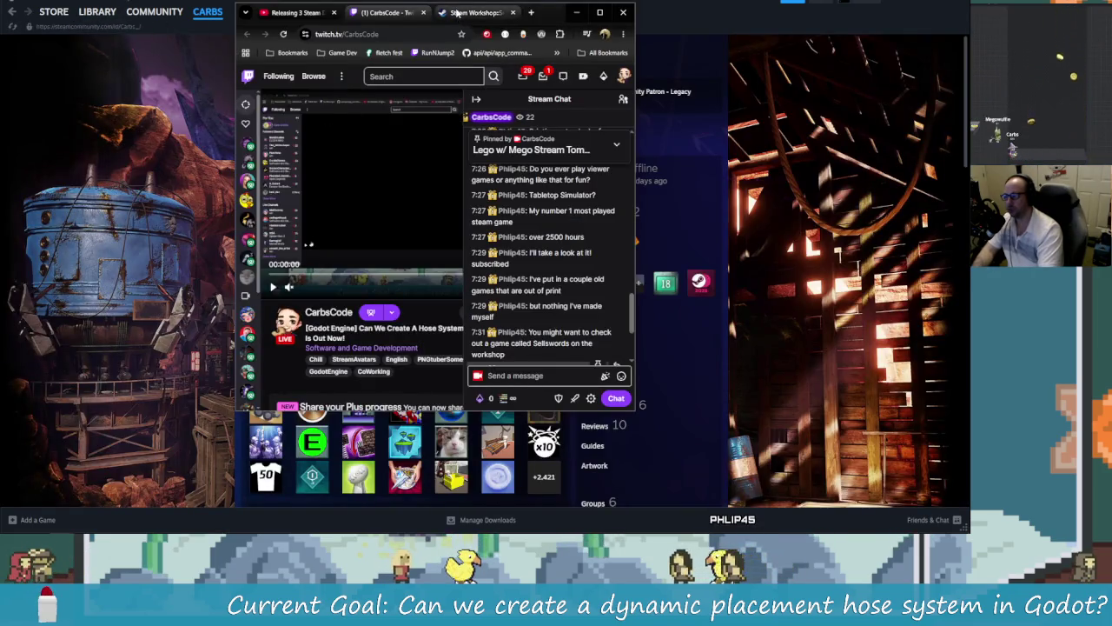
{"action": "left_click", "coordinate": [473, 12]}
{"action": "left_click", "coordinate": [383, 34]}
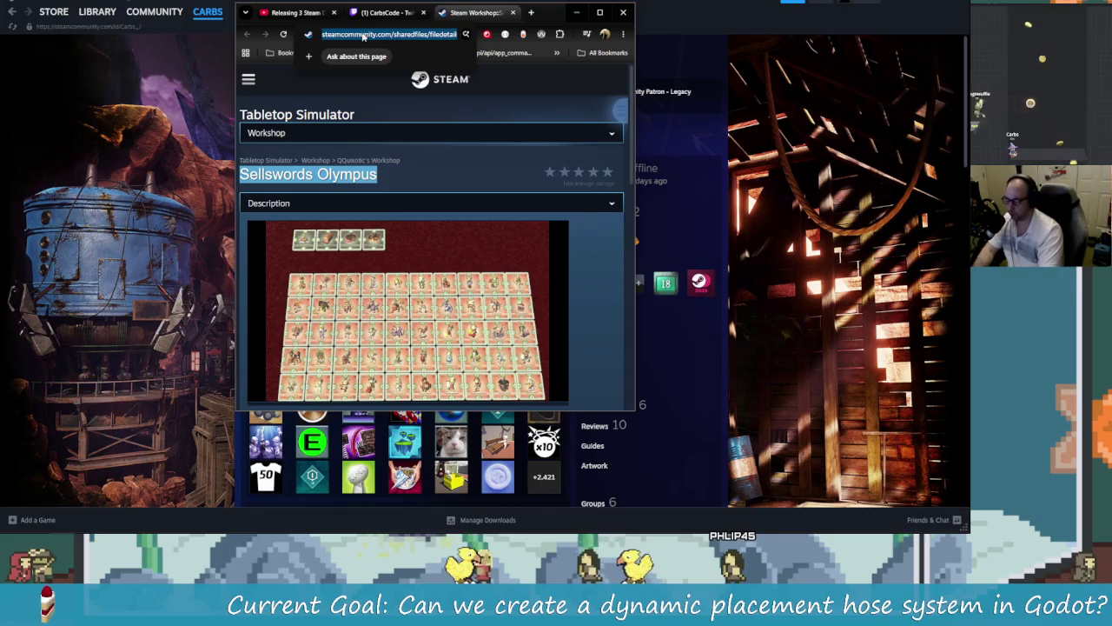
{"action": "left_click", "coordinate": [109, 27]}
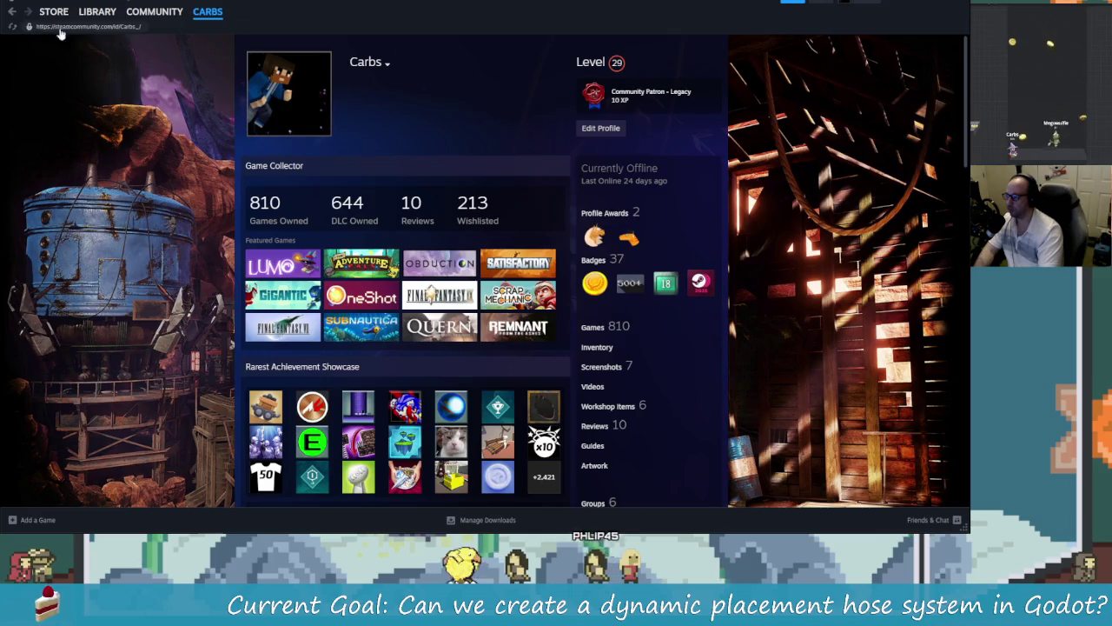
{"action": "scroll", "coordinate": [320, 70], "scroll_direction": "down", "scroll_amount": 3}
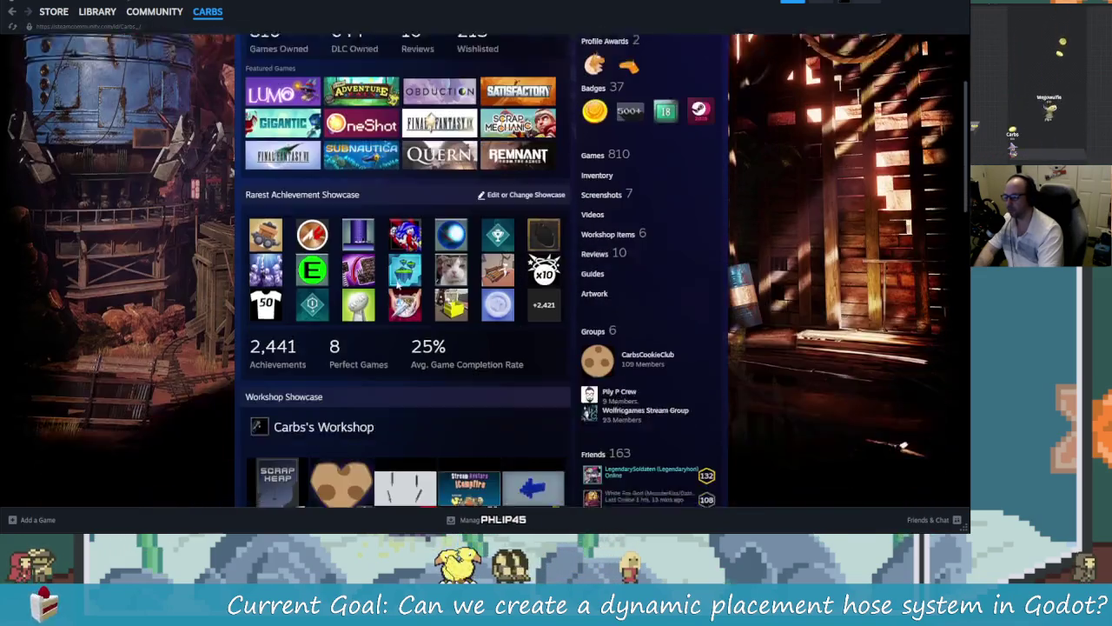
{"action": "scroll", "coordinate": [173, 52], "scroll_direction": "up", "scroll_amount": 2}
{"action": "left_click", "coordinate": [14, 14]}
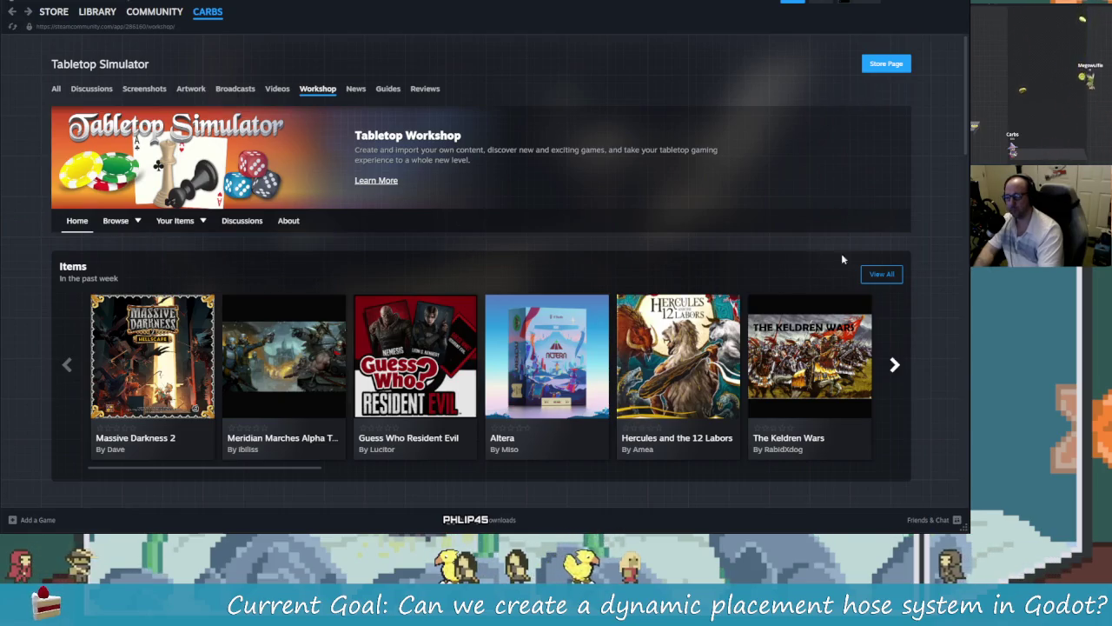
Step: Search all Tabletop Simulator Workshop items for 'Sellswords'
{"action": "mouse_move", "coordinate": [120, 226]}
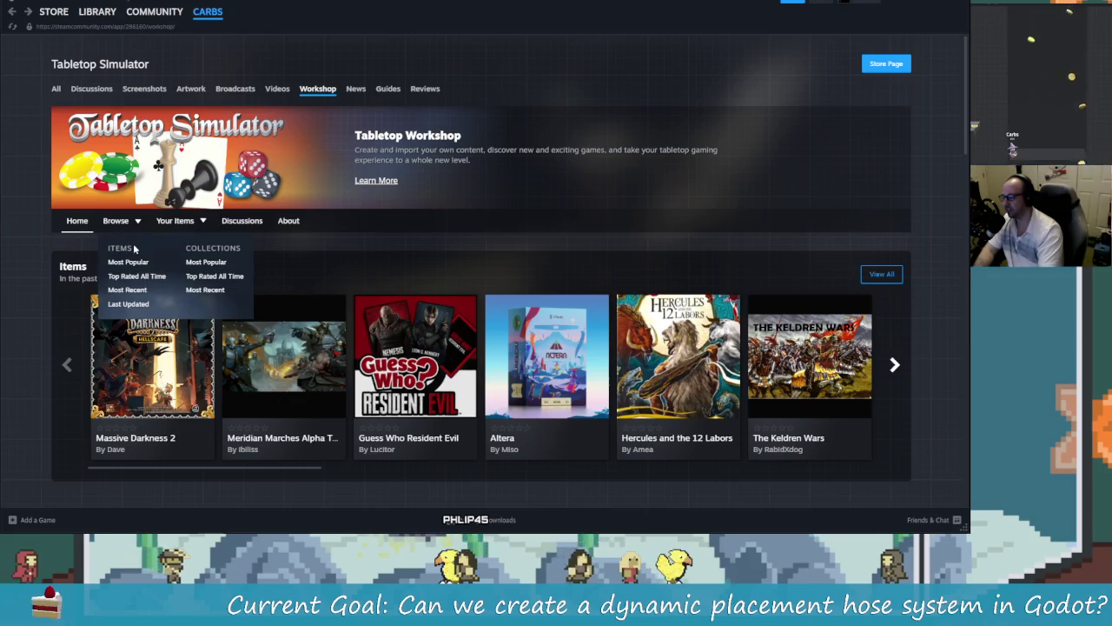
{"action": "left_click", "coordinate": [149, 265]}
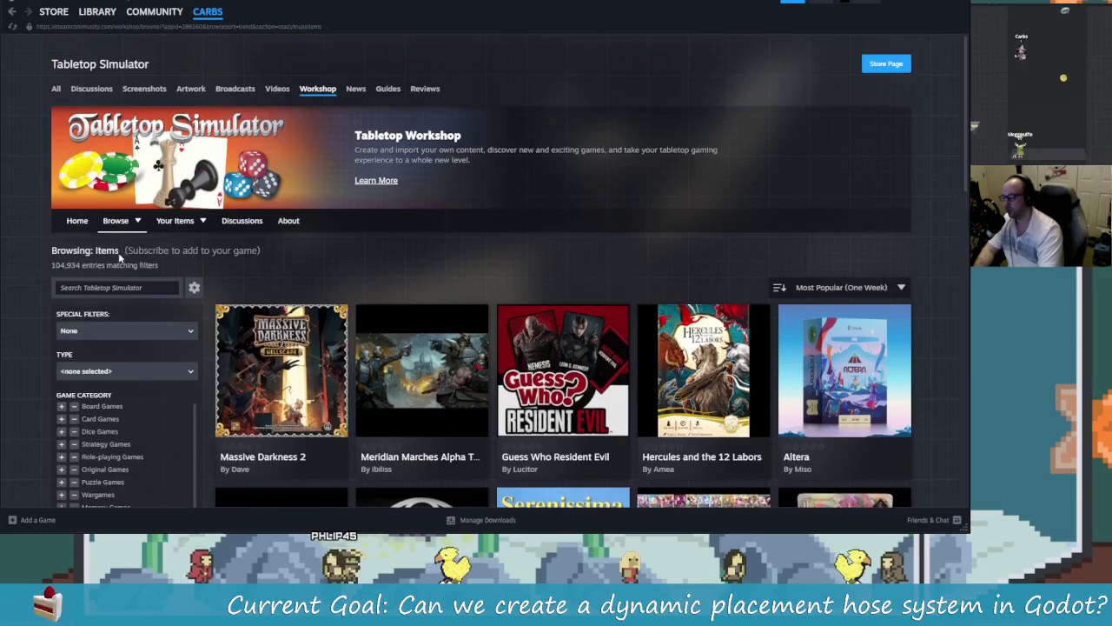
{"action": "type", "text": "Sells"}
{"action": "type", "text": "words"}
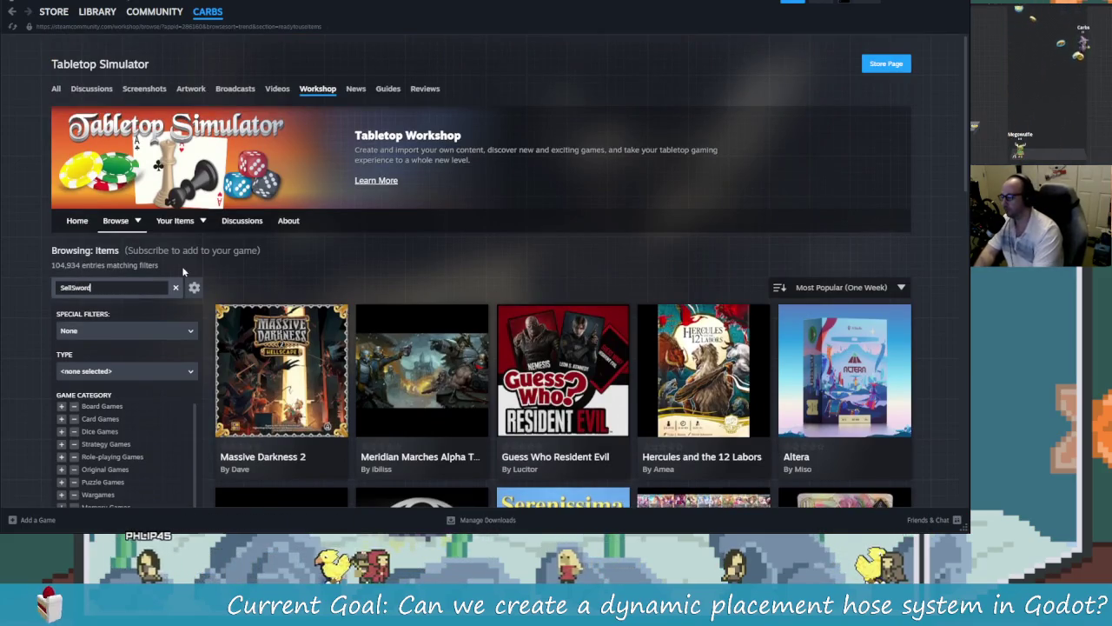
{"action": "key", "text": "Return"}
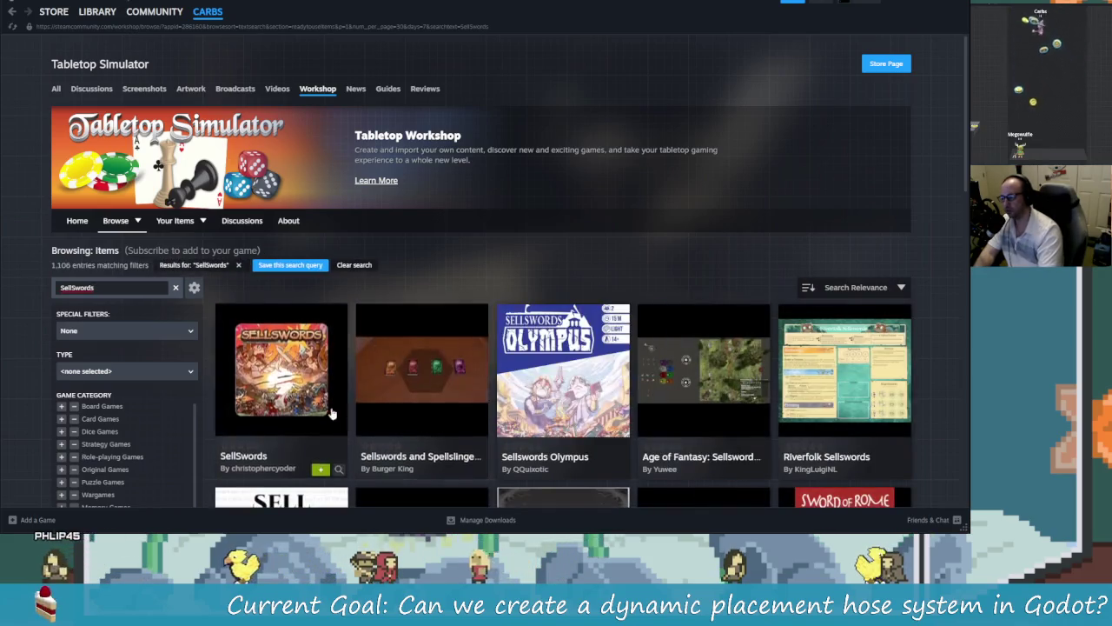
Step: Subscribe to Sellswords Olympus from the search results
{"action": "scroll", "coordinate": [304, 385], "scroll_direction": "down", "scroll_amount": 1}
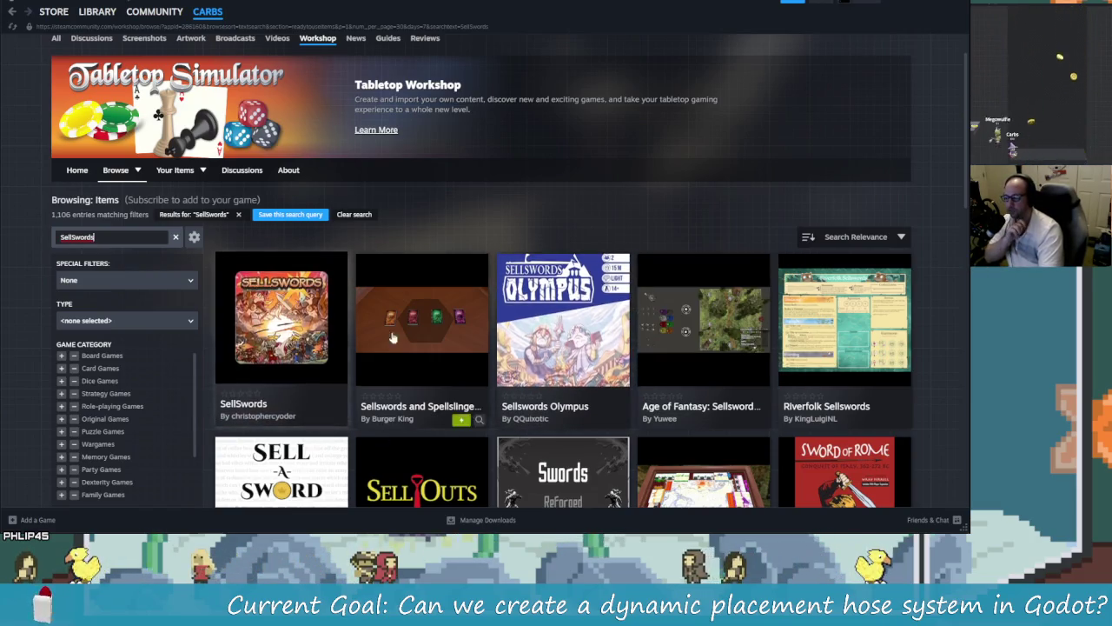
{"action": "left_click", "coordinate": [602, 417]}
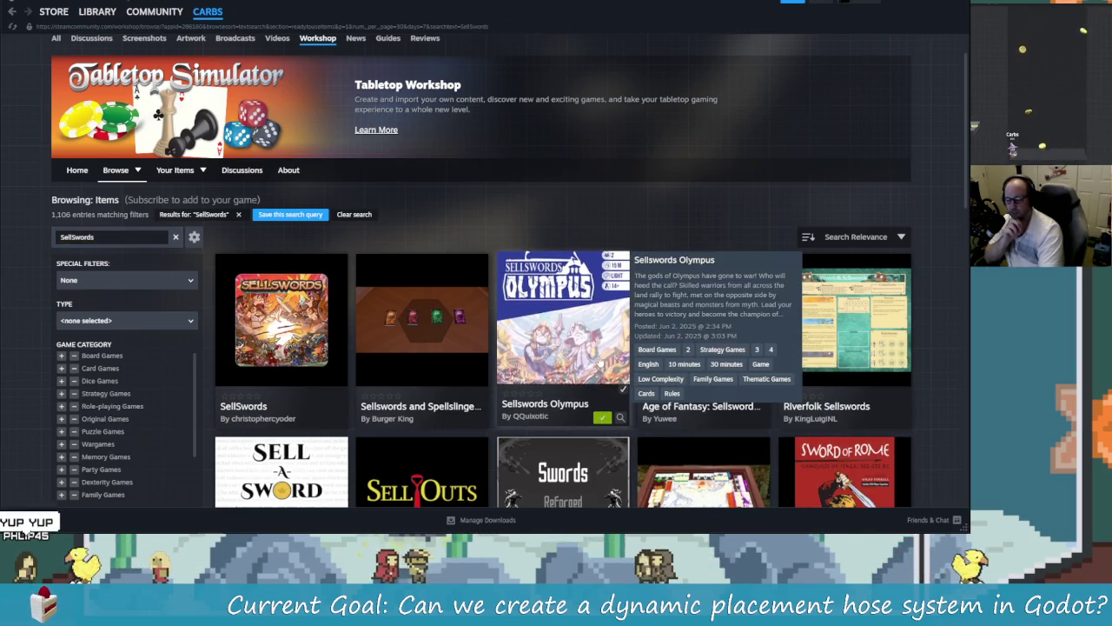
{"action": "scroll", "coordinate": [602, 417], "scroll_direction": "down", "scroll_amount": 2}
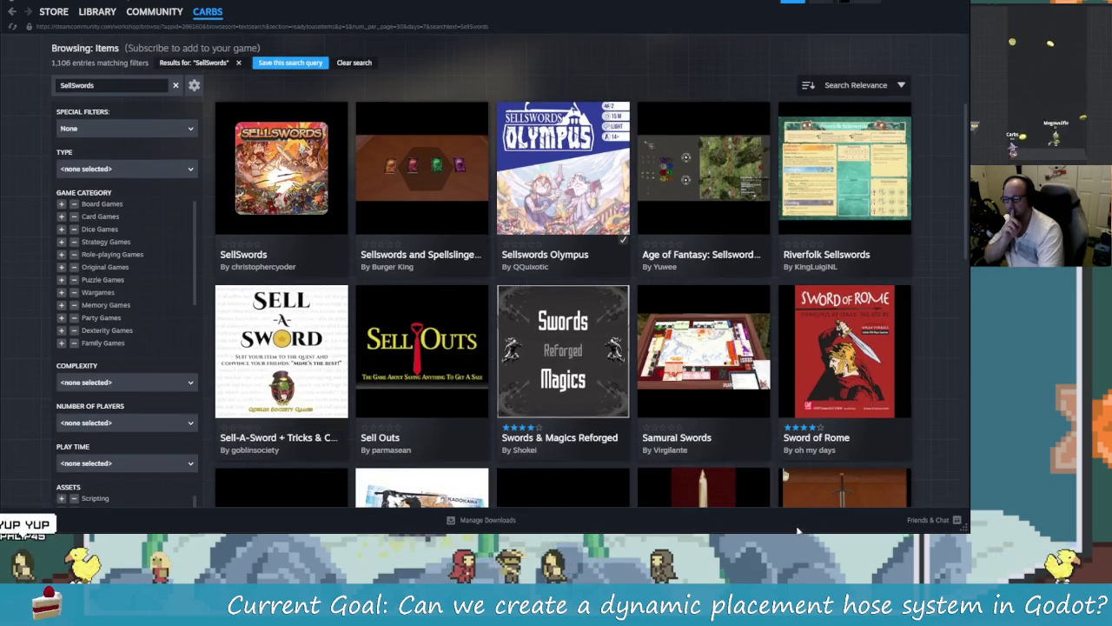
{"action": "scroll", "coordinate": [628, 367], "scroll_direction": "up", "scroll_amount": 3}
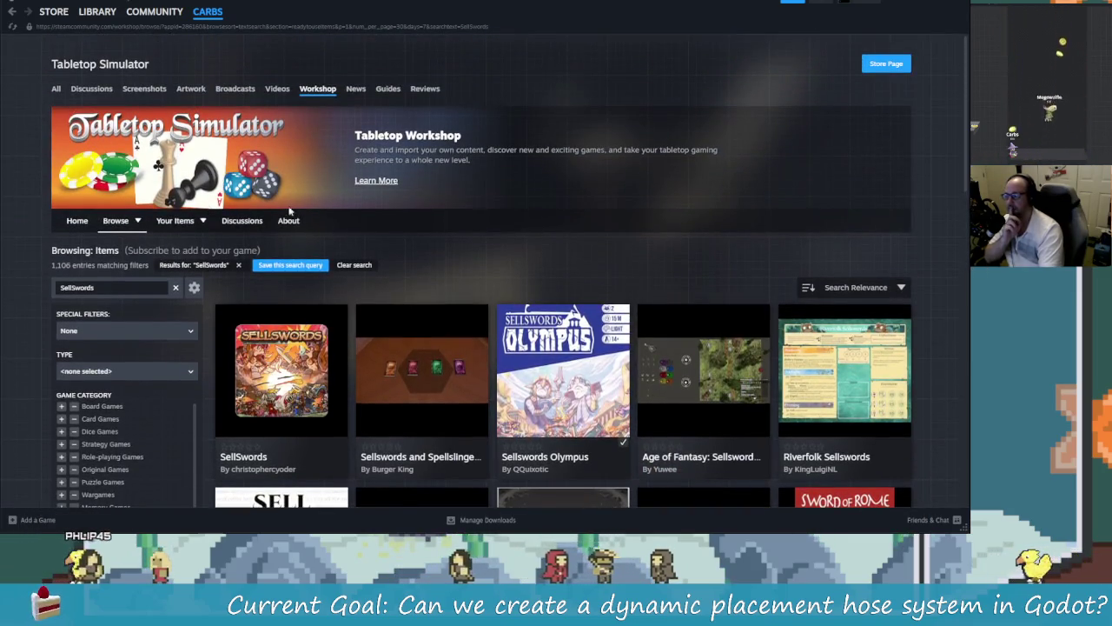
Step: Return to Workshop home, open the Tabletop Simulator library page, then minimize Steam
{"action": "left_click", "coordinate": [80, 221]}
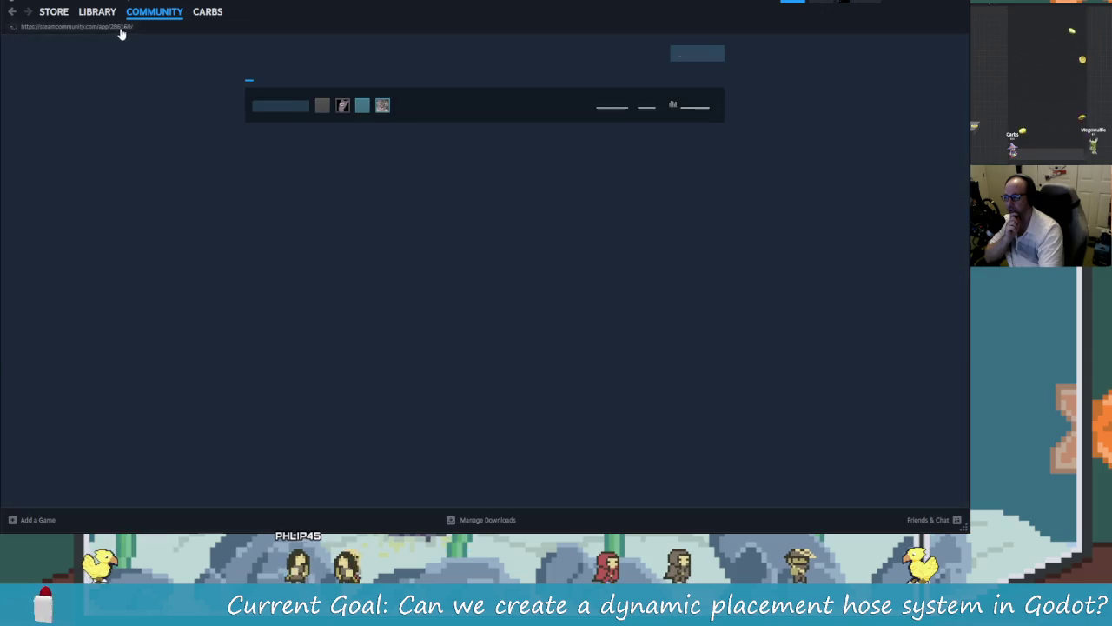
{"action": "left_click", "coordinate": [109, 14]}
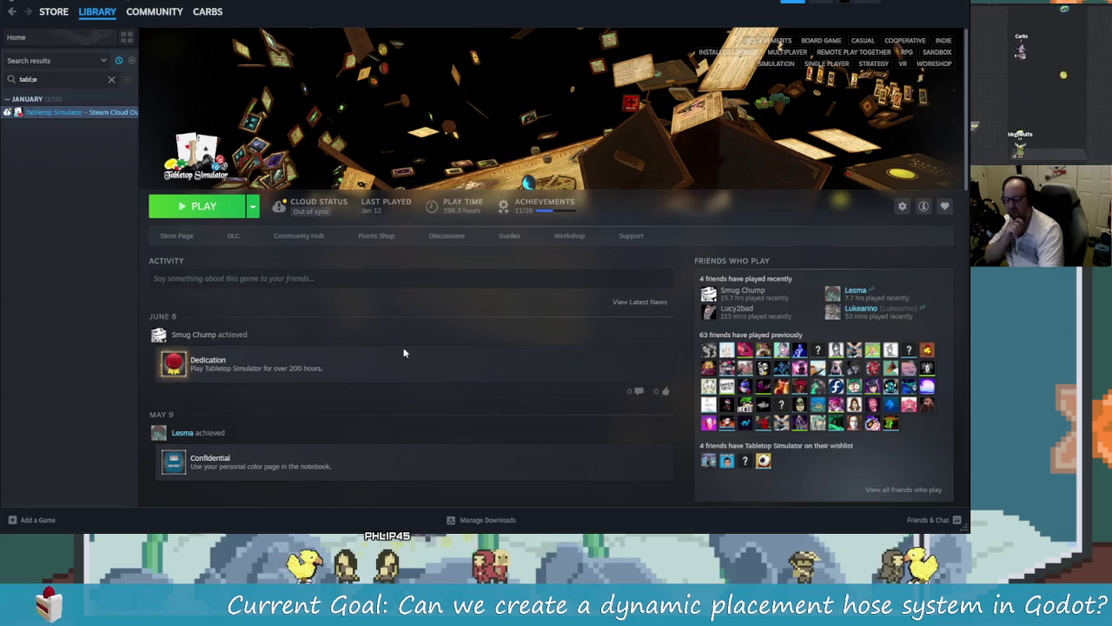
{"action": "left_click", "coordinate": [929, 5]}
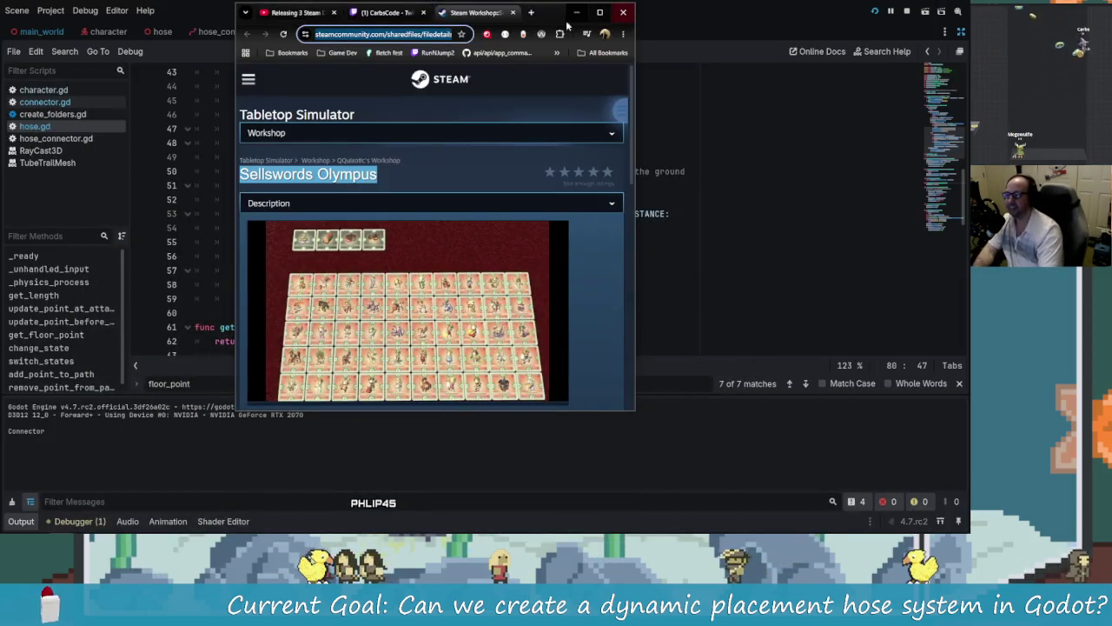
Step: Close the Steam Workshop and Twitch tabs and return to hose.gd's distance check on line 53
{"action": "left_click", "coordinate": [512, 12]}
{"action": "left_click", "coordinate": [487, 12]}
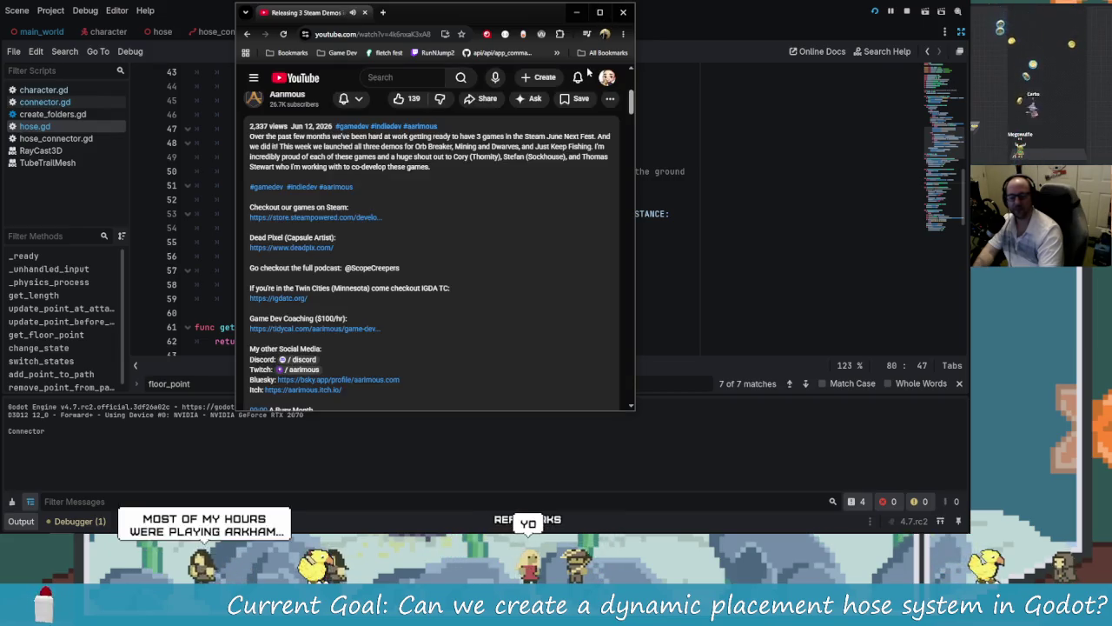
{"action": "scroll", "coordinate": [429, 234], "scroll_direction": "up", "scroll_amount": 2}
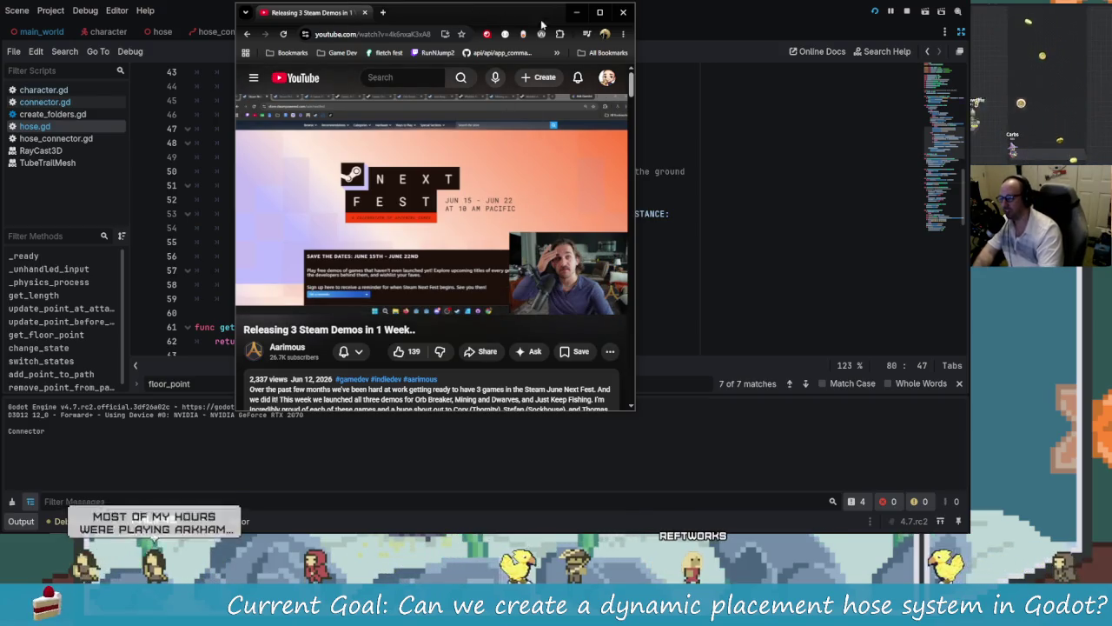
{"action": "key", "text": "alt+Tab"}
{"action": "left_click", "coordinate": [594, 214]}
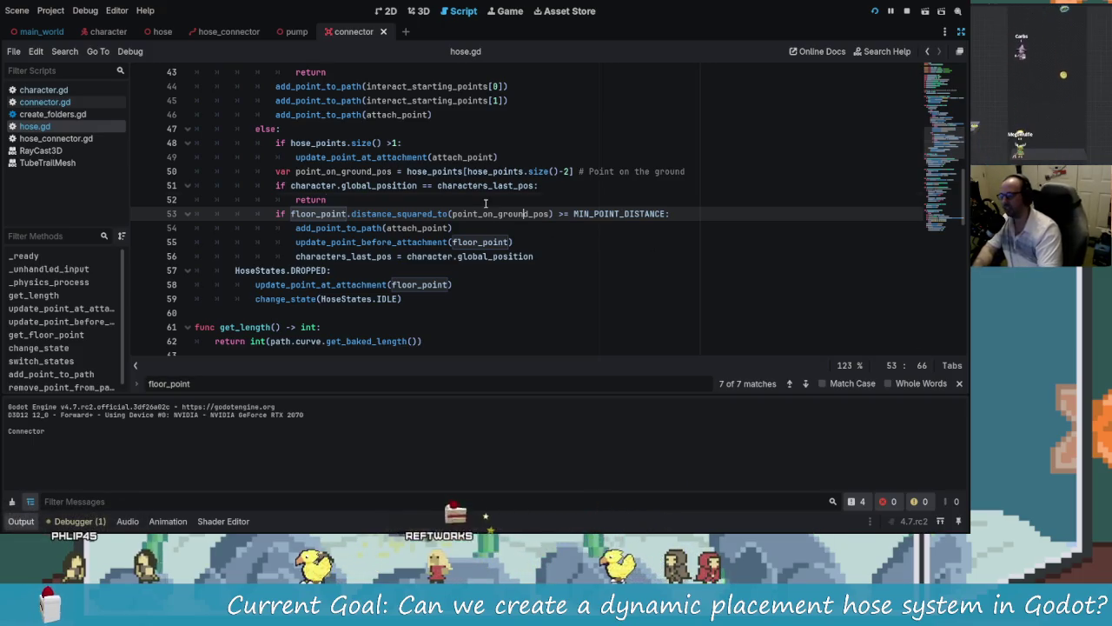
Step: Stop the running hose project and relaunch it, then close and restart it with F5
{"action": "left_click", "coordinate": [561, 231]}
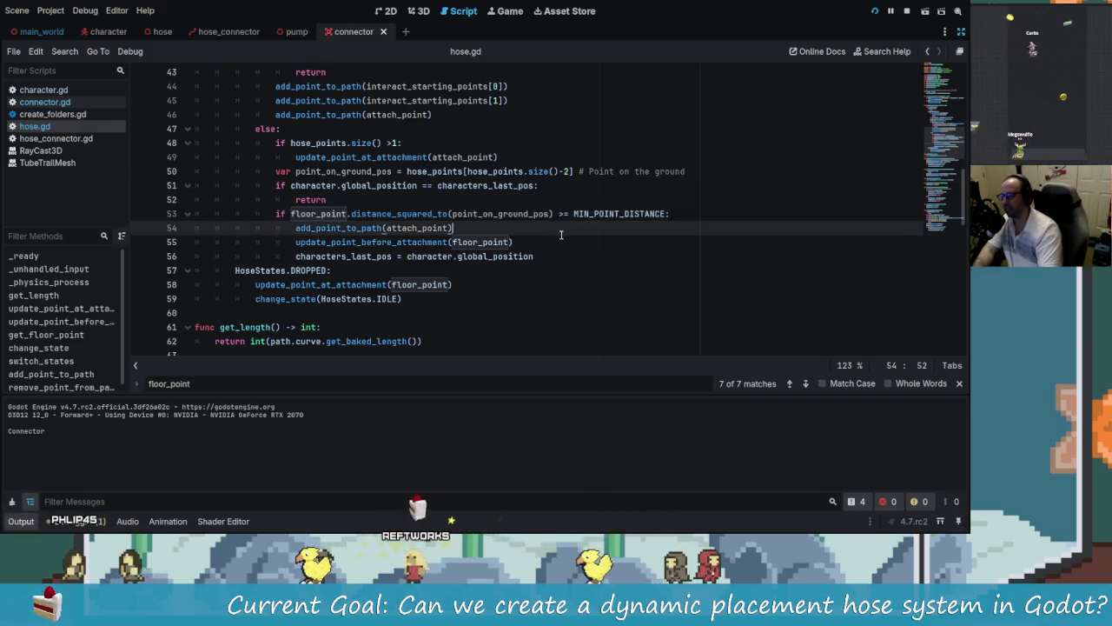
{"action": "left_click", "coordinate": [908, 13]}
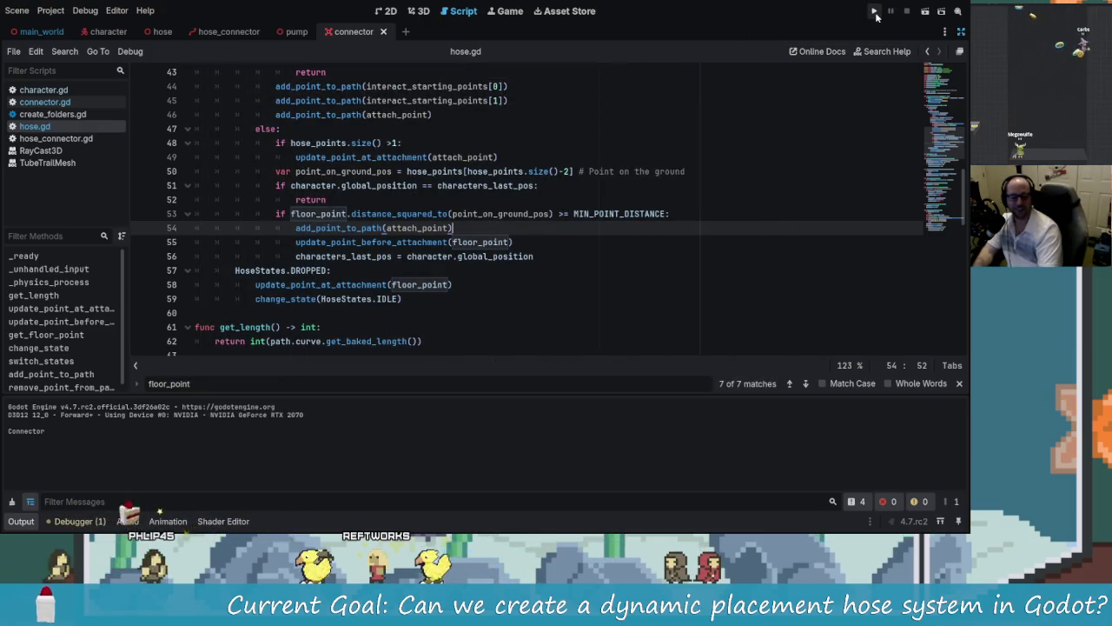
{"action": "left_click", "coordinate": [874, 12]}
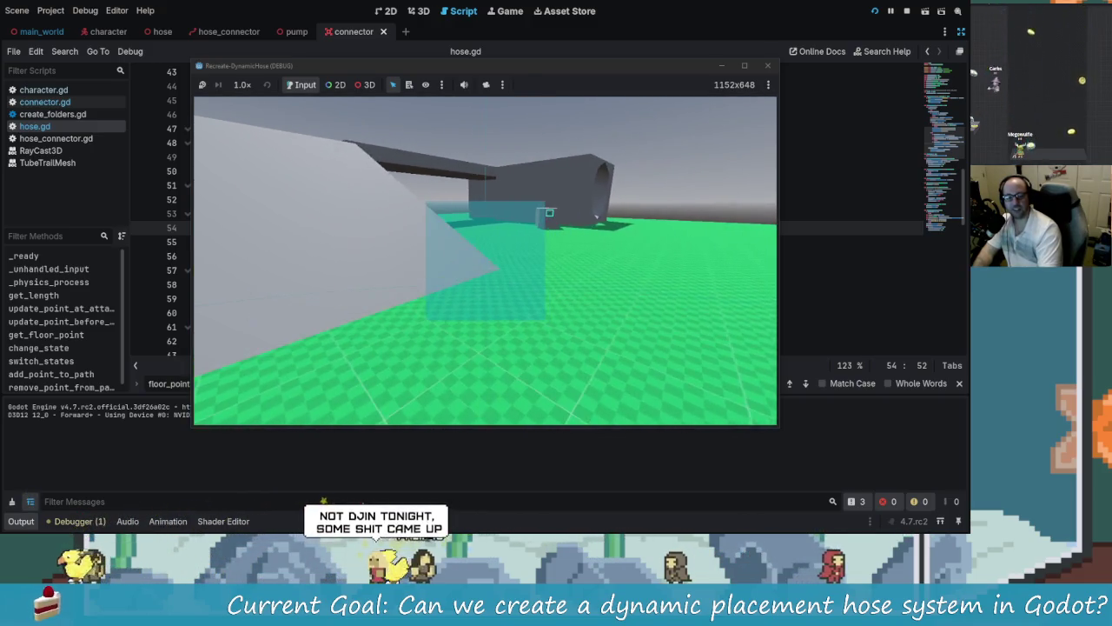
{"action": "key", "text": "Escape"}
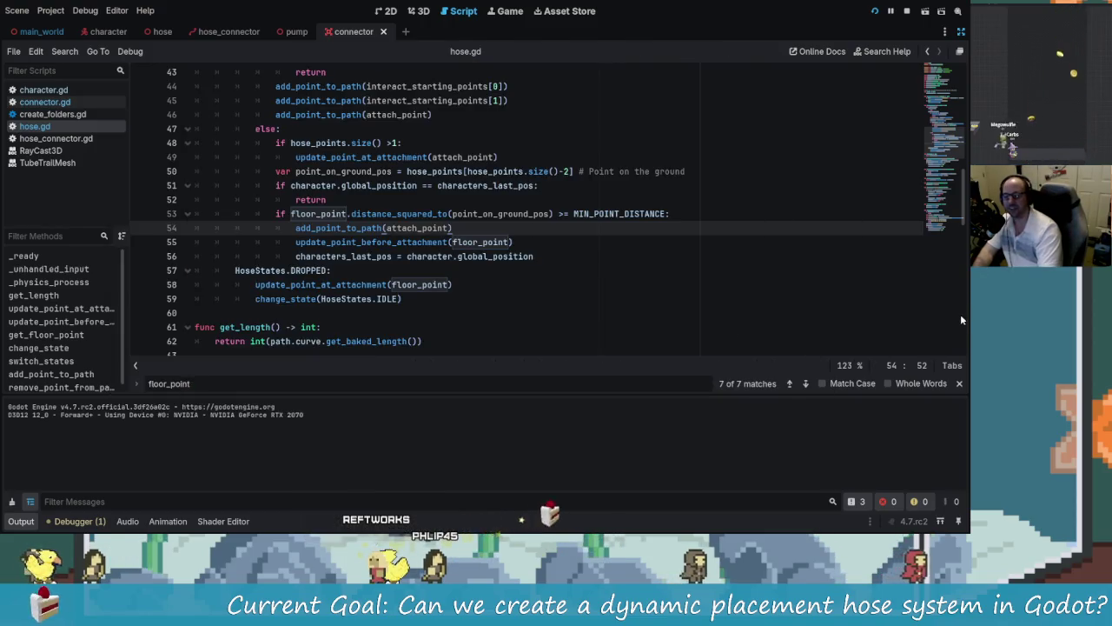
{"action": "key", "text": "F5"}
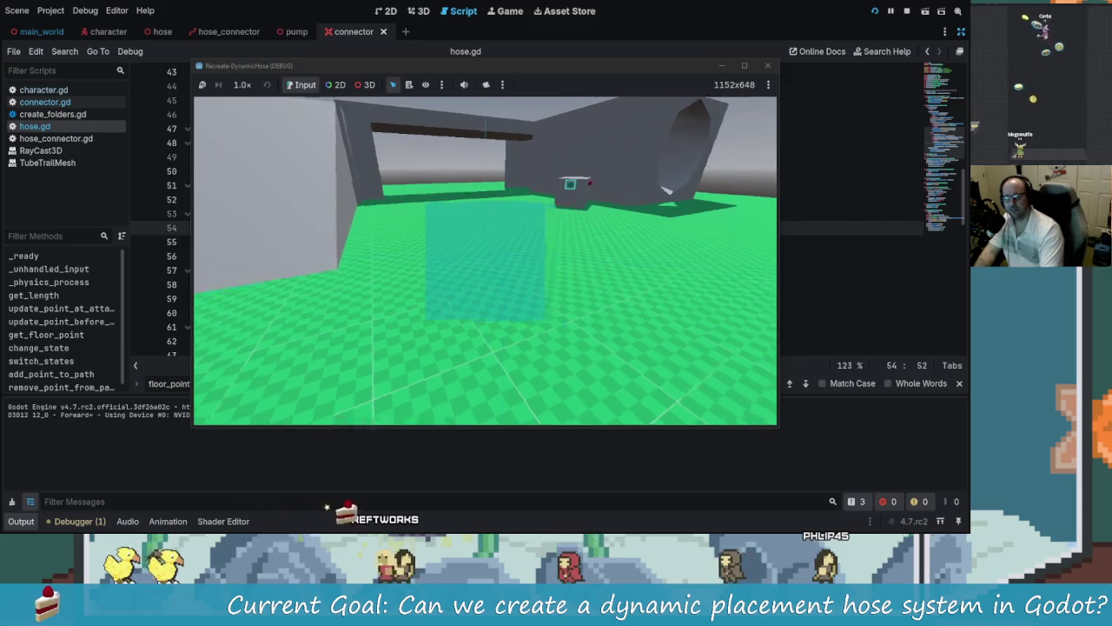
{"action": "key", "text": "alt+Tab"}
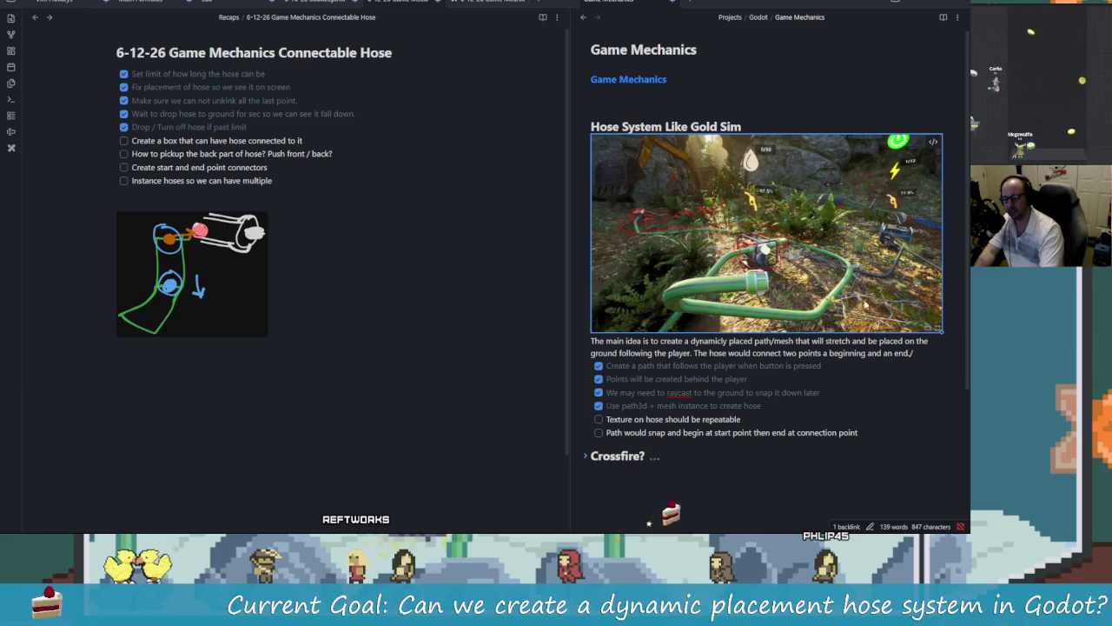
Step: Pop the Gold Sim hose reference image out into its own maximized window
{"action": "right_click", "coordinate": [740, 251]}
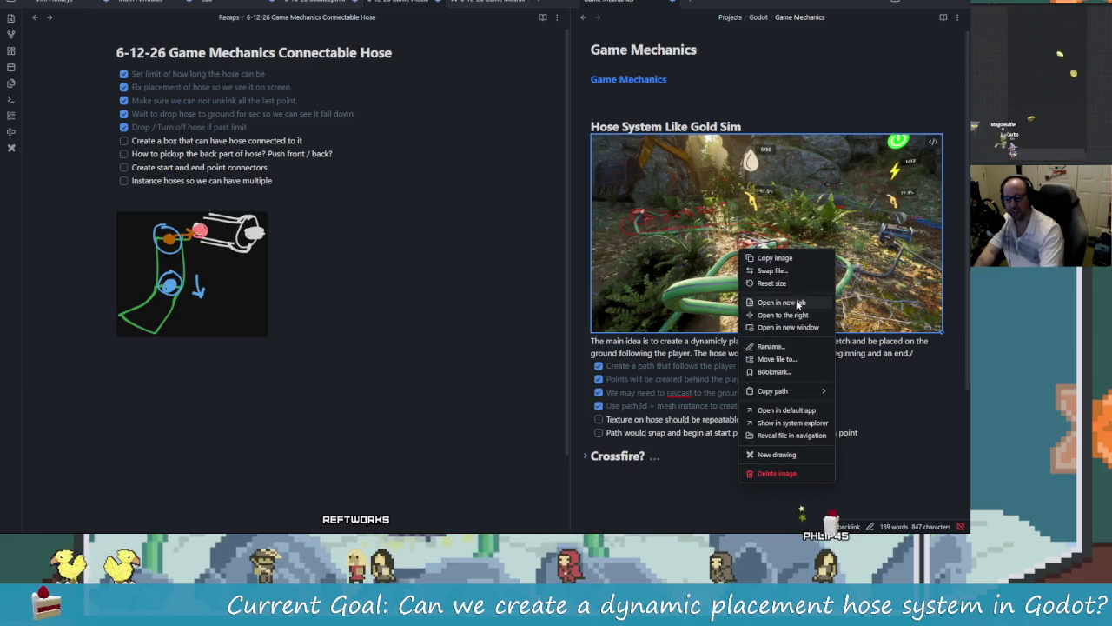
{"action": "left_click", "coordinate": [786, 327]}
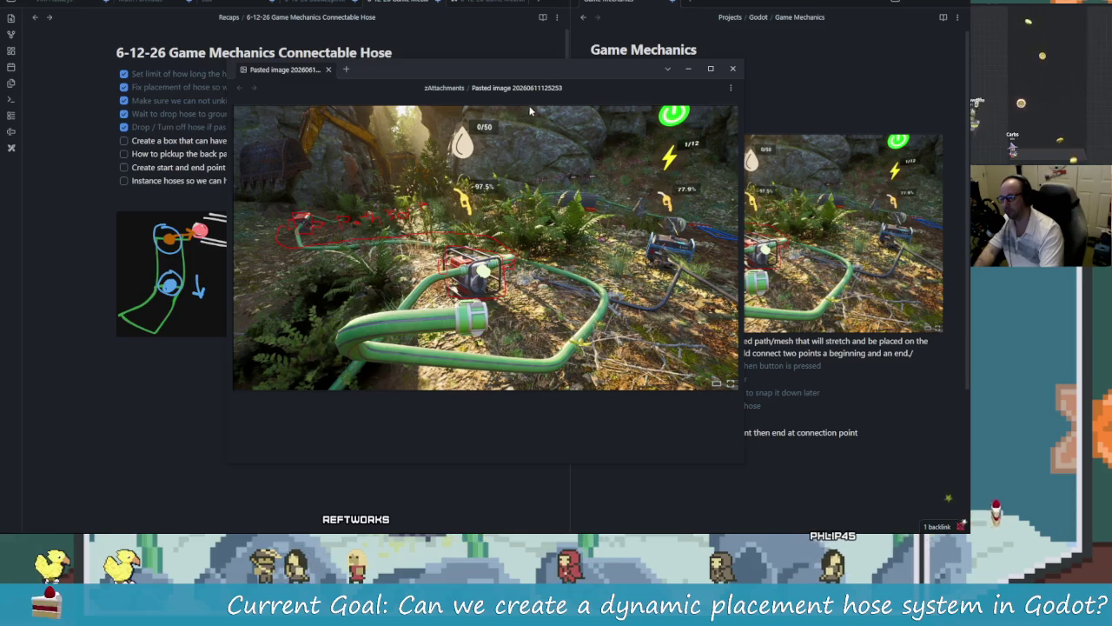
{"action": "double_click", "coordinate": [543, 74]}
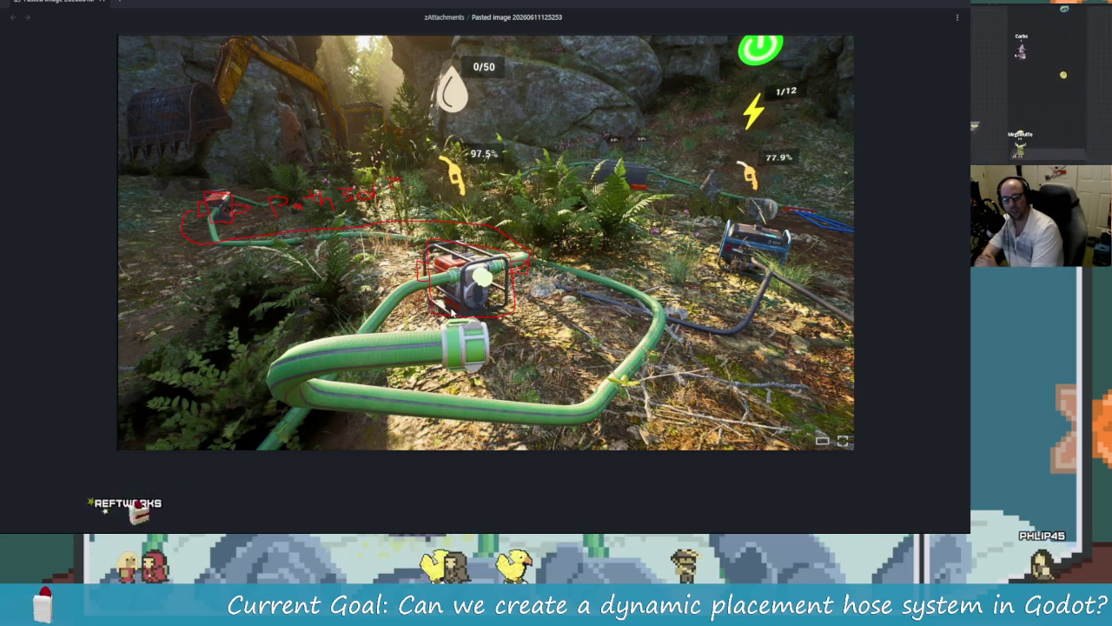
{"action": "key", "text": "alt+Tab"}
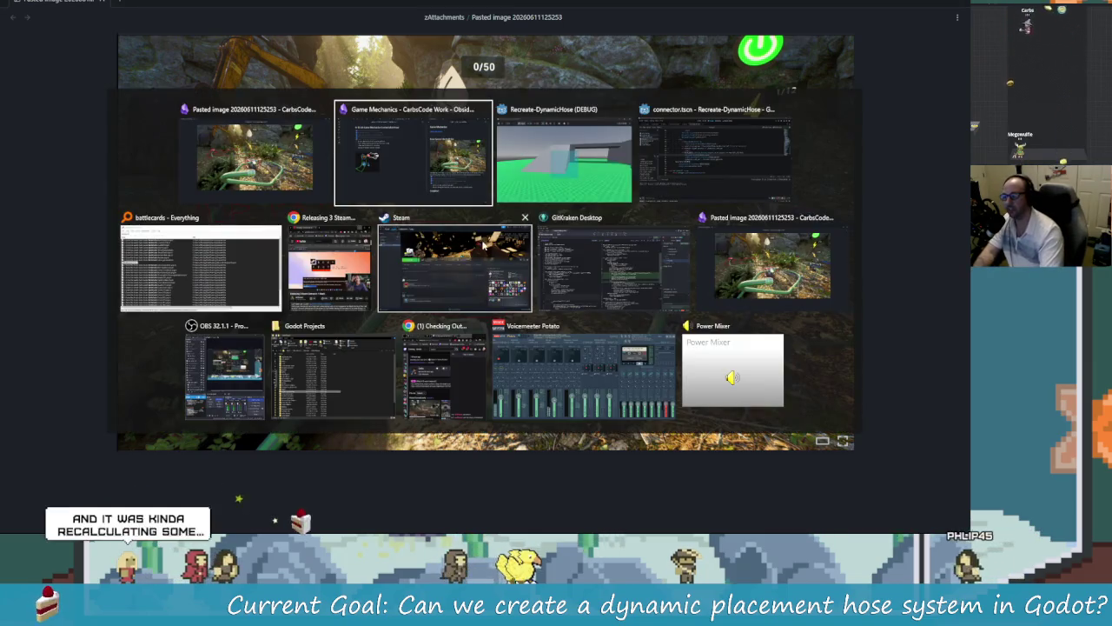
Step: Walk the player around the grey structure and maximize the game window
{"action": "key", "text": "w"}
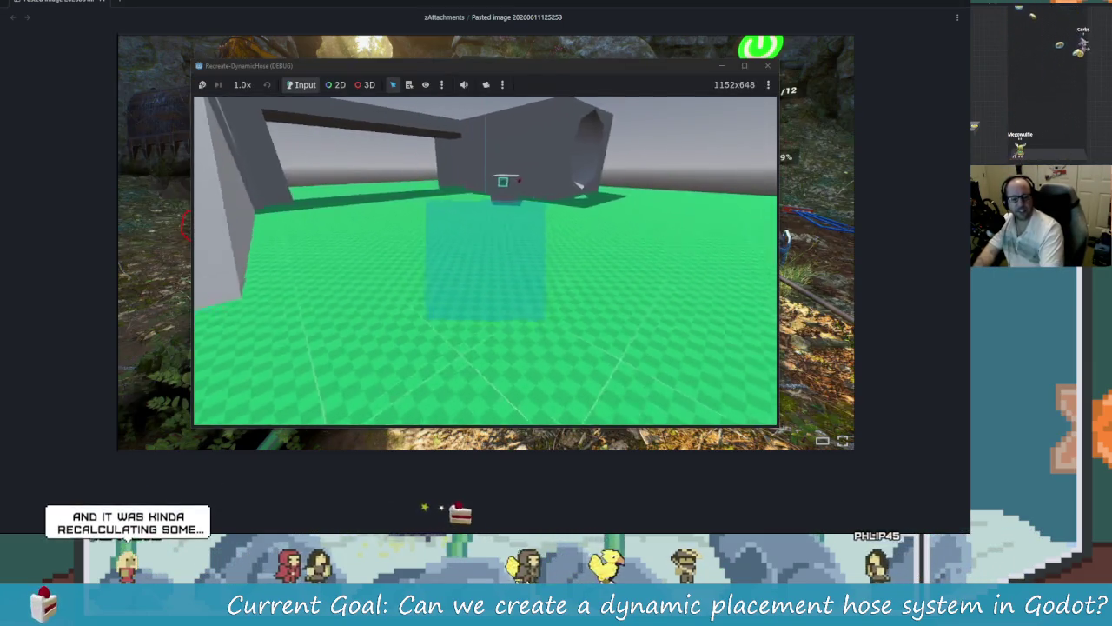
{"action": "key", "text": "s"}
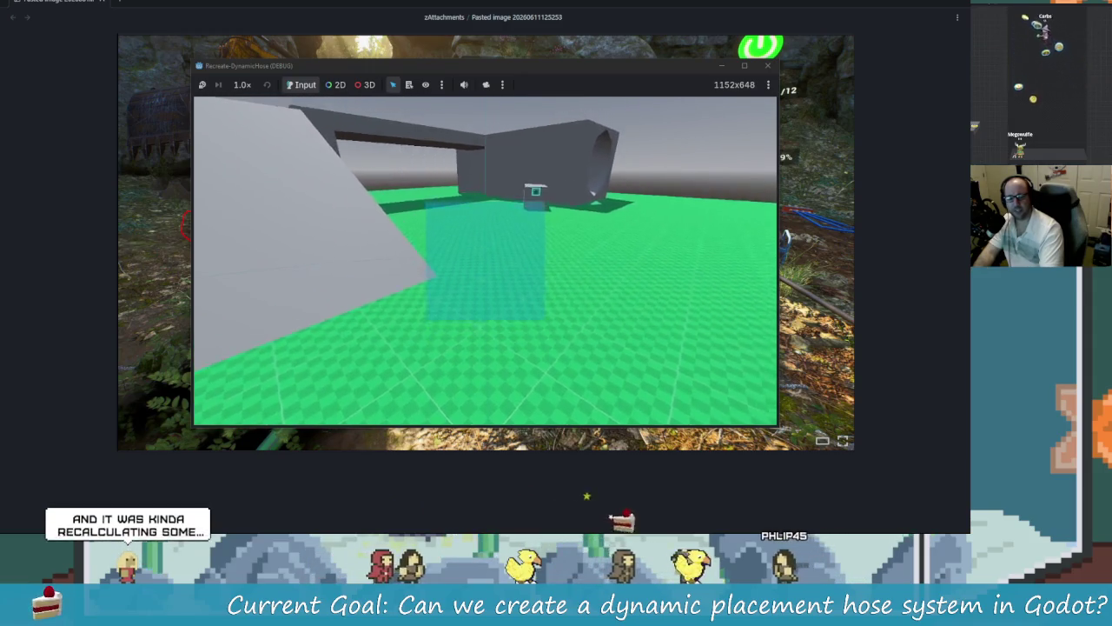
{"action": "key", "text": "d"}
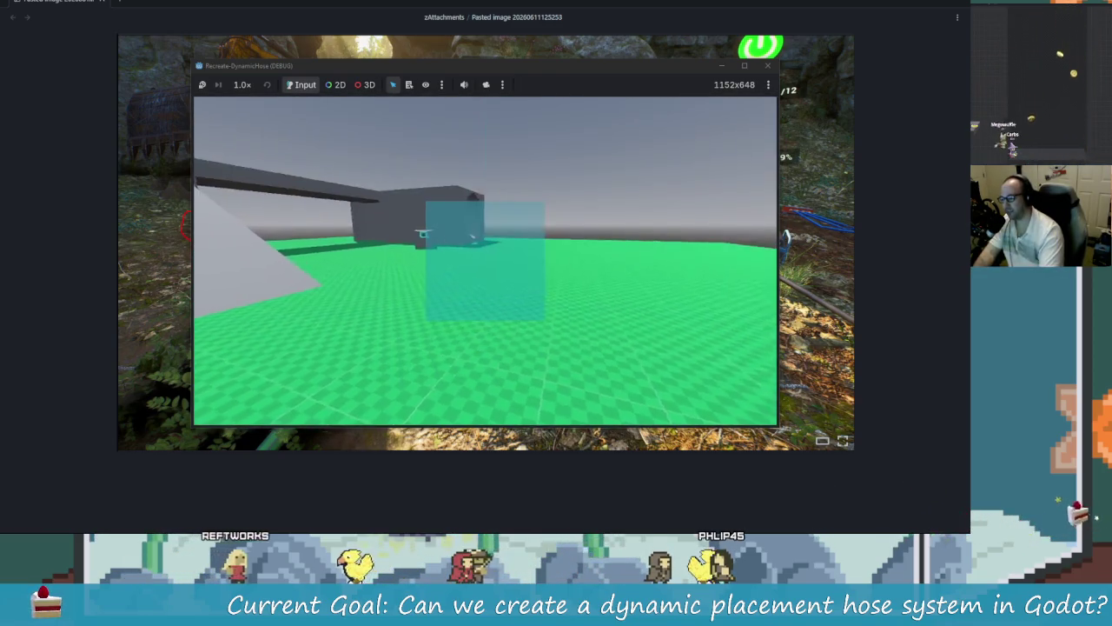
{"action": "key", "text": "alt+Tab"}
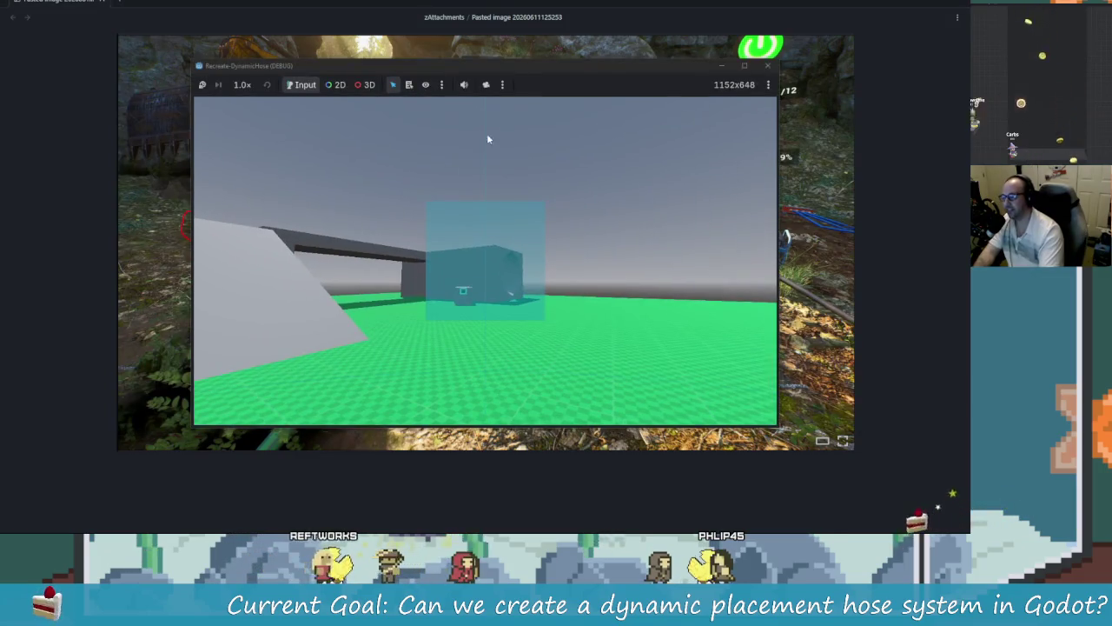
{"action": "left_click_drag", "start_coordinate": [515, 73], "coordinate": [514, 2]}
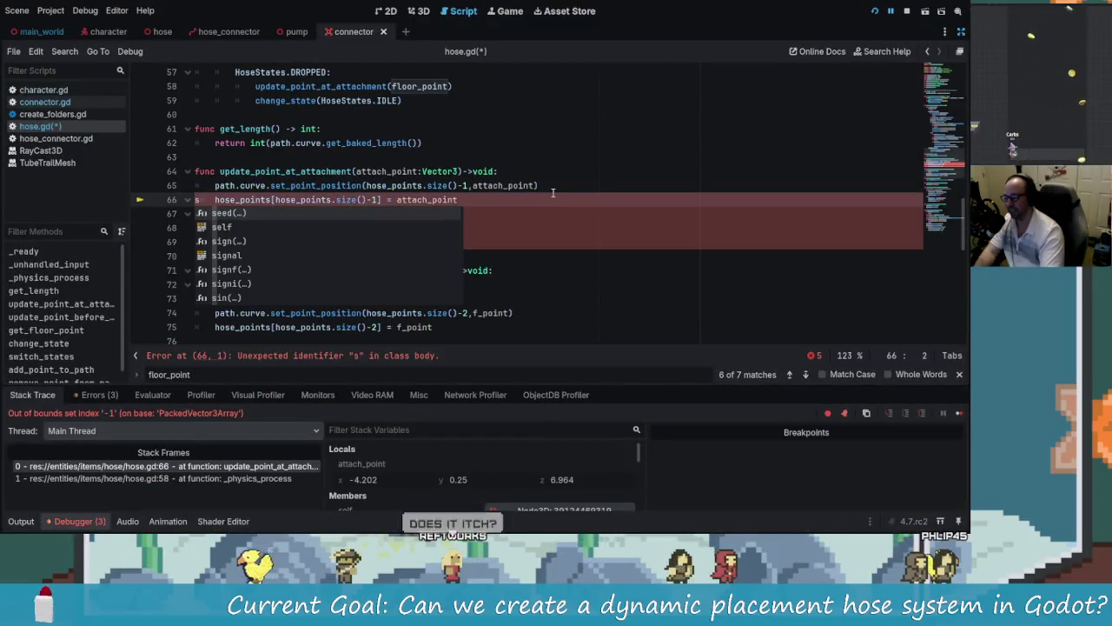
Step: Delete the stray 's' on line 66, stop the crashed session and relaunch
{"action": "key", "text": "BackSpace"}
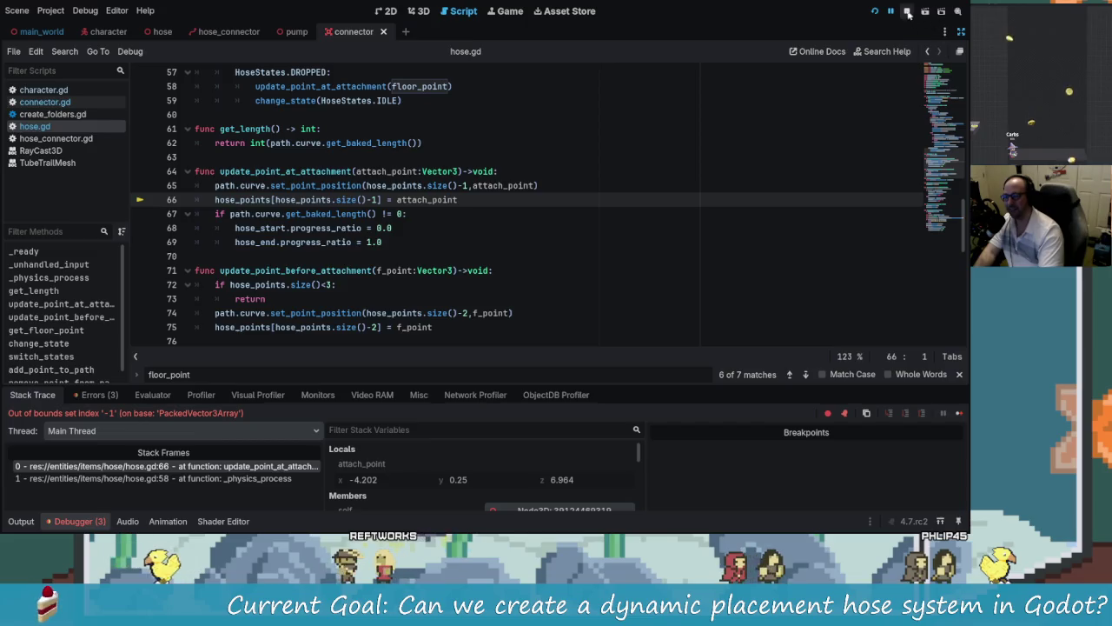
{"action": "left_click", "coordinate": [907, 11]}
{"action": "left_click", "coordinate": [873, 11]}
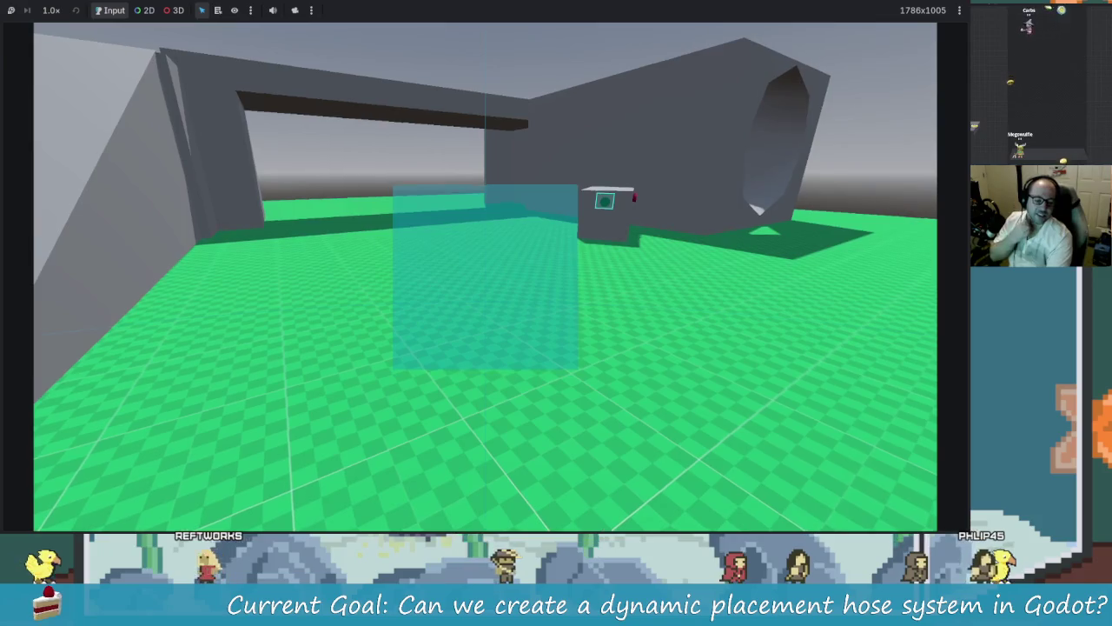
Step: Walk under the arch to the grey pump box and plug the pink hose into its socket
{"action": "key", "text": "w"}
{"action": "key", "text": "w"}
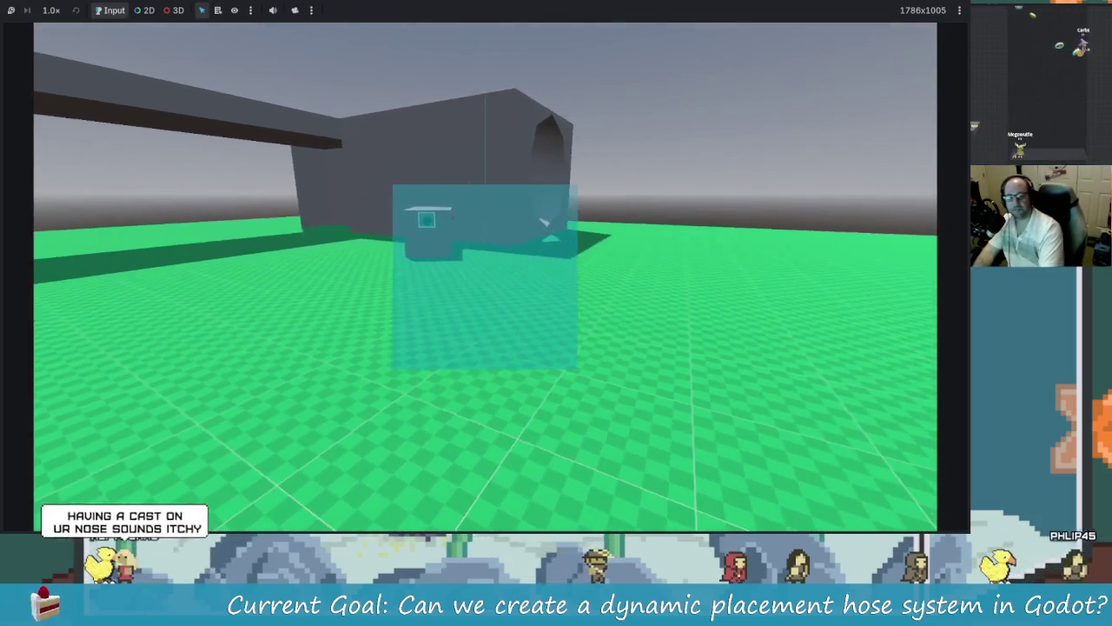
{"action": "key", "text": "w"}
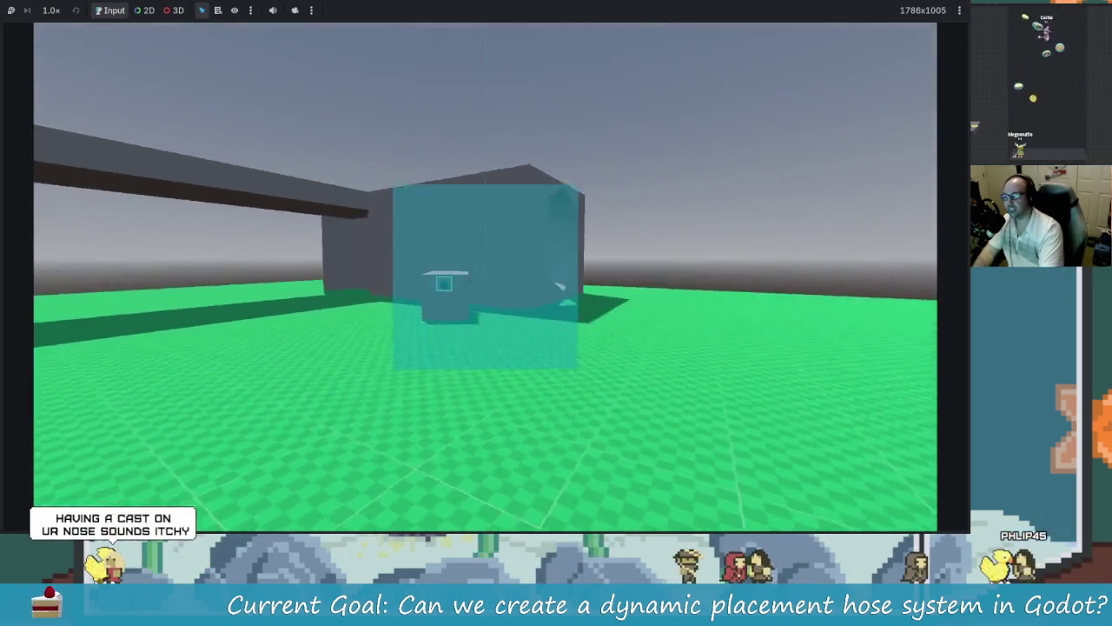
{"action": "key", "text": "w"}
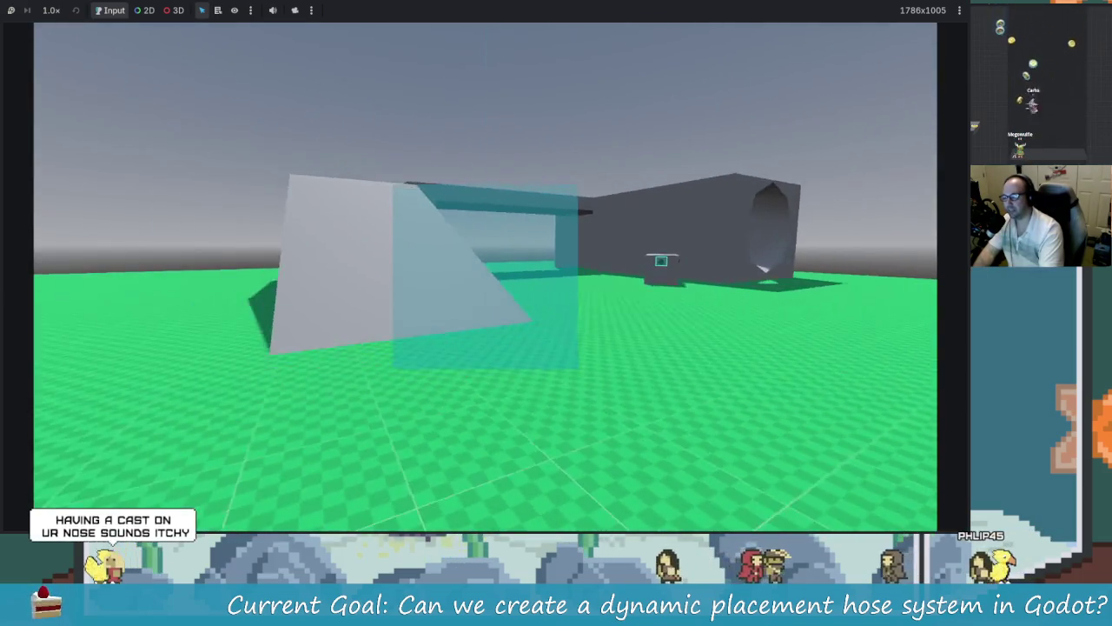
{"action": "key", "text": "w"}
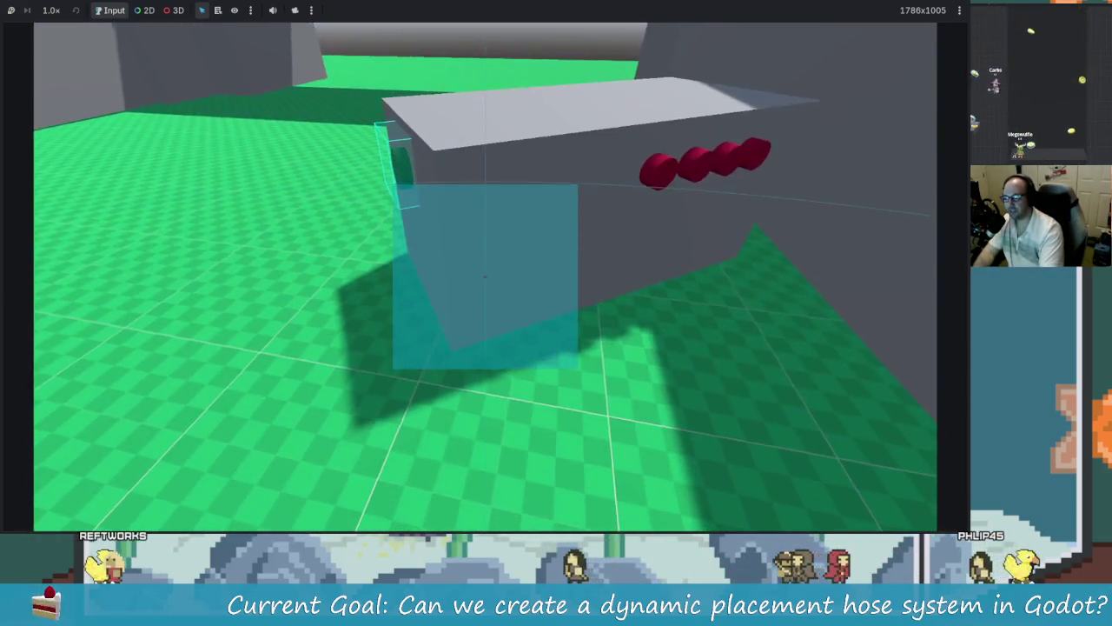
{"action": "key", "text": "w"}
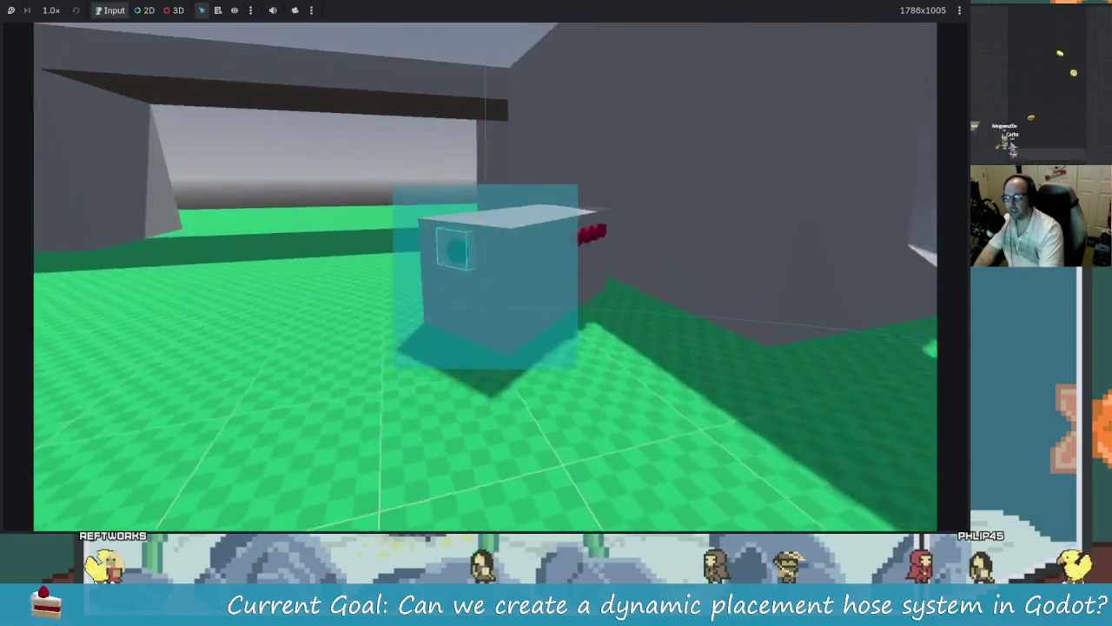
{"action": "key", "text": "w"}
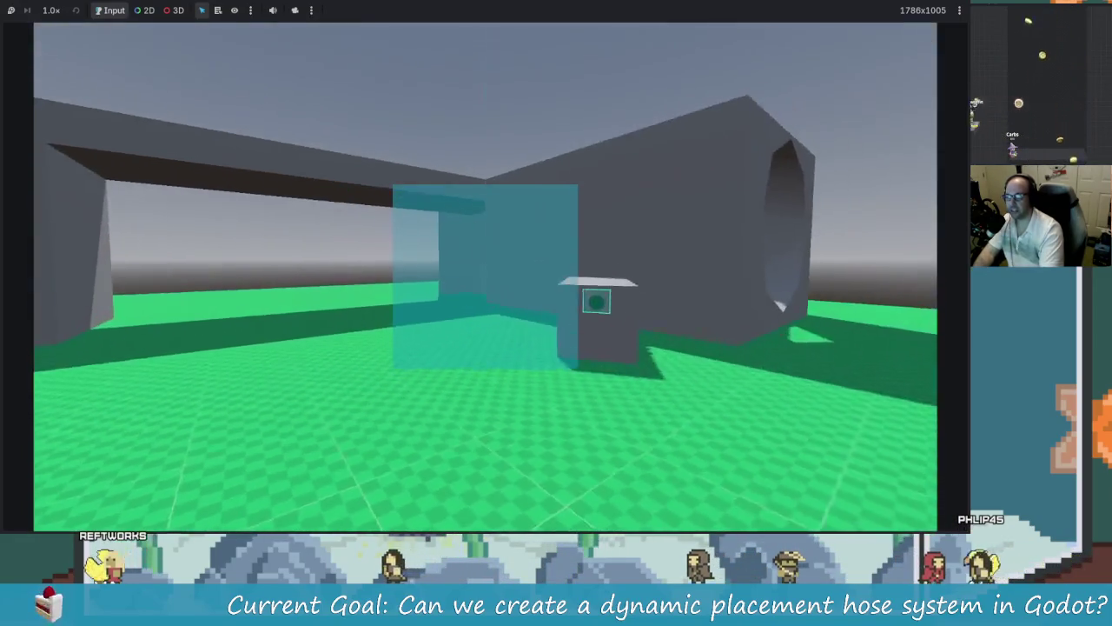
{"action": "key", "text": "w"}
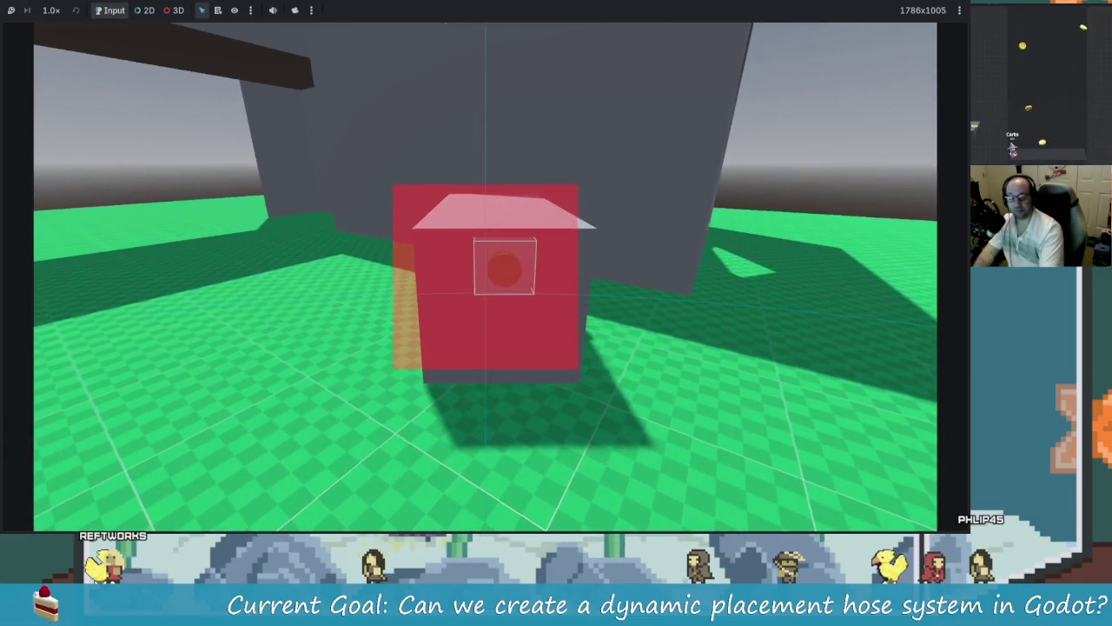
{"action": "key", "text": "w"}
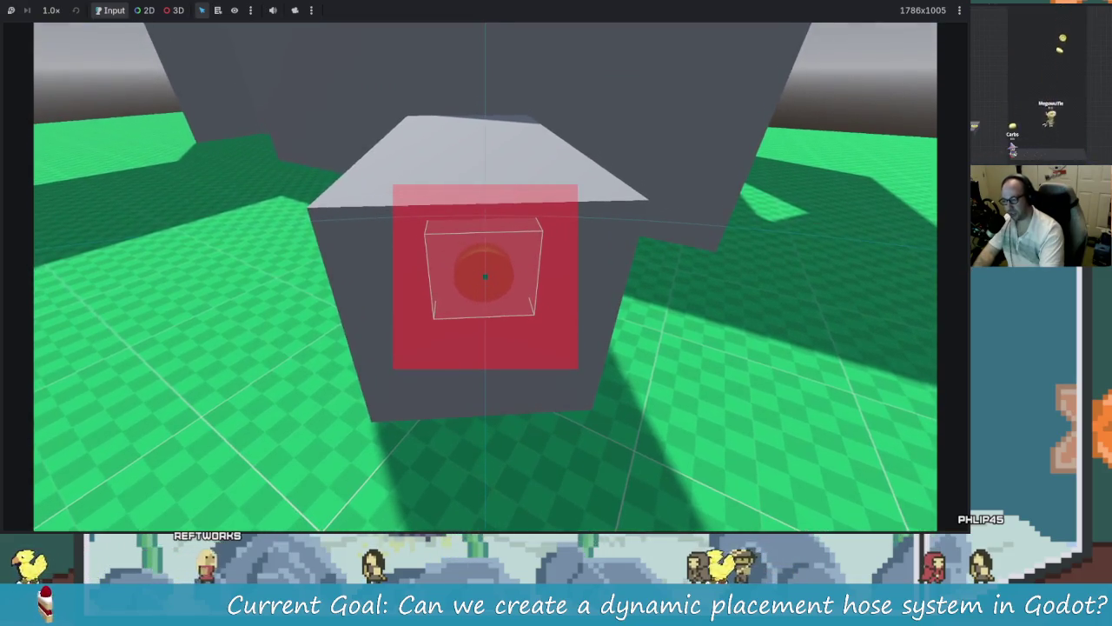
{"action": "key", "text": "d"}
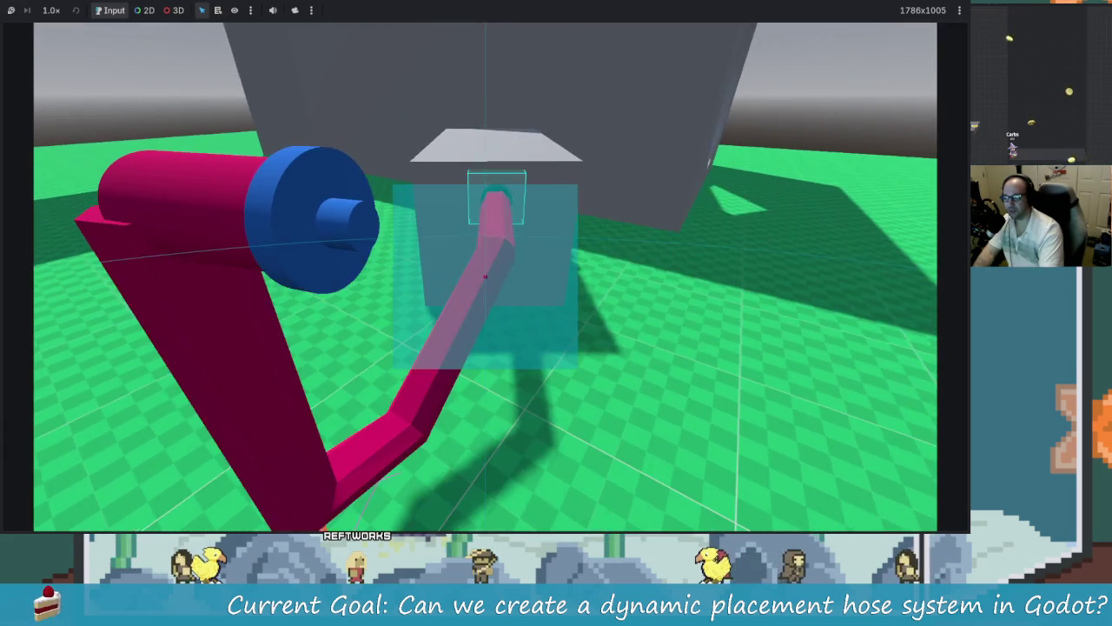
{"action": "key", "text": "s"}
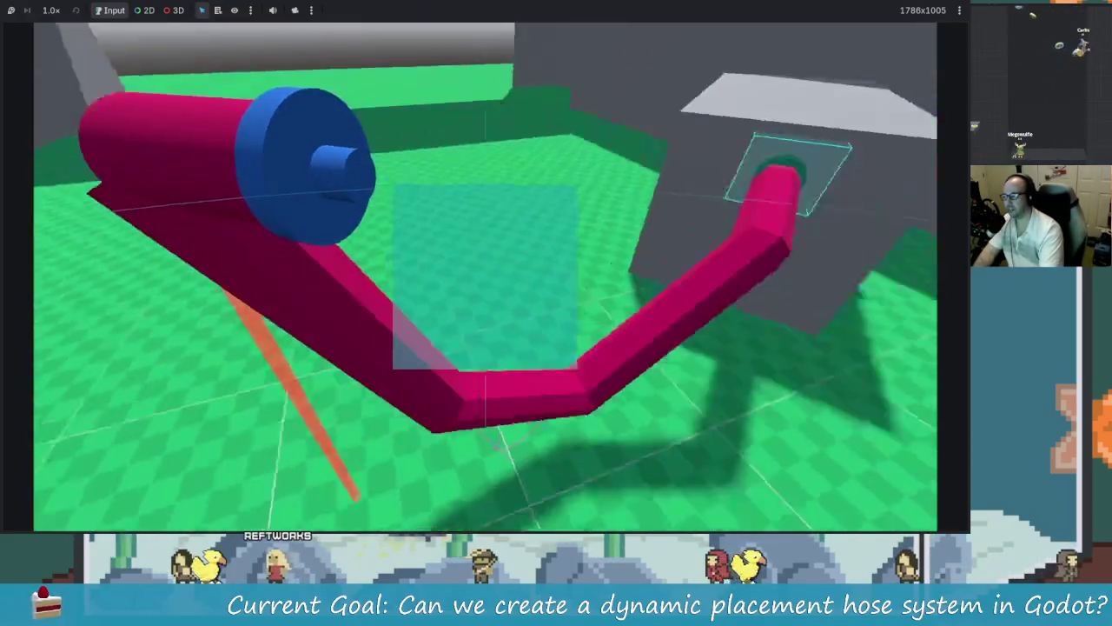
{"action": "key", "text": "s"}
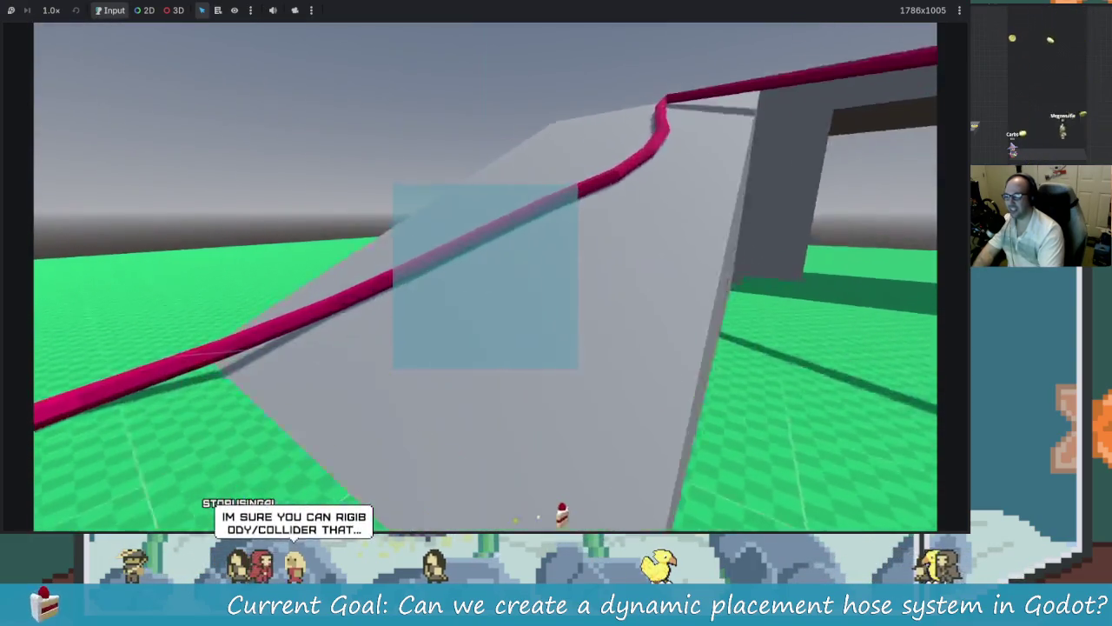
Step: Walk up the ramp and around the blue hose reel, laying pink hose across the ground
{"action": "key", "text": "w"}
{"action": "key", "text": "w"}
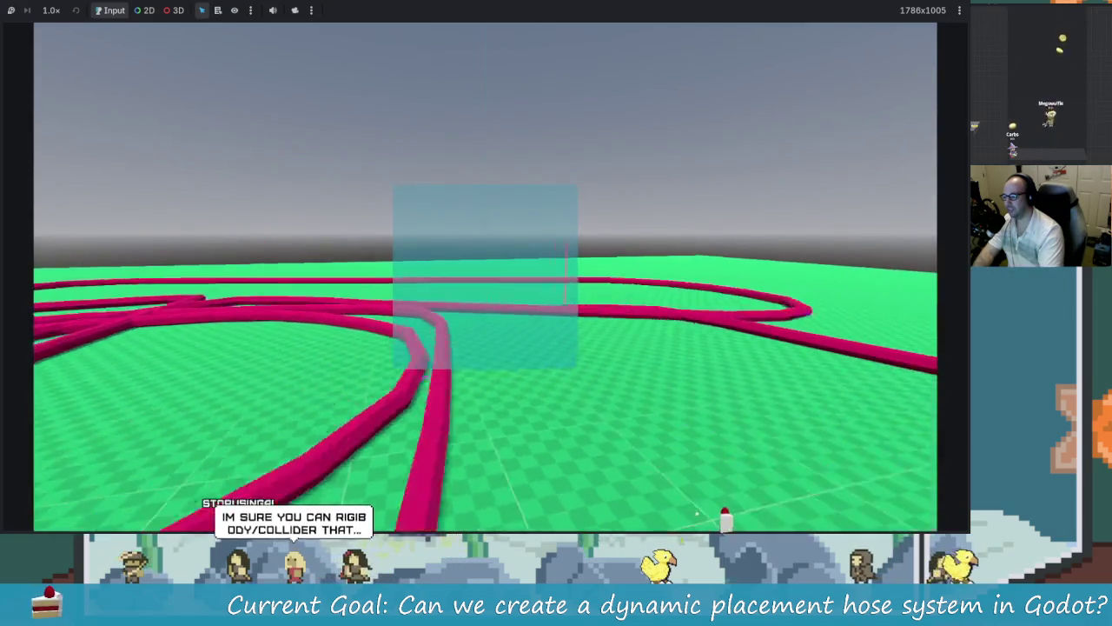
{"action": "key", "text": "w"}
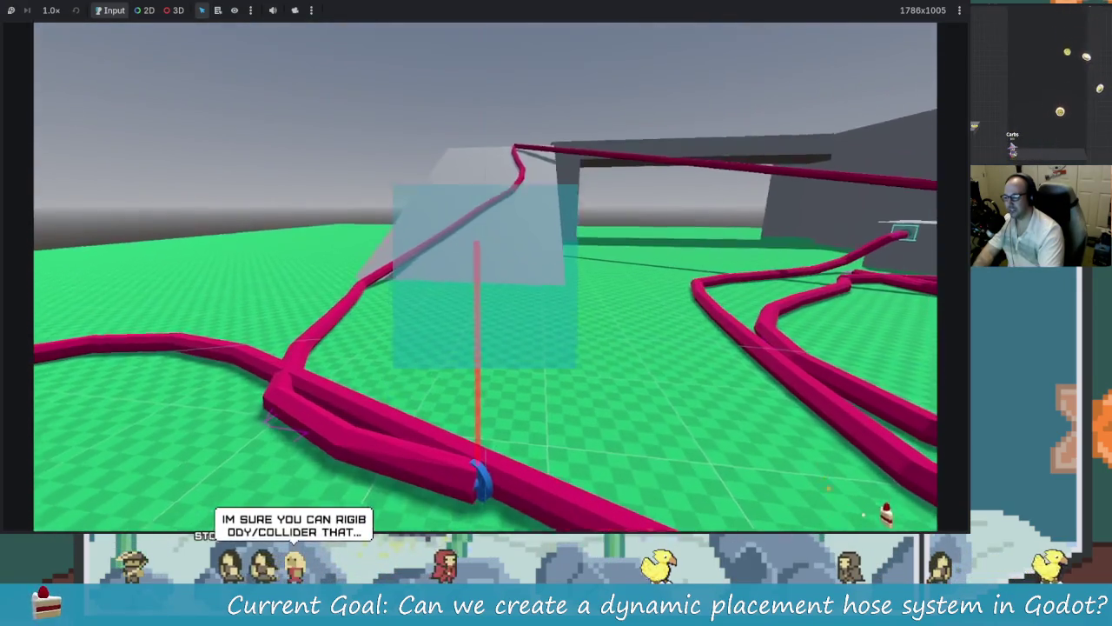
{"action": "key", "text": "w"}
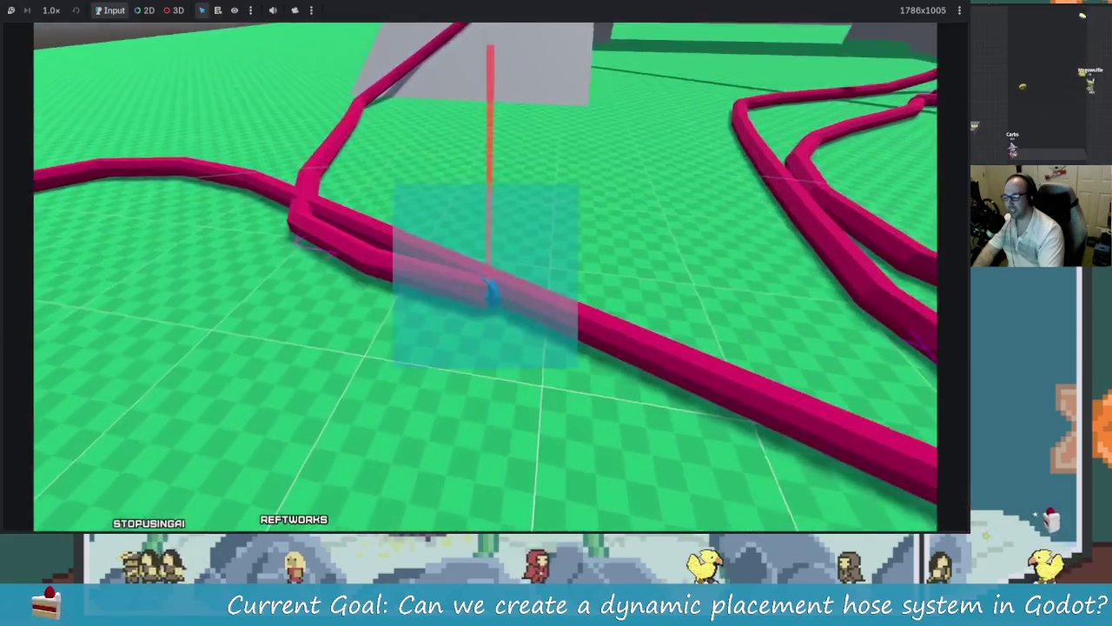
{"action": "key", "text": "w"}
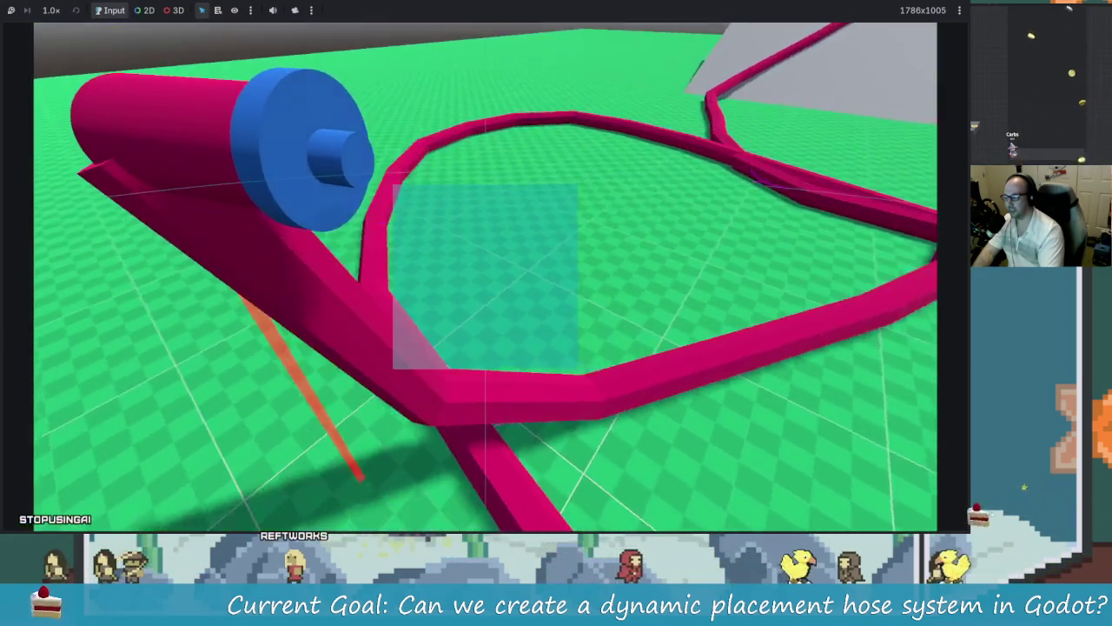
{"action": "key", "text": "w"}
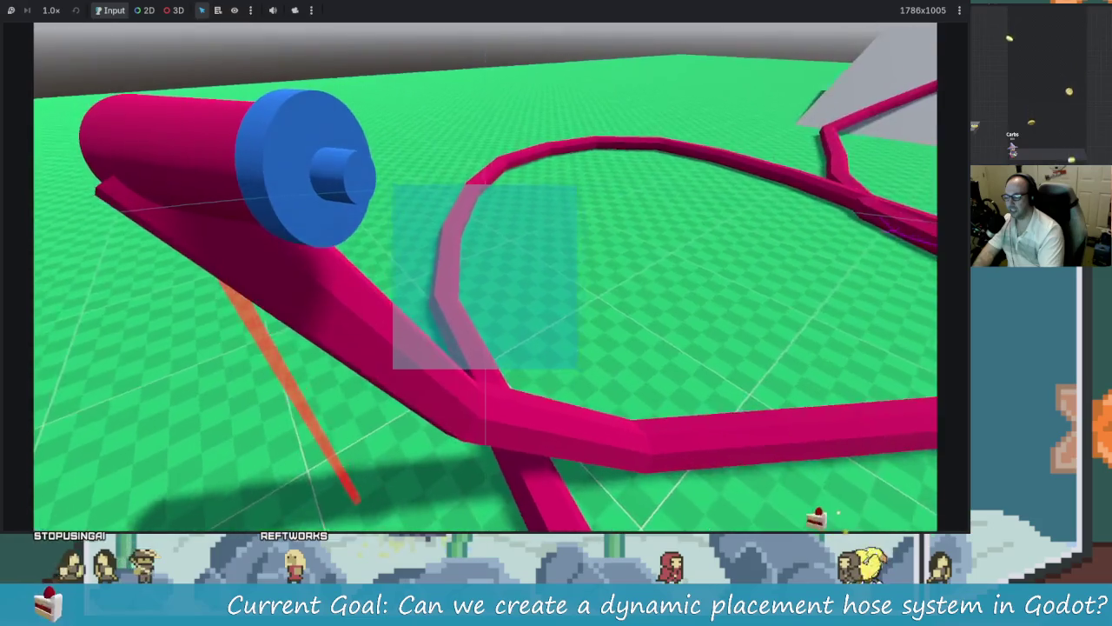
{"action": "key", "text": "w"}
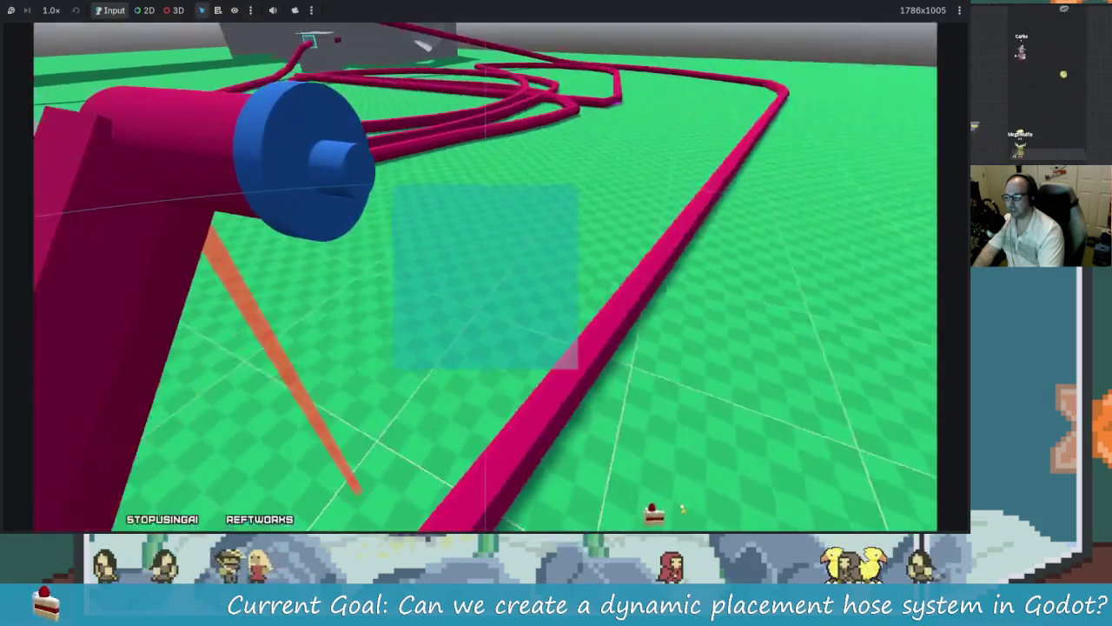
{"action": "key", "text": "w"}
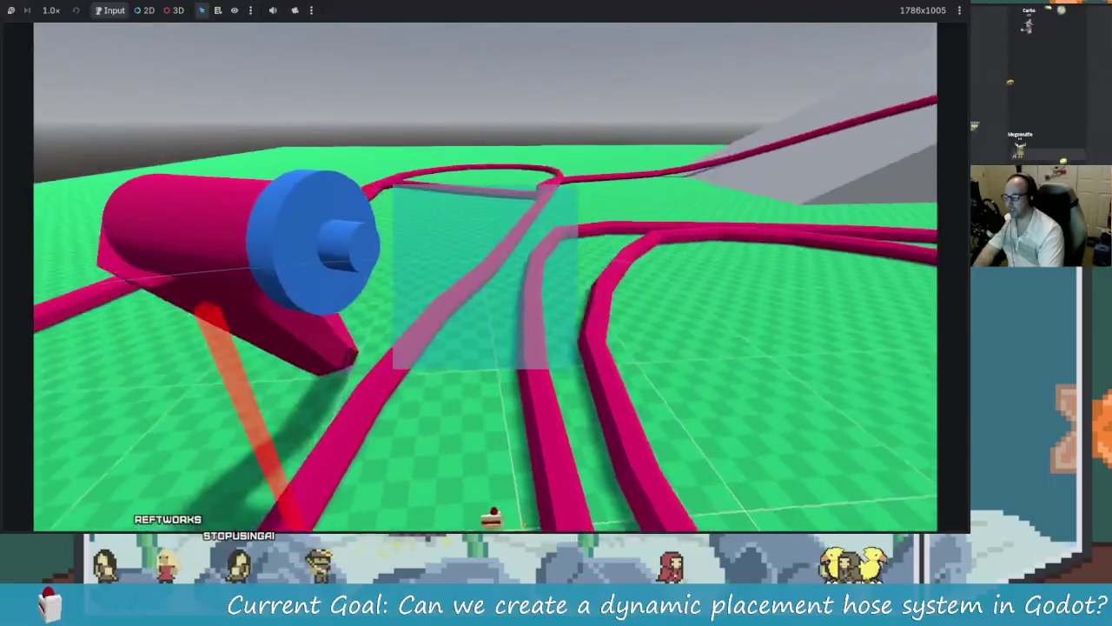
{"action": "key", "text": "w"}
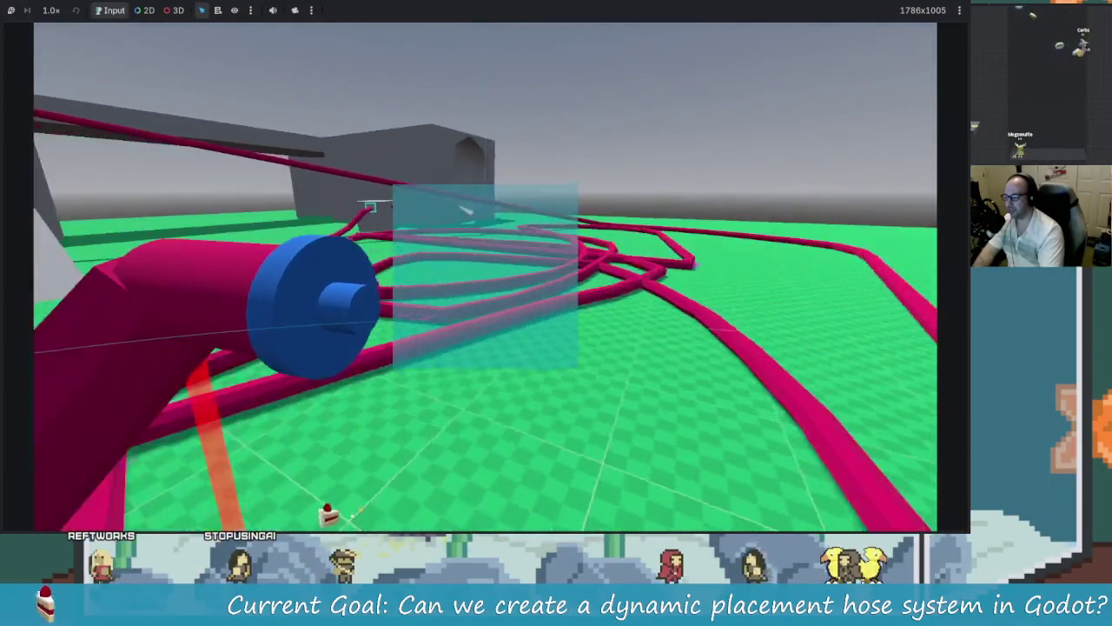
{"action": "key", "text": "w"}
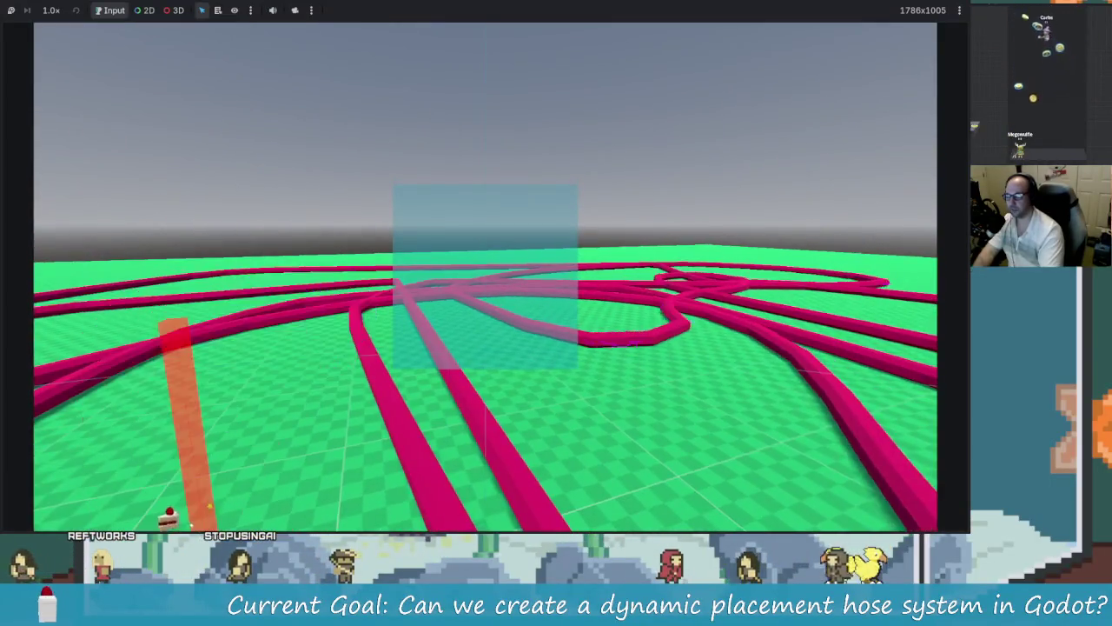
{"action": "key", "text": "w"}
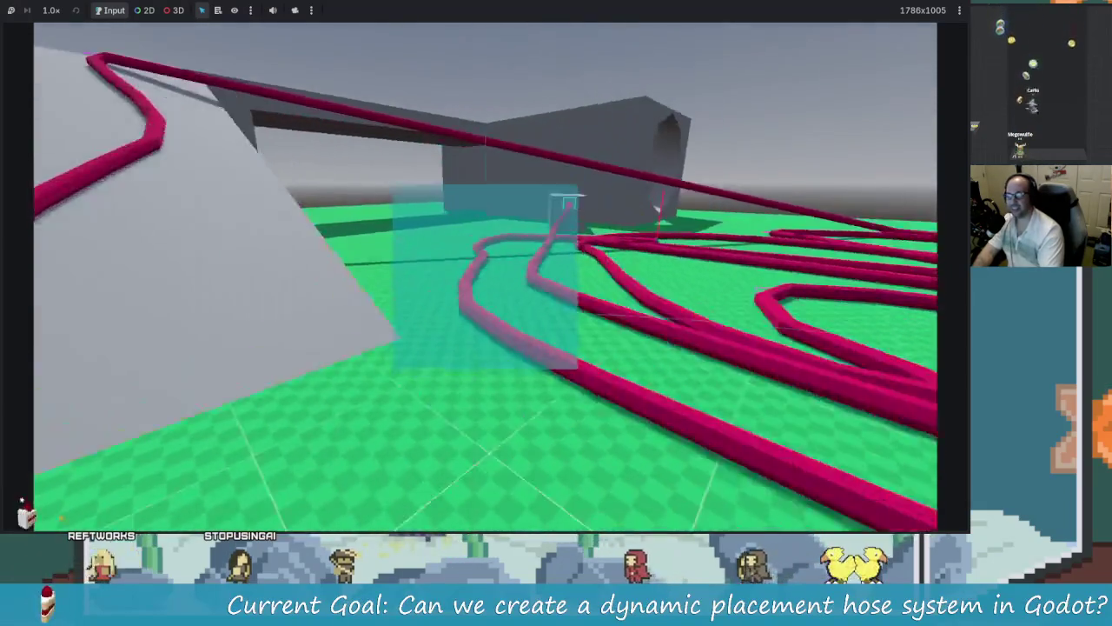
{"action": "key", "text": "w"}
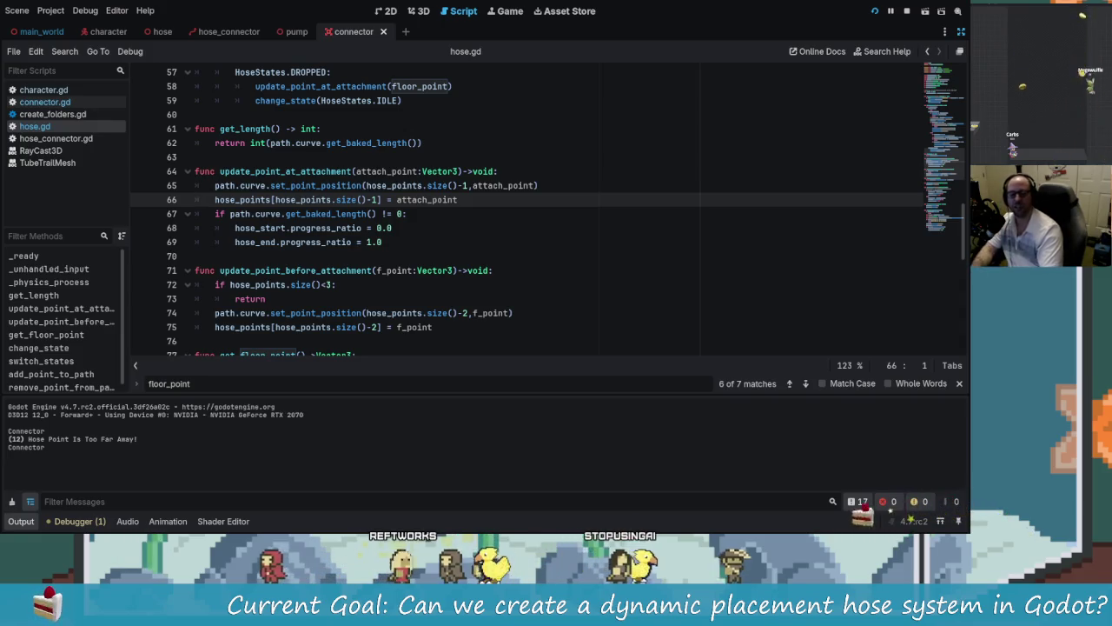
Step: Save hose.gd with line 66's indentation left as it was
{"action": "key", "text": "Tab"}
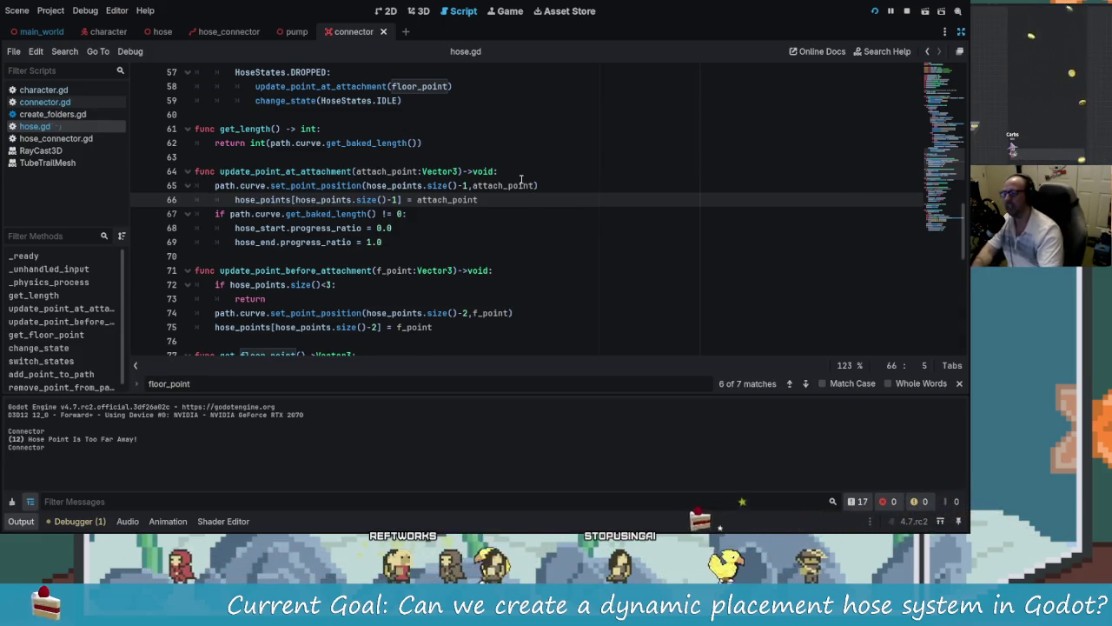
{"action": "key", "text": "shift+Tab"}
{"action": "key", "text": "ctrl+s"}
Step: Check the running hose game, then bring up the reference hose screenshot
{"action": "key", "text": "alt+Tab"}
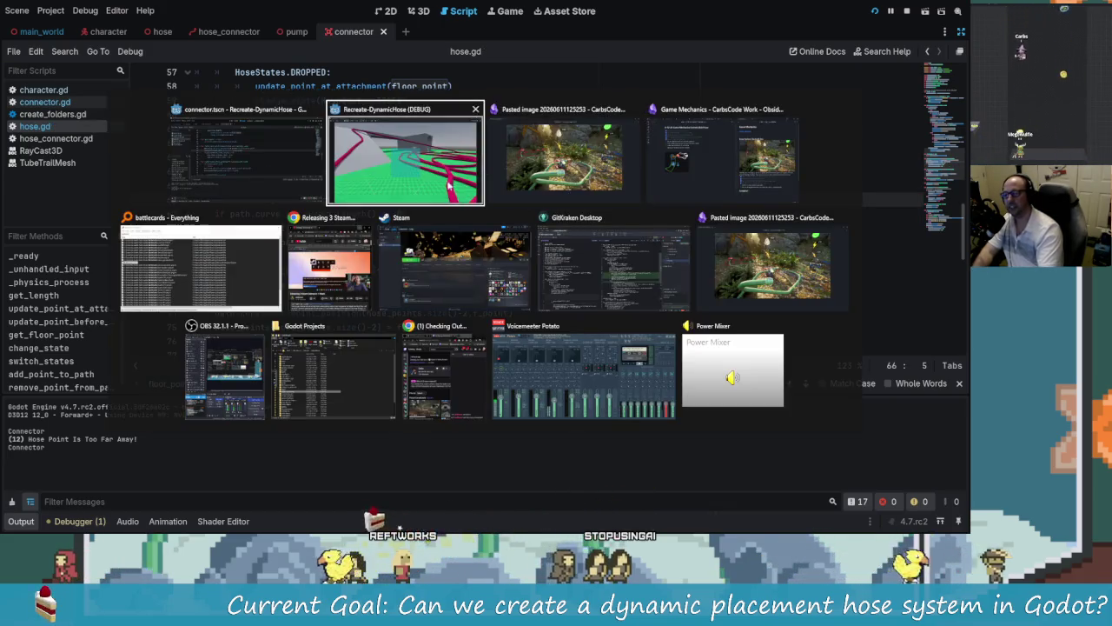
{"action": "left_click", "coordinate": [450, 185]}
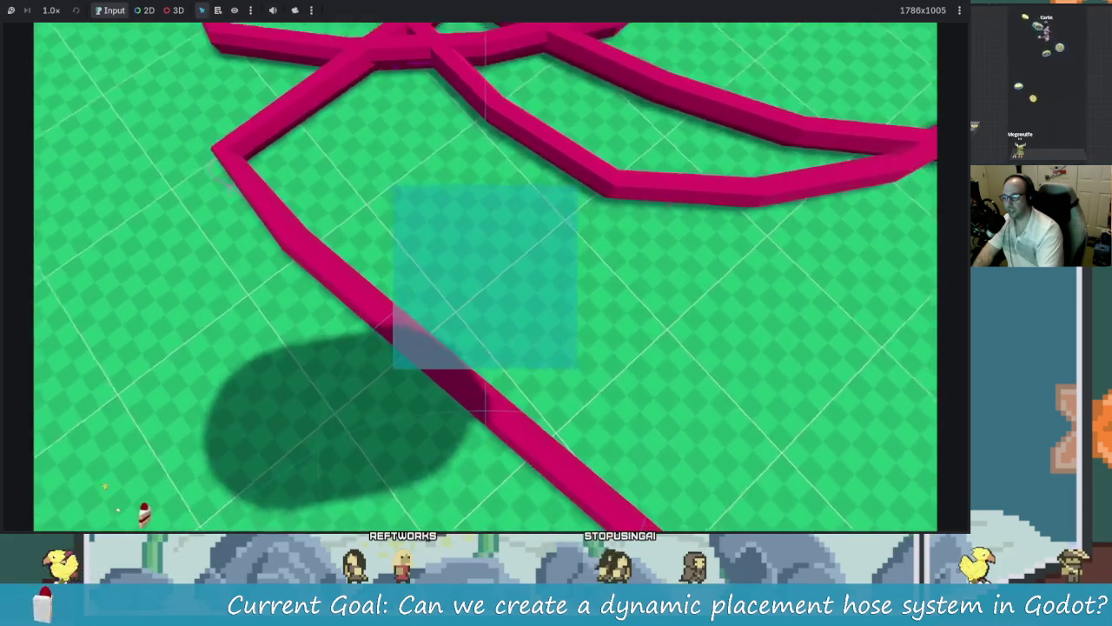
{"action": "key", "text": "alt+Tab"}
{"action": "left_click", "coordinate": [552, 185]}
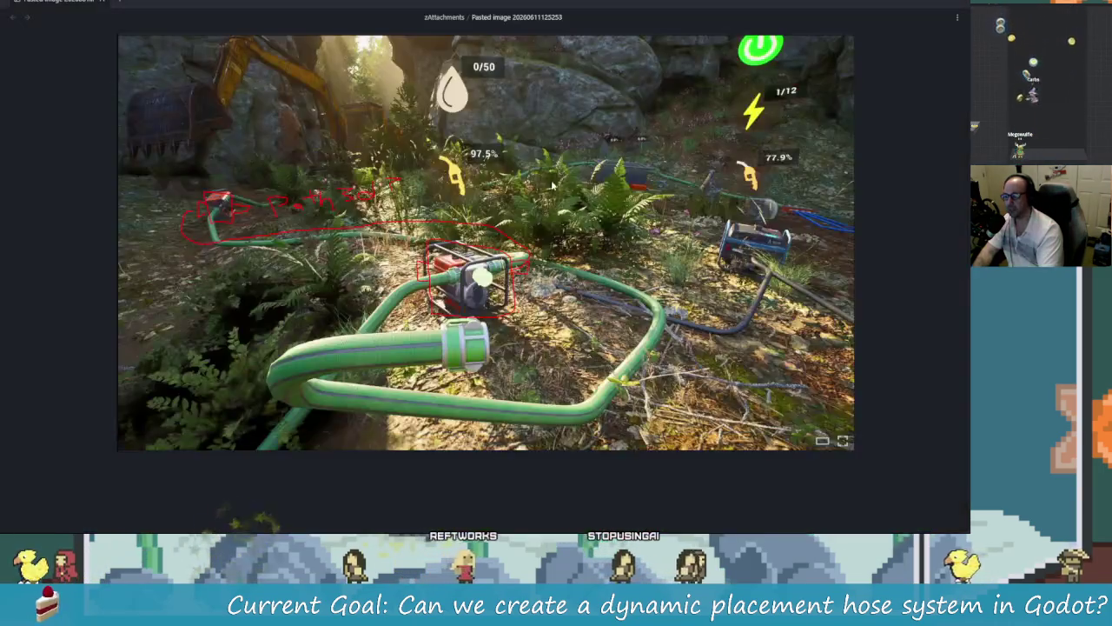
Step: Leave the Obsidian hose screenshot and return to the Godot hose.gd script
{"action": "key", "text": "alt+Tab"}
{"action": "left_click", "coordinate": [302, 159]}
{"action": "key", "text": "alt+Tab"}
{"action": "left_click", "coordinate": [524, 219]}
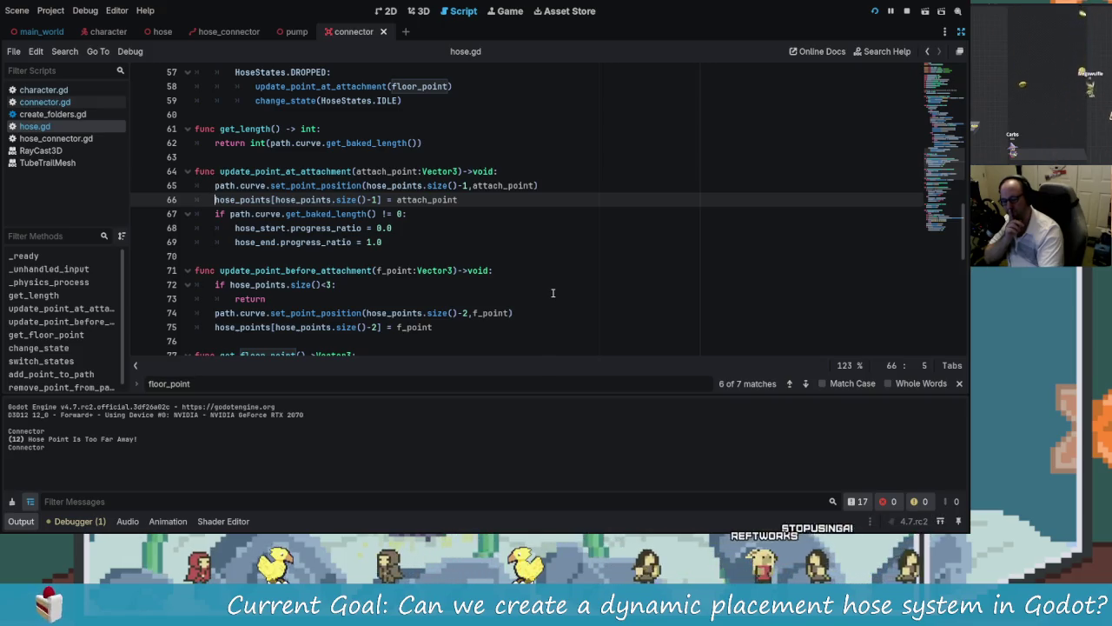
Step: Leave distraction-free mode and inspect the hose scene's GroundCast raycast settings
{"action": "left_click", "coordinate": [108, 31]}
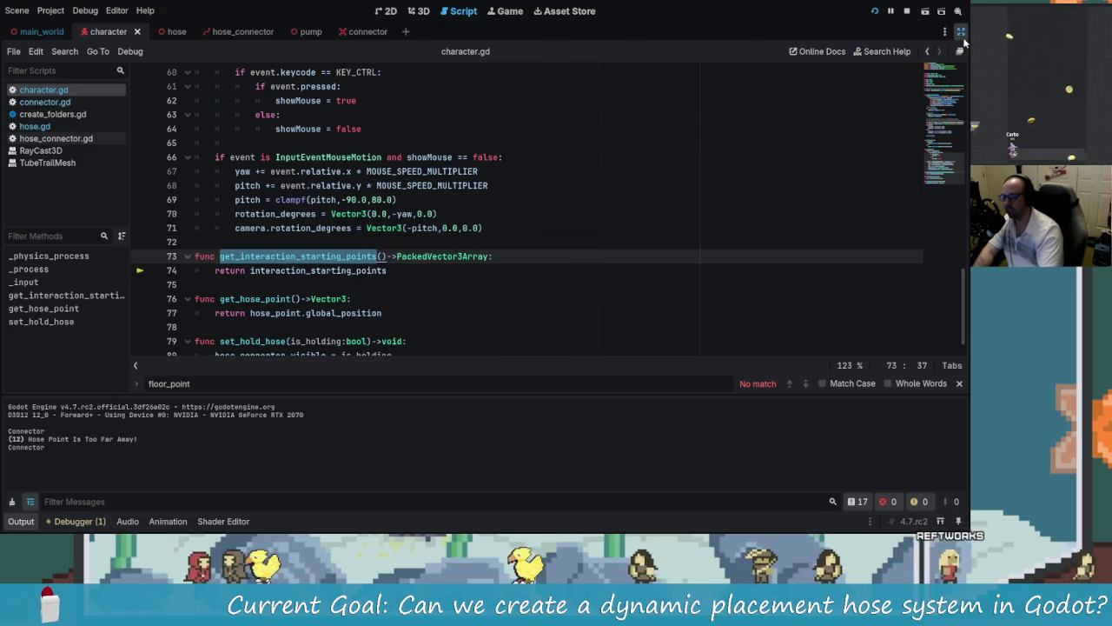
{"action": "key", "text": "ctrl+shift+F11"}
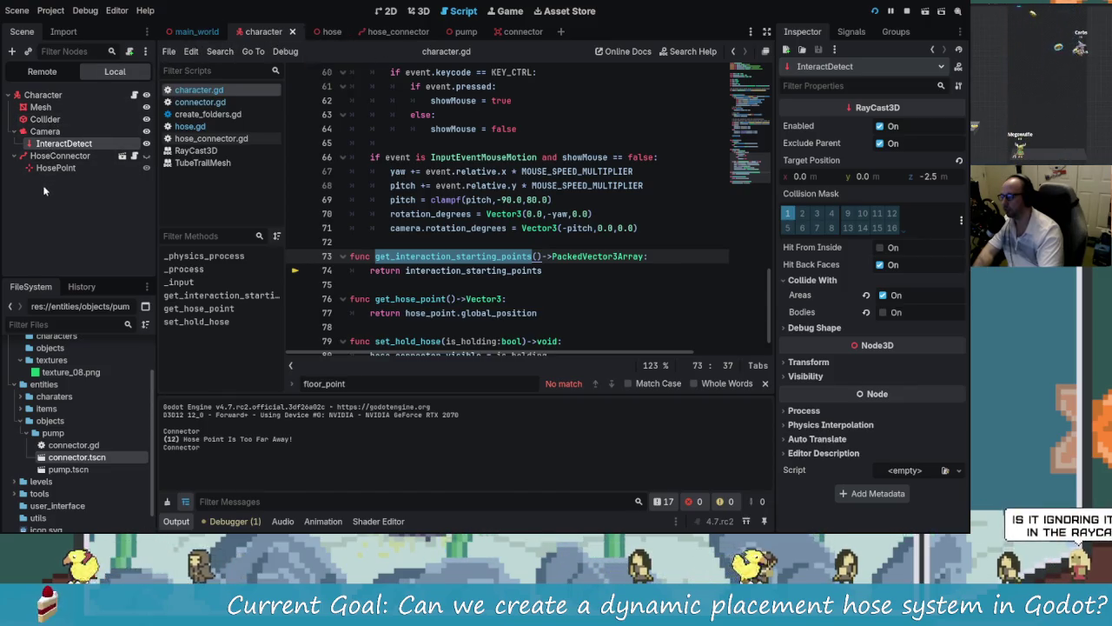
{"action": "key", "text": "ctrl+Tab"}
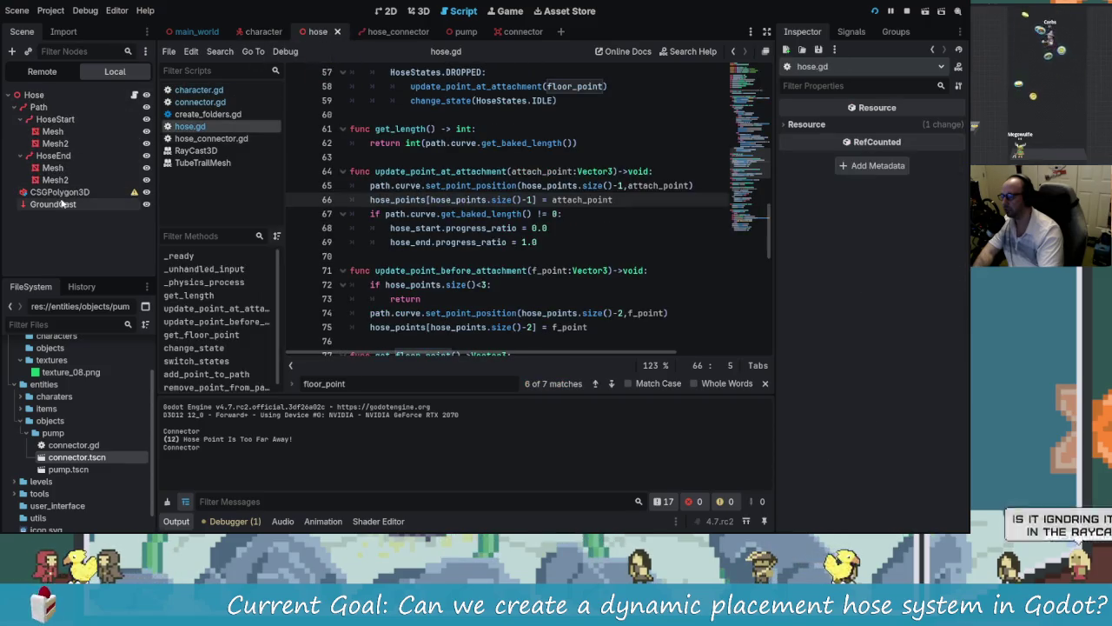
{"action": "left_click", "coordinate": [59, 204]}
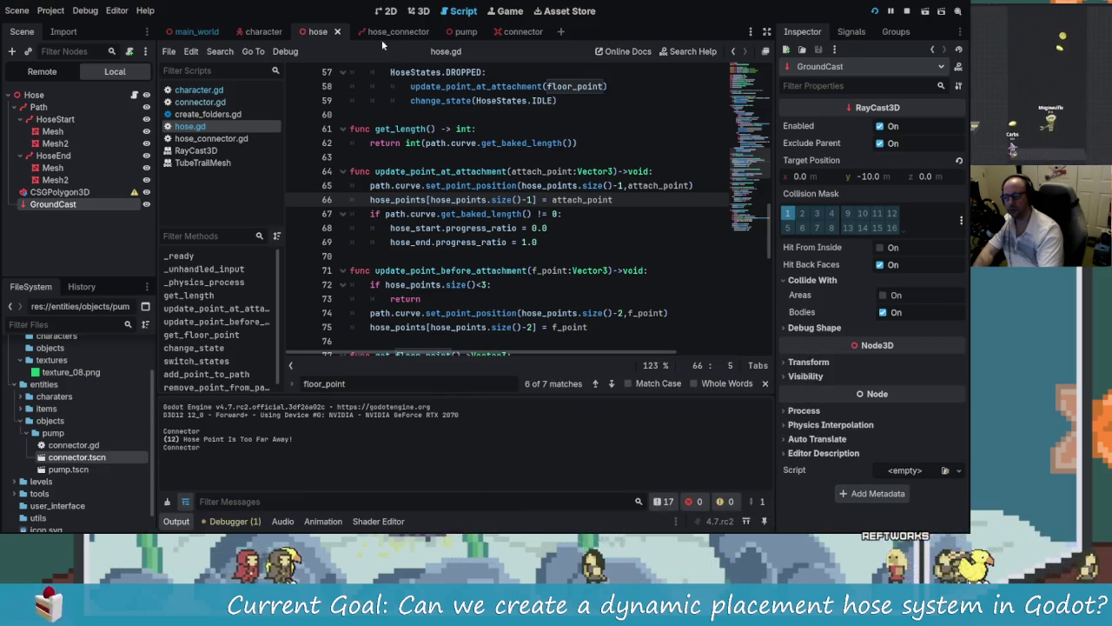
Step: Browse the CSGPolygon3D hose settings, briefly expanding and collapsing Geometry
{"action": "left_click", "coordinate": [54, 192]}
{"action": "scroll", "coordinate": [853, 402], "scroll_direction": "down", "scroll_amount": 15}
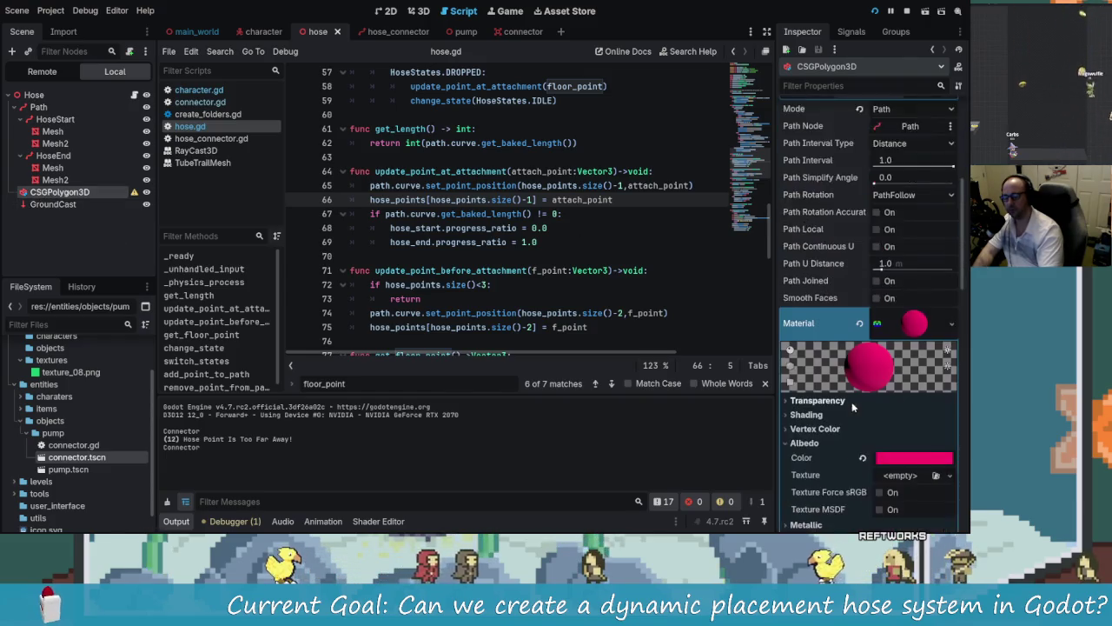
{"action": "scroll", "coordinate": [855, 402], "scroll_direction": "down", "scroll_amount": 3}
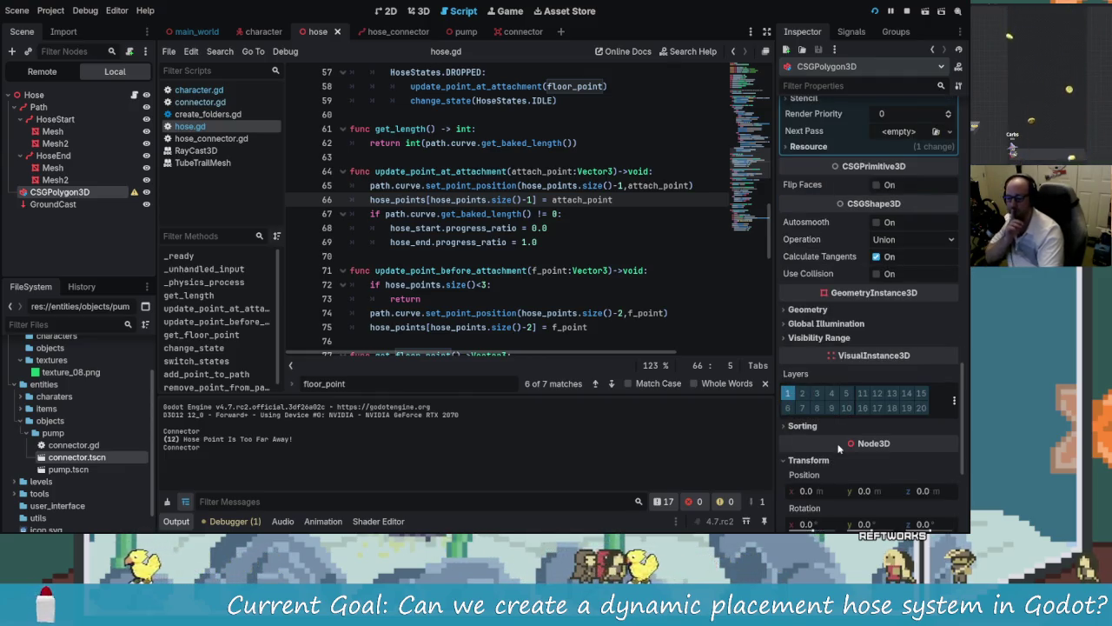
{"action": "scroll", "coordinate": [841, 443], "scroll_direction": "down", "scroll_amount": 10}
{"action": "scroll", "coordinate": [844, 432], "scroll_direction": "up", "scroll_amount": 15}
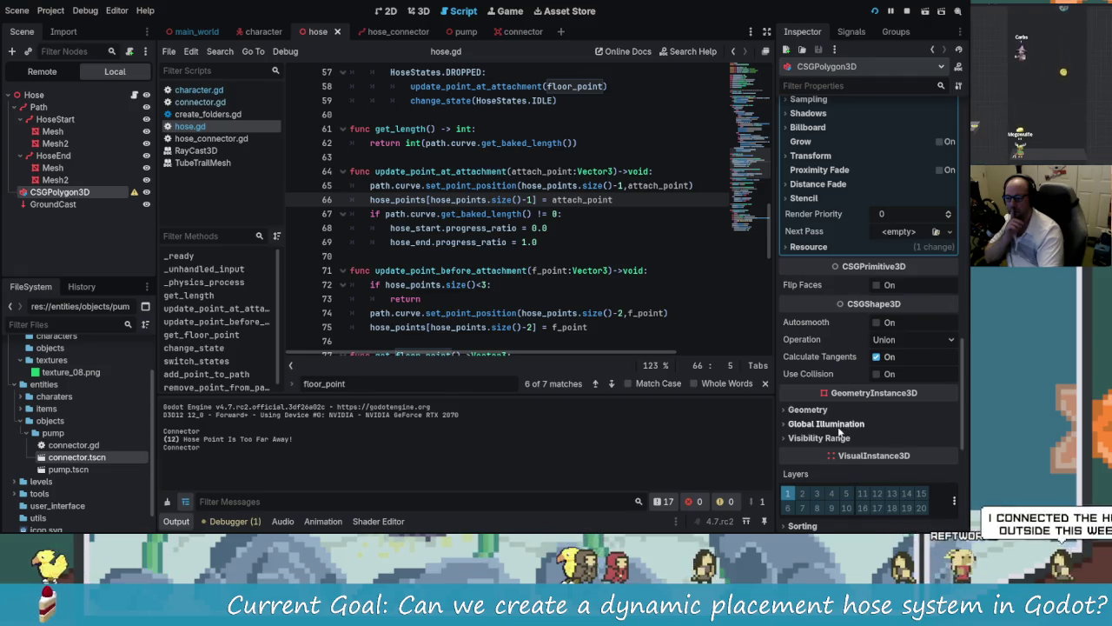
{"action": "scroll", "coordinate": [841, 454], "scroll_direction": "up", "scroll_amount": 10}
{"action": "scroll", "coordinate": [840, 454], "scroll_direction": "up", "scroll_amount": 15}
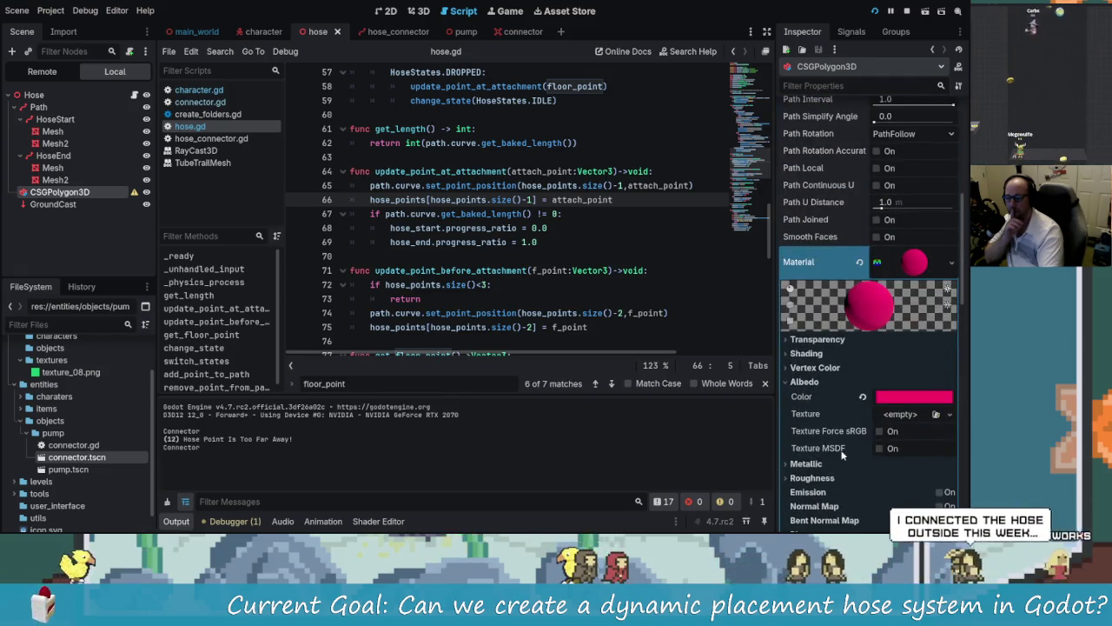
{"action": "scroll", "coordinate": [841, 447], "scroll_direction": "down", "scroll_amount": 15}
{"action": "scroll", "coordinate": [840, 447], "scroll_direction": "up", "scroll_amount": 5}
{"action": "scroll", "coordinate": [839, 434], "scroll_direction": "down", "scroll_amount": 5}
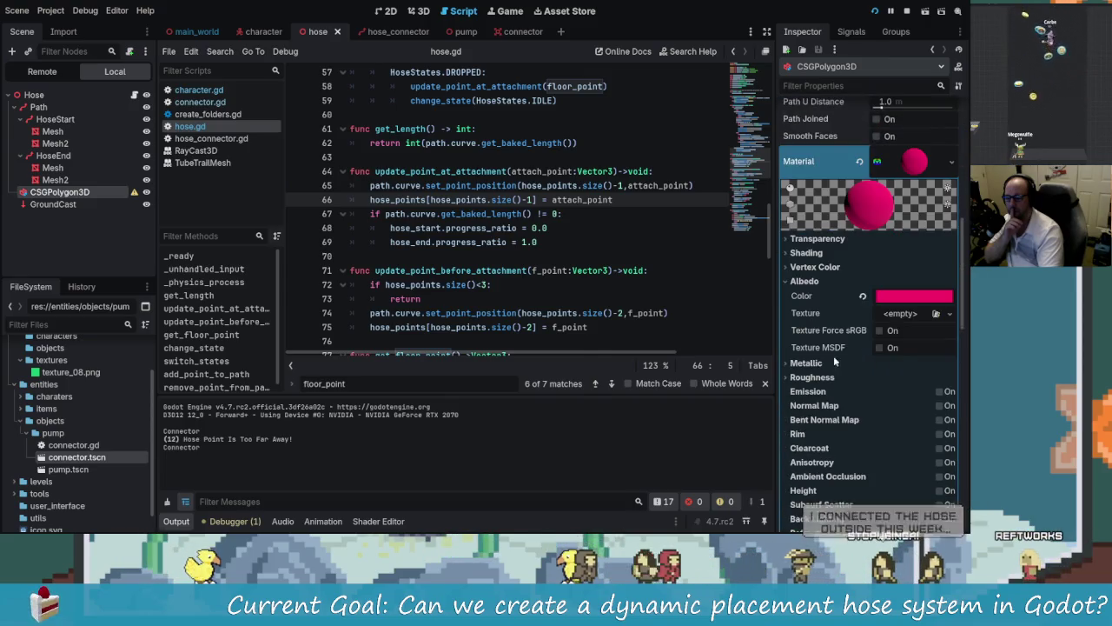
{"action": "scroll", "coordinate": [833, 365], "scroll_direction": "down", "scroll_amount": 5}
{"action": "scroll", "coordinate": [831, 387], "scroll_direction": "down", "scroll_amount": 4}
{"action": "scroll", "coordinate": [828, 357], "scroll_direction": "down", "scroll_amount": 4}
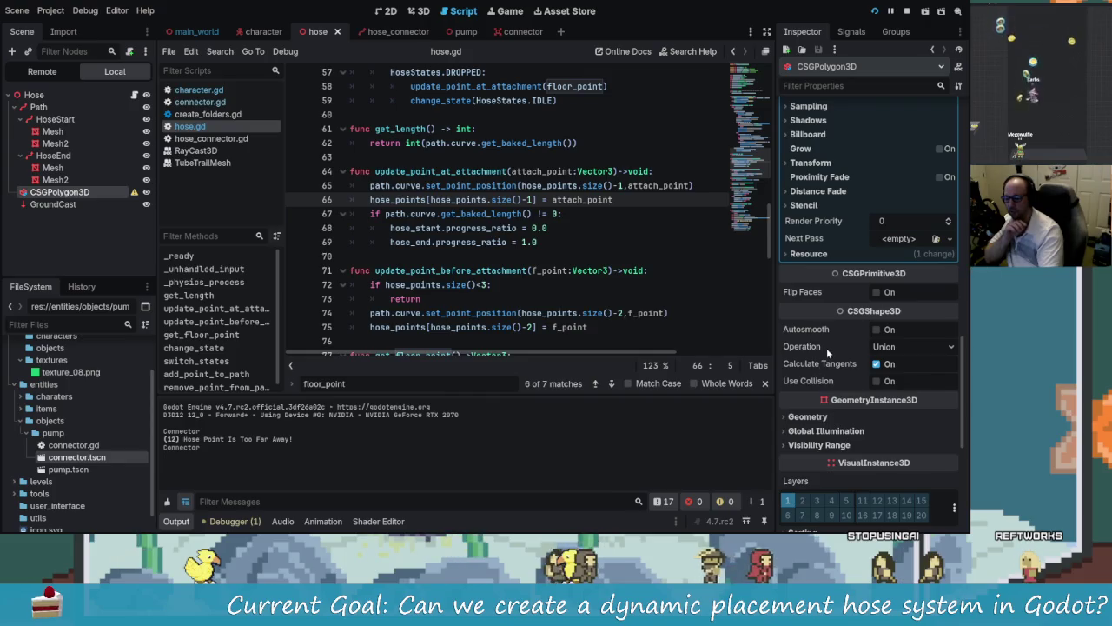
{"action": "scroll", "coordinate": [828, 463], "scroll_direction": "down", "scroll_amount": 3}
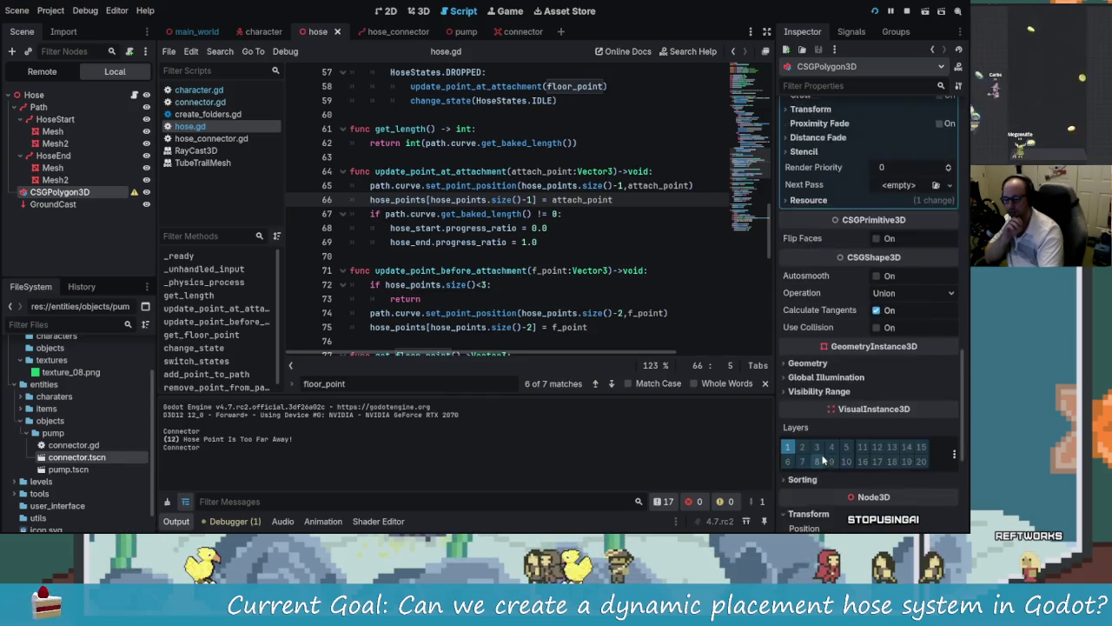
{"action": "left_click", "coordinate": [808, 309]}
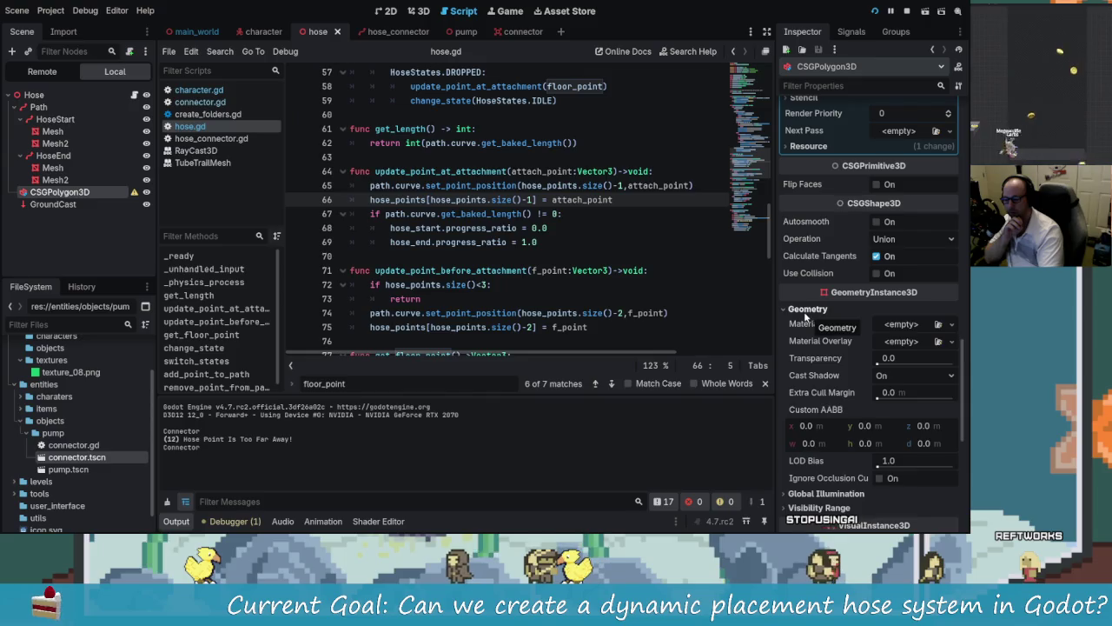
{"action": "left_click", "coordinate": [805, 313]}
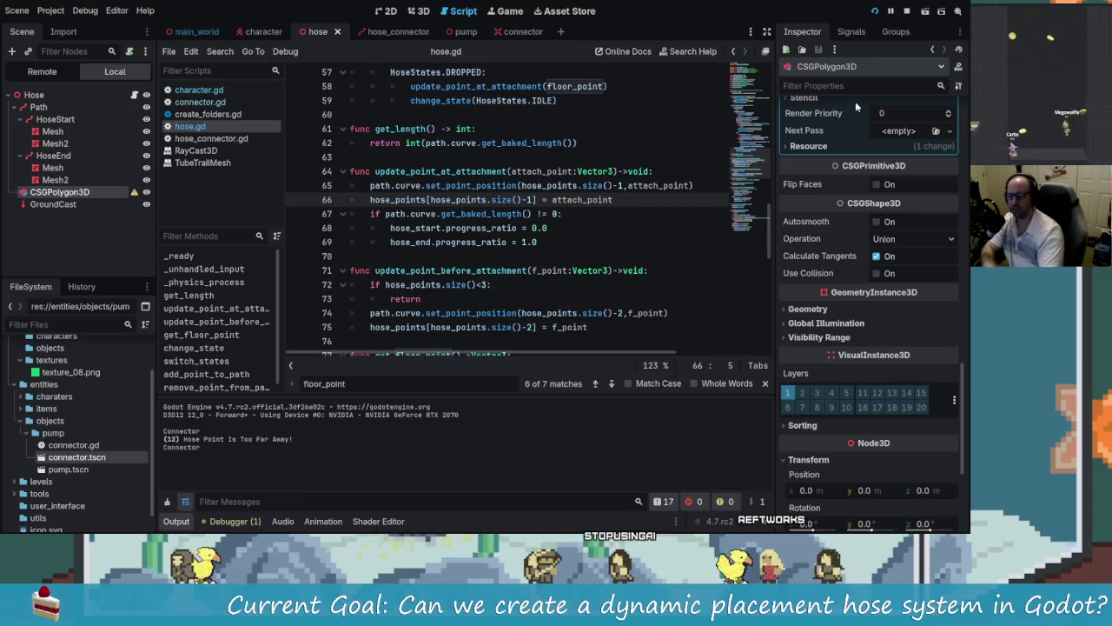
Step: Filter the CSGPolygon3D's Inspector properties by 'coll'
{"action": "scroll", "coordinate": [848, 348], "scroll_direction": "up", "scroll_amount": 10}
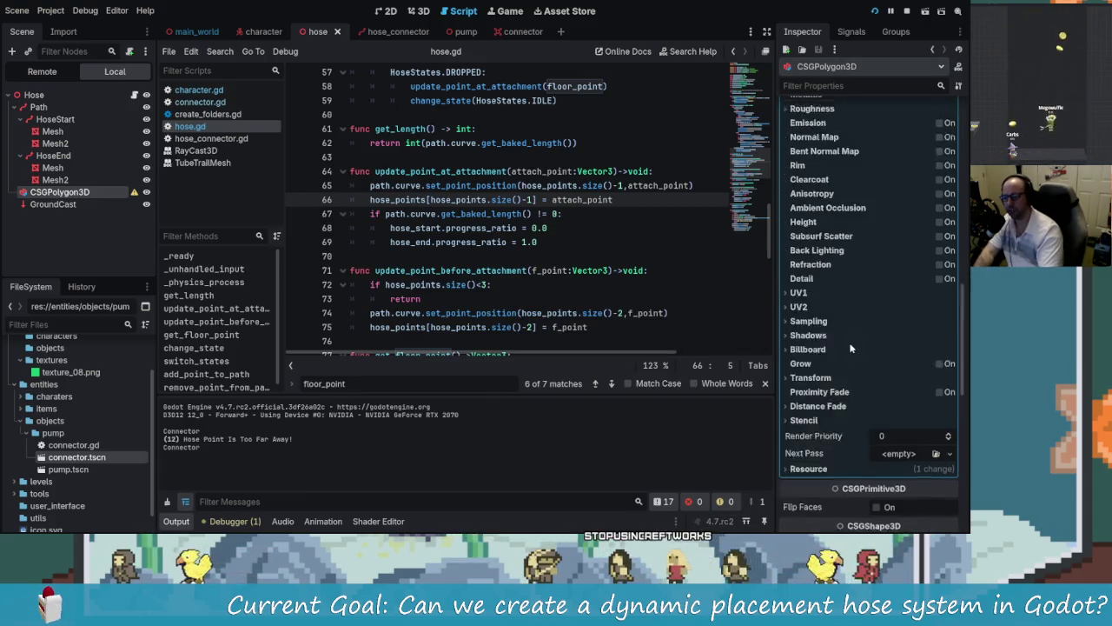
{"action": "scroll", "coordinate": [848, 353], "scroll_direction": "up", "scroll_amount": 2}
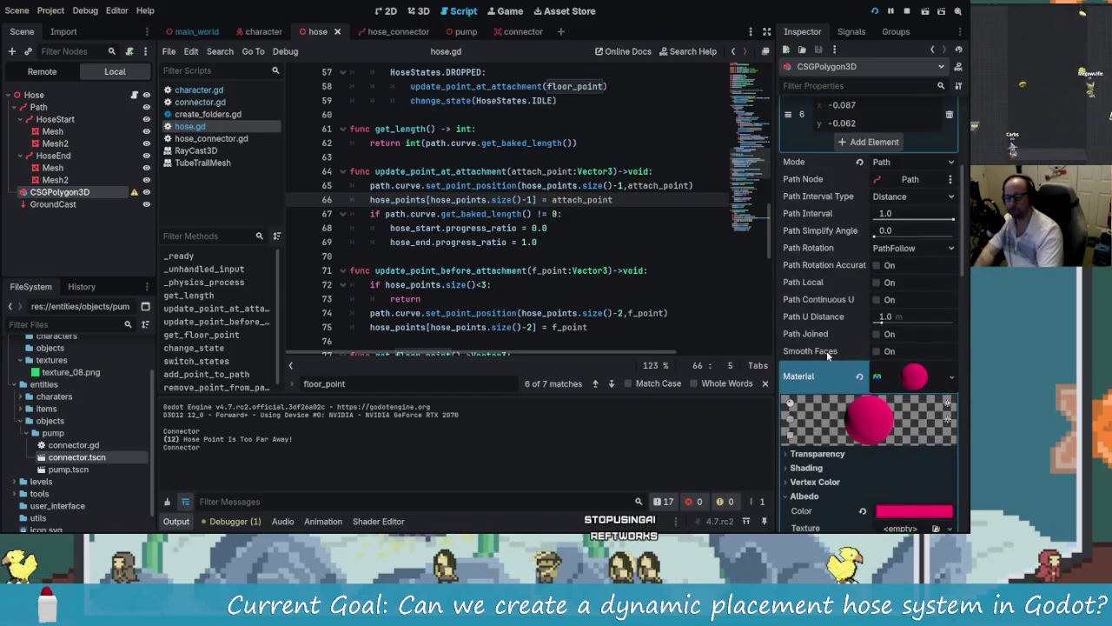
{"action": "scroll", "coordinate": [825, 353], "scroll_direction": "up", "scroll_amount": 10}
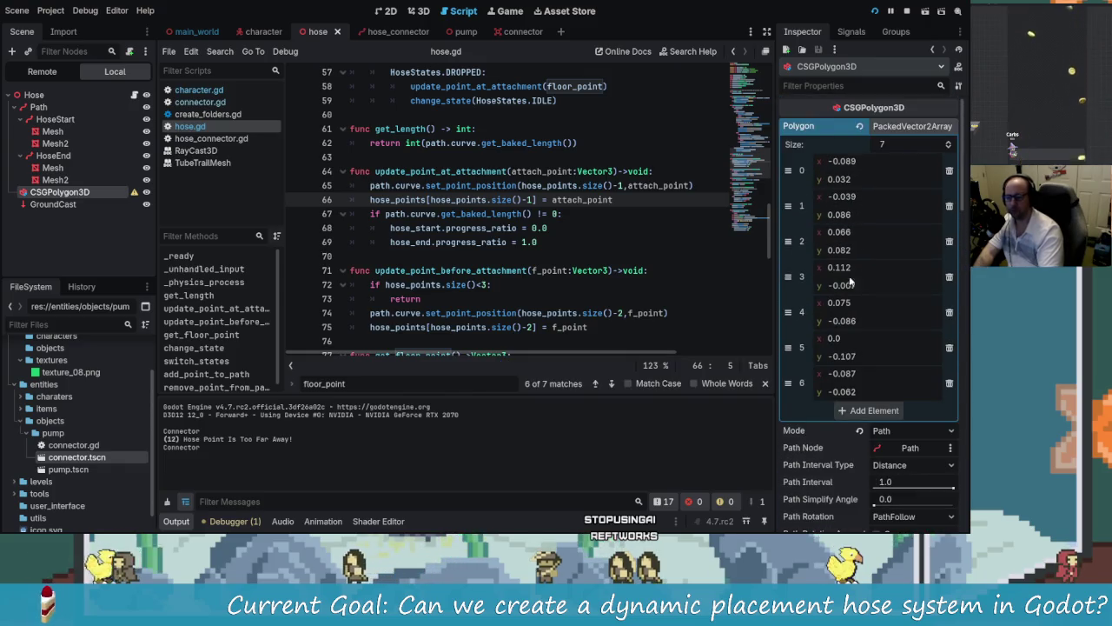
{"action": "left_click", "coordinate": [826, 84]}
{"action": "type", "text": "c"}
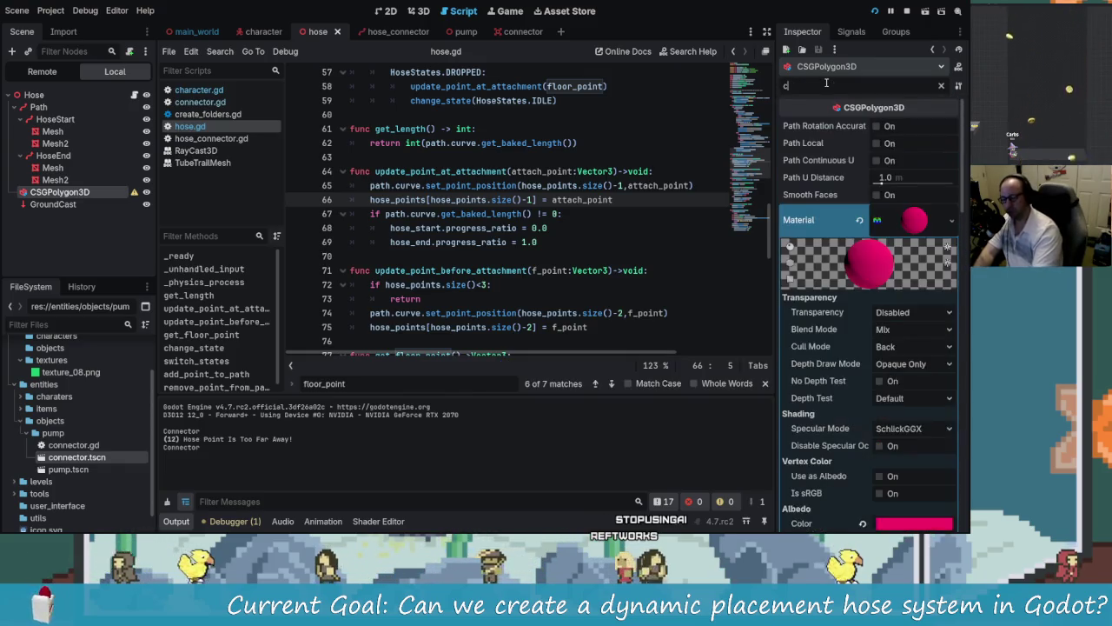
{"action": "type", "text": "oll"}
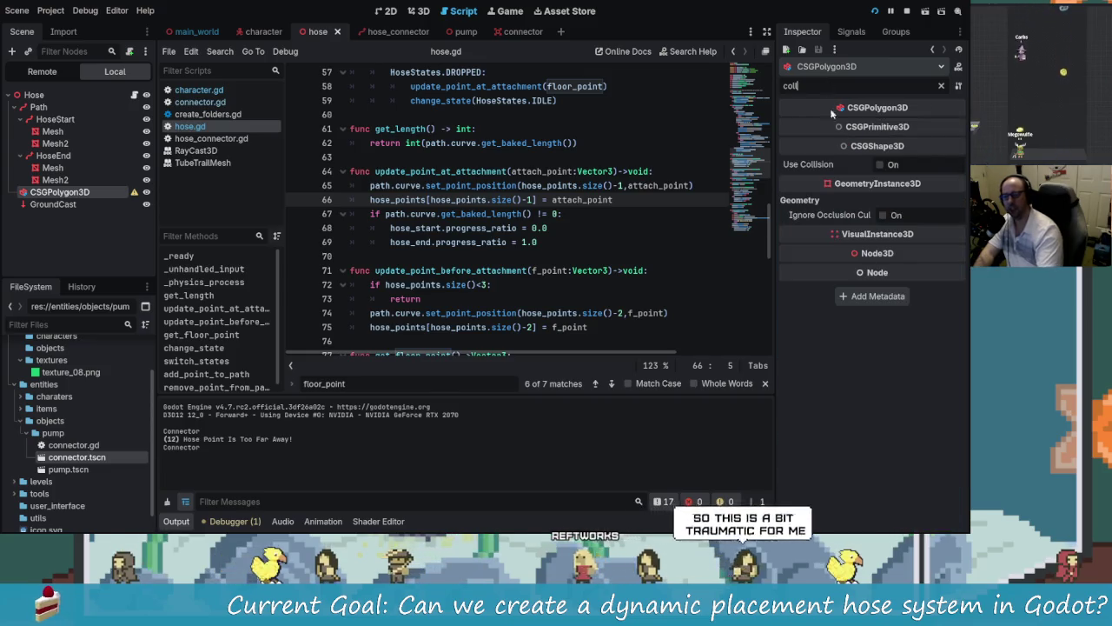
Step: Enable Use Collision on the hose, save, playtest, then uncheck Use Collision
{"action": "left_click", "coordinate": [894, 165]}
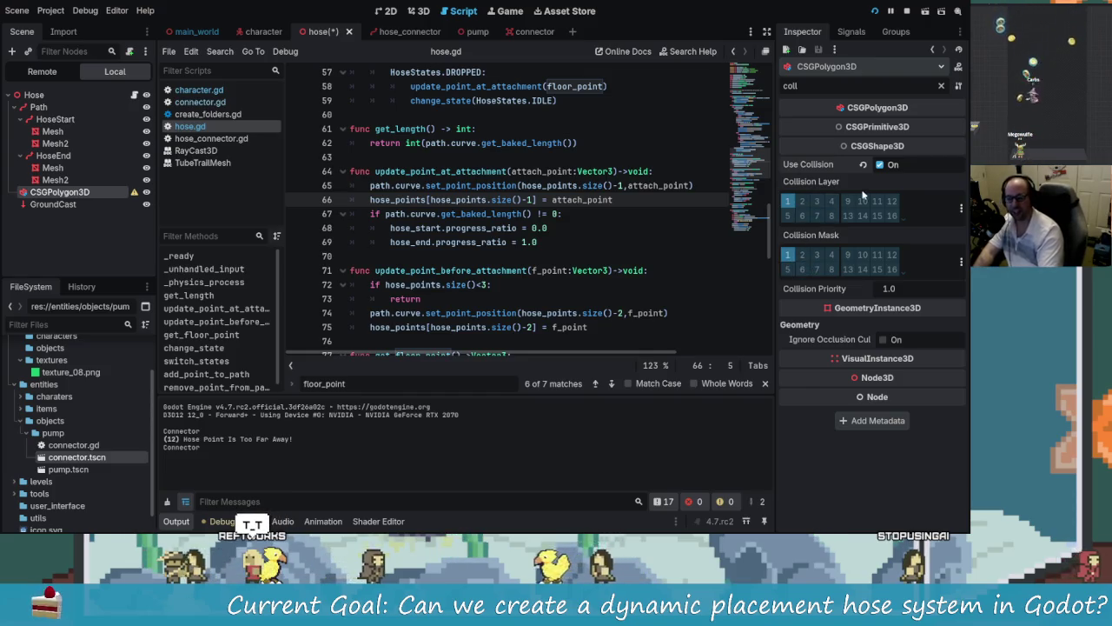
{"action": "key", "text": "ctrl+s"}
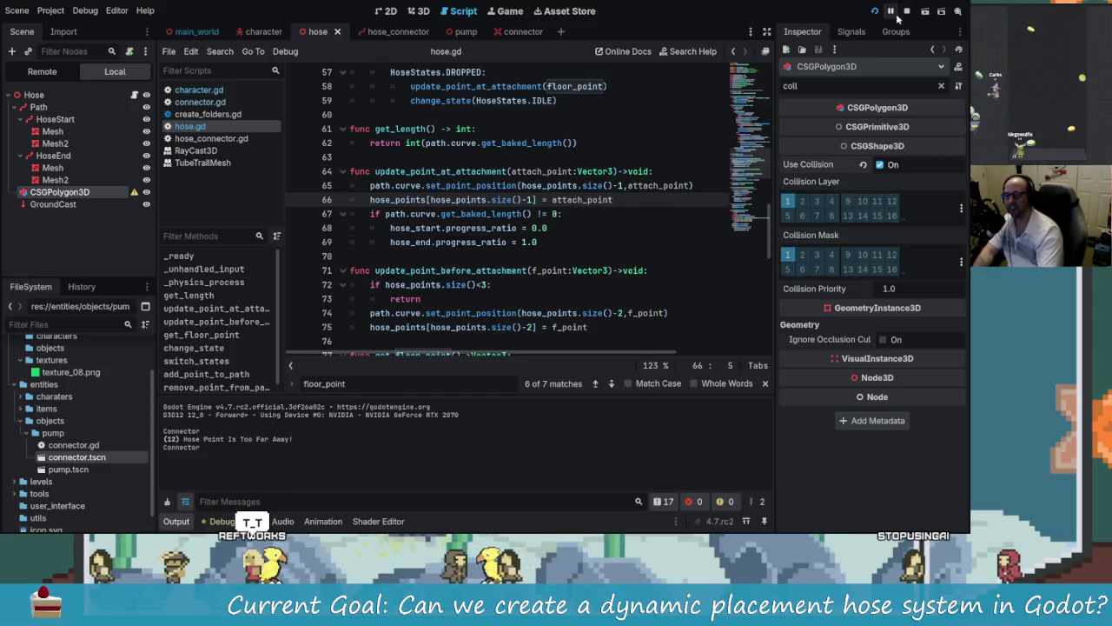
{"action": "left_click", "coordinate": [895, 13]}
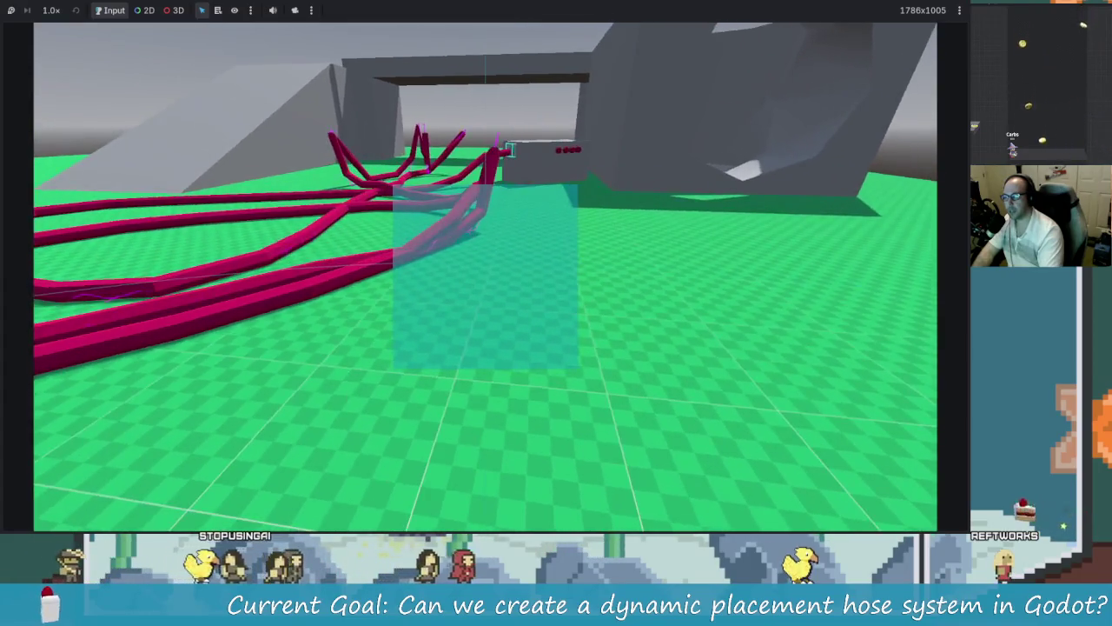
{"action": "key", "text": "F8"}
{"action": "left_click", "coordinate": [880, 165]}
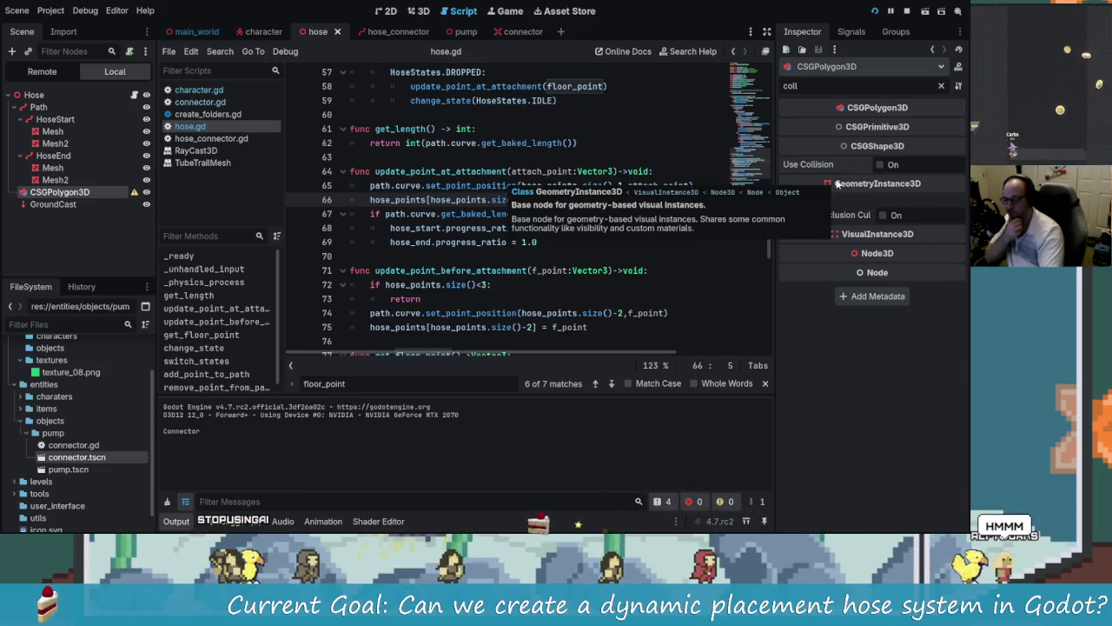
Step: Re-enable hose collision, clear its layer 1 bit, and save the hose scene
{"action": "left_click", "coordinate": [880, 165]}
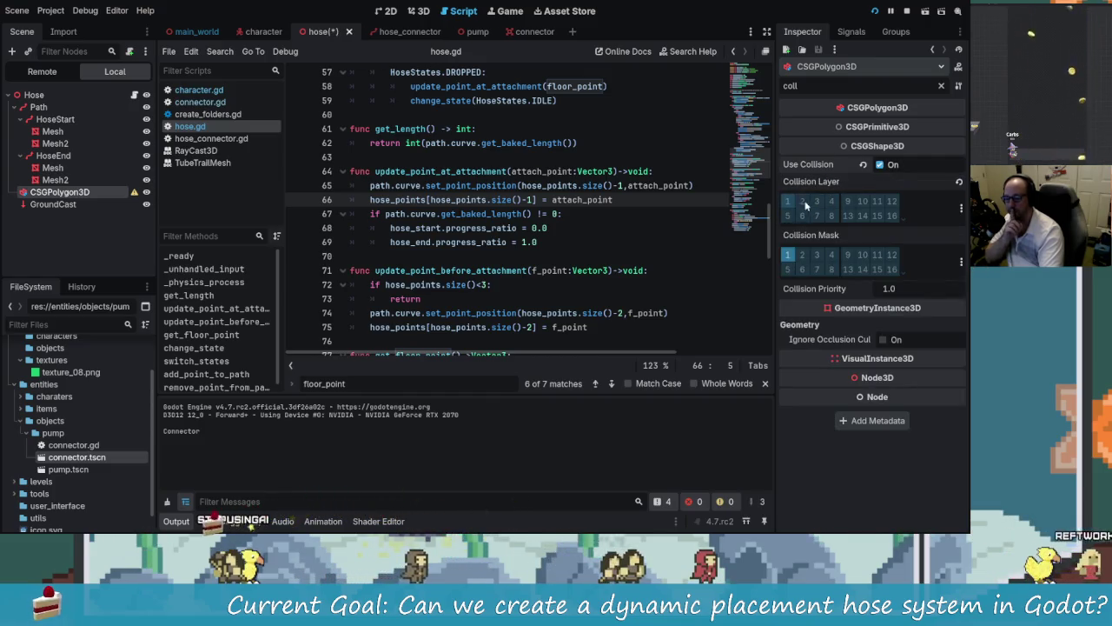
{"action": "left_click", "coordinate": [788, 255]}
{"action": "left_click", "coordinate": [137, 203]}
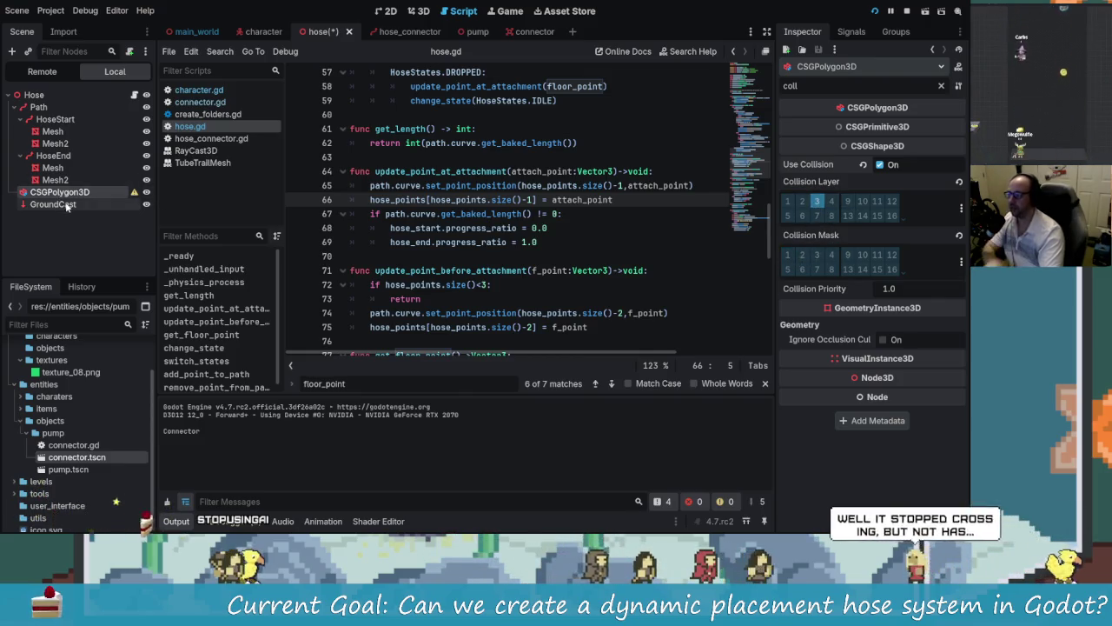
{"action": "key", "text": "ctrl+s"}
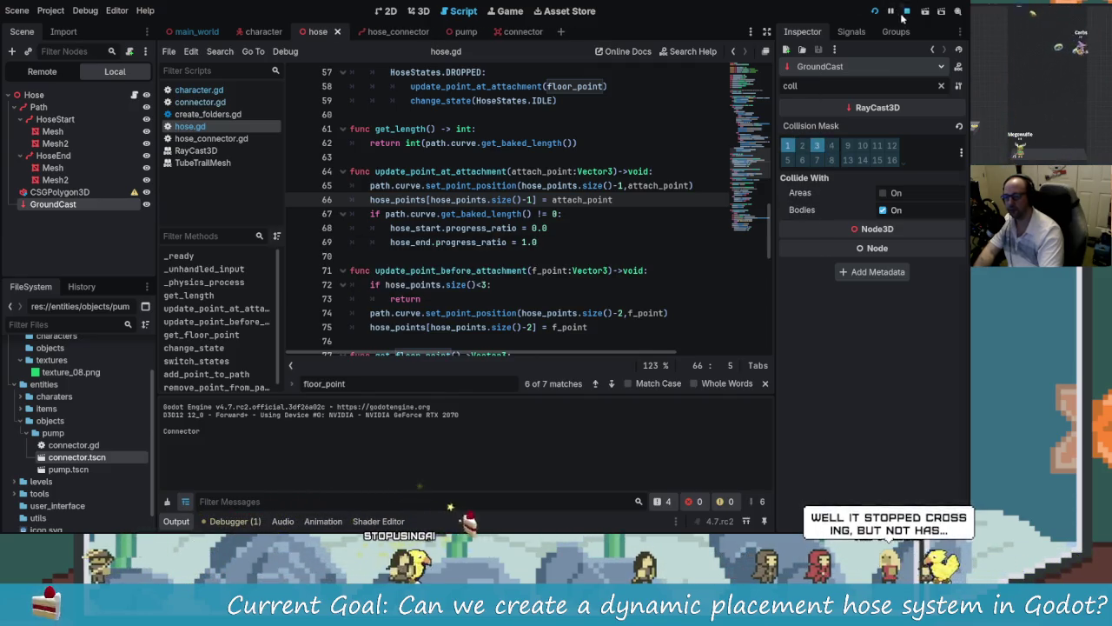
Step: Playtest by walking toward the pump and backing away, then exit with F8
{"action": "left_click", "coordinate": [905, 12]}
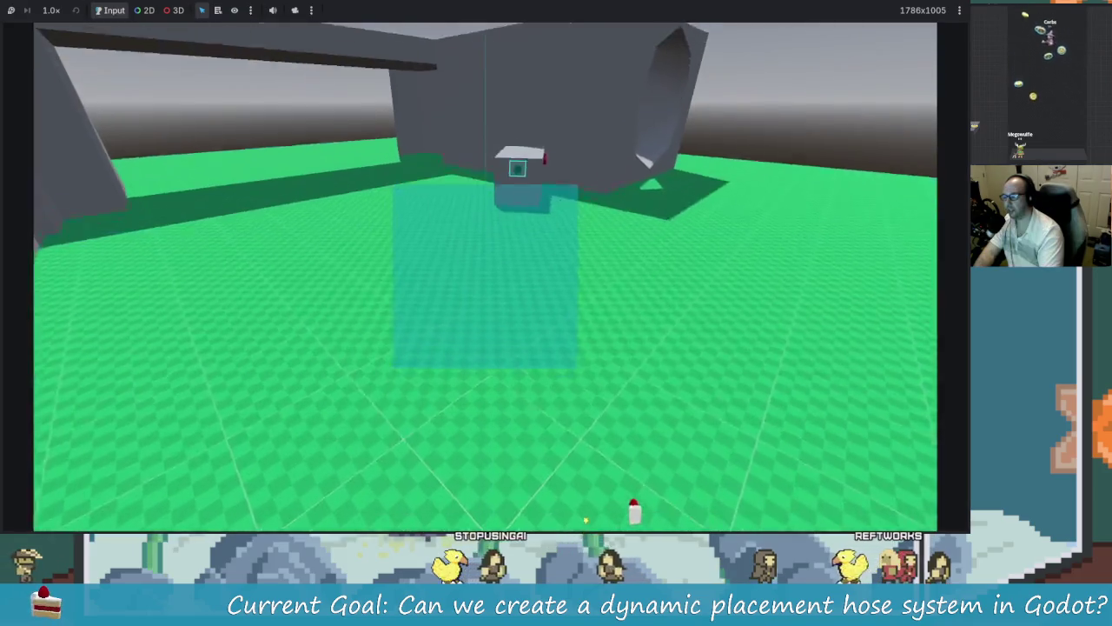
{"action": "key", "text": "w"}
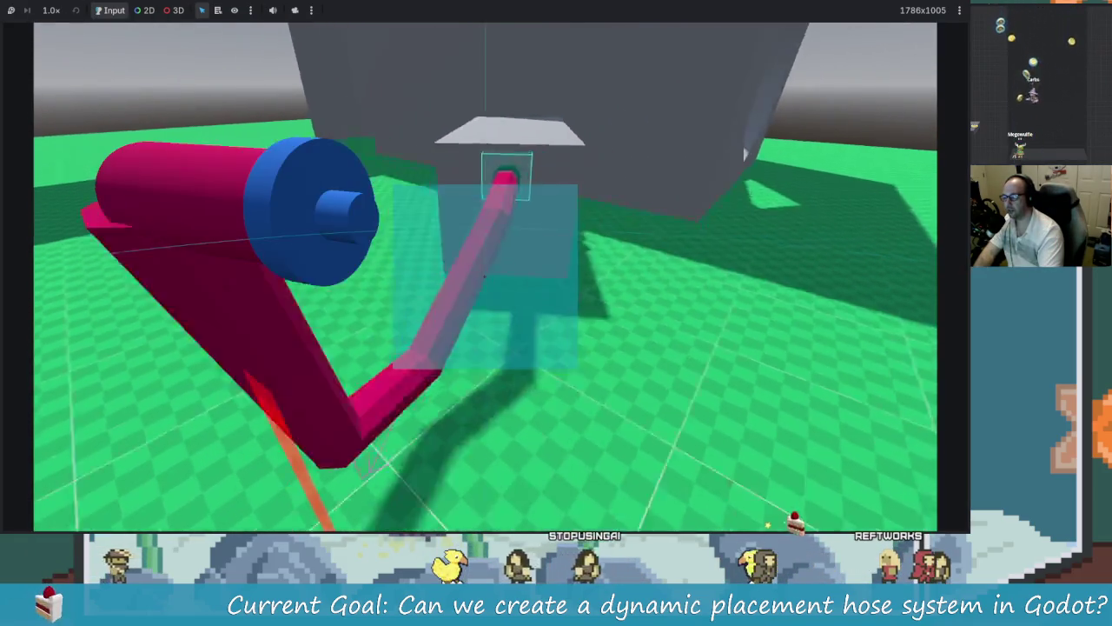
{"action": "key", "text": "s"}
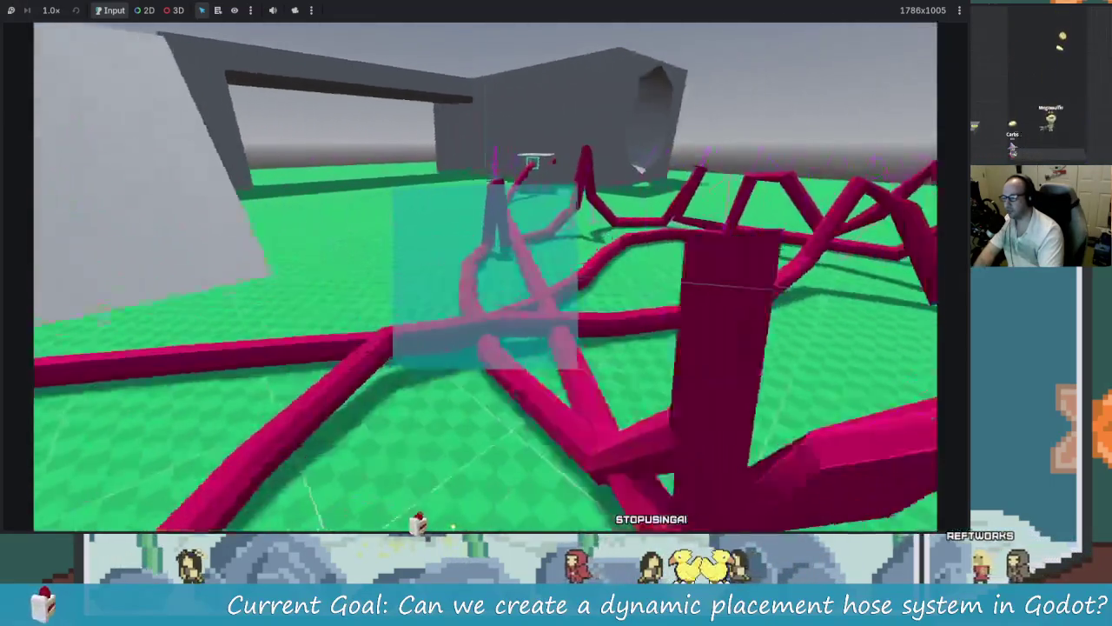
{"action": "key", "text": "F8"}
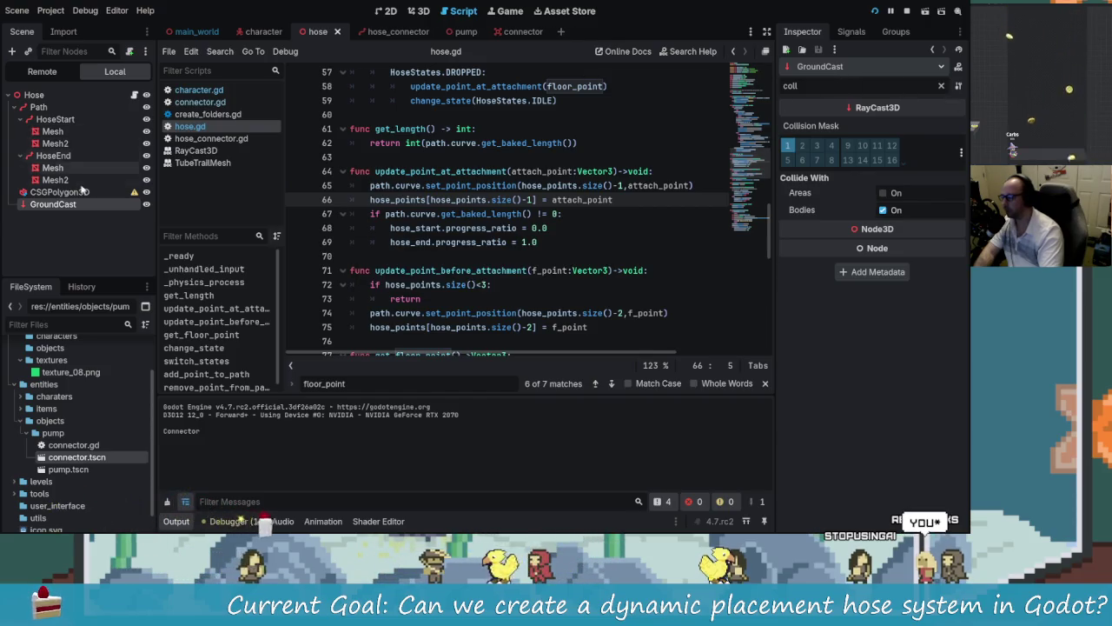
Step: Uncheck Use Collision on the CSGPolygon3D hose, save, and stop the game
{"action": "left_click", "coordinate": [121, 192]}
{"action": "left_click", "coordinate": [880, 164]}
{"action": "key", "text": "ctrl+s"}
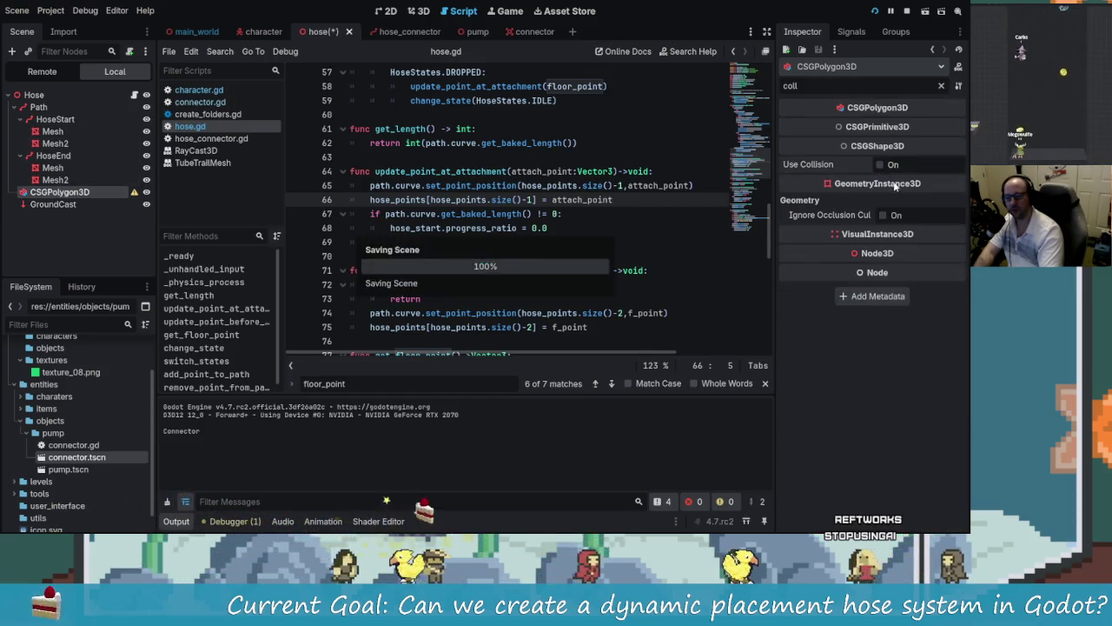
{"action": "left_click", "coordinate": [908, 11]}
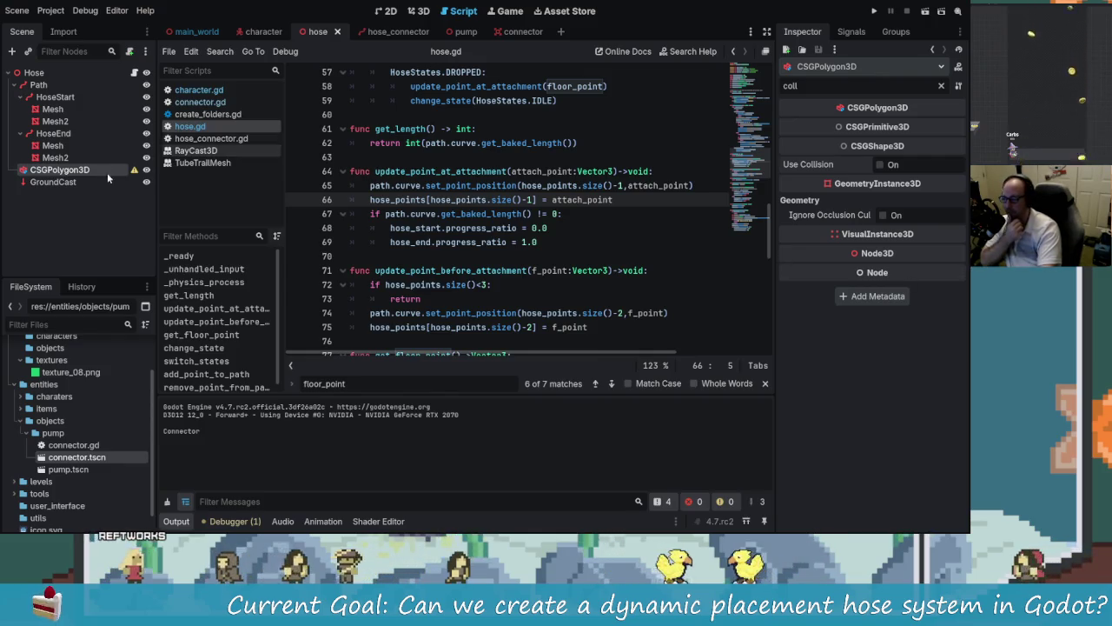
Step: Check the Character's collision layers, then enable hose collision and adjust its layer bits
{"action": "left_click", "coordinate": [263, 32]}
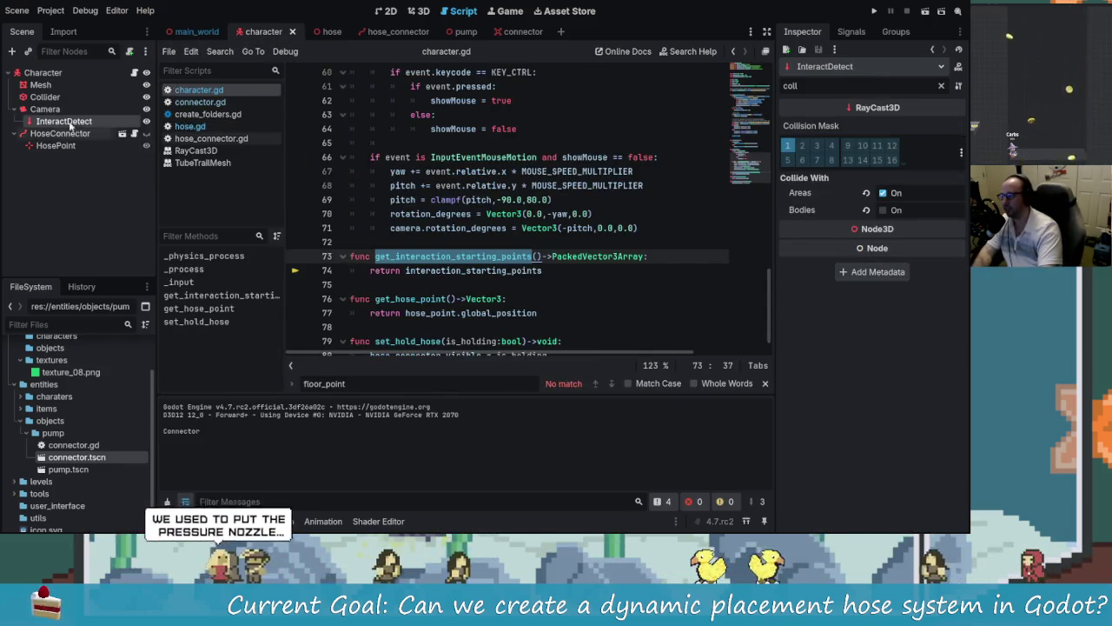
{"action": "left_click", "coordinate": [43, 74]}
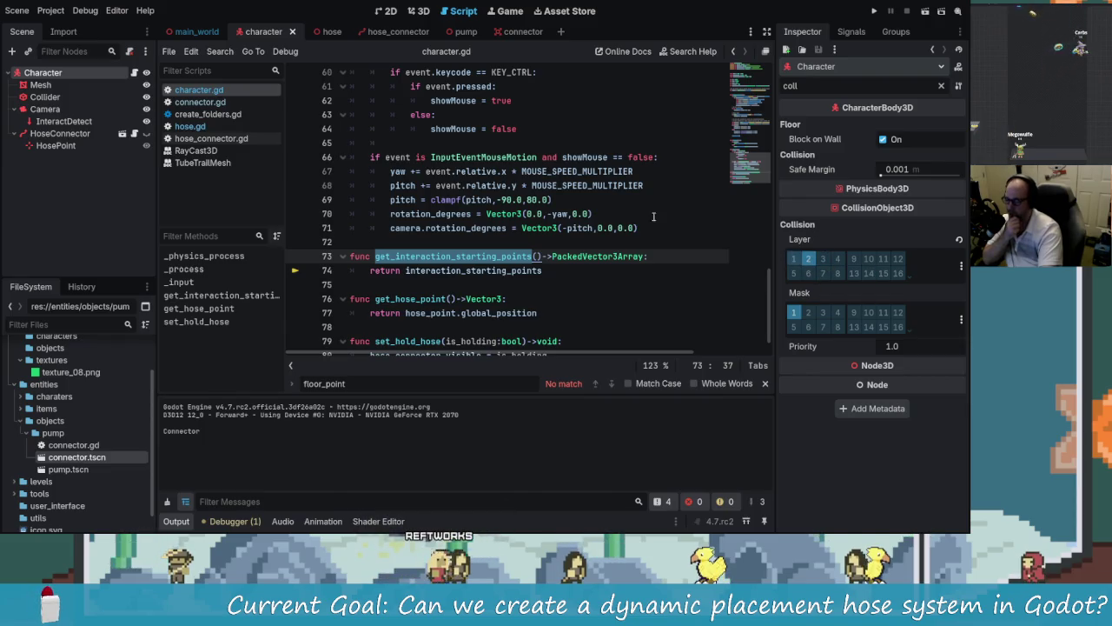
{"action": "left_click", "coordinate": [318, 32]}
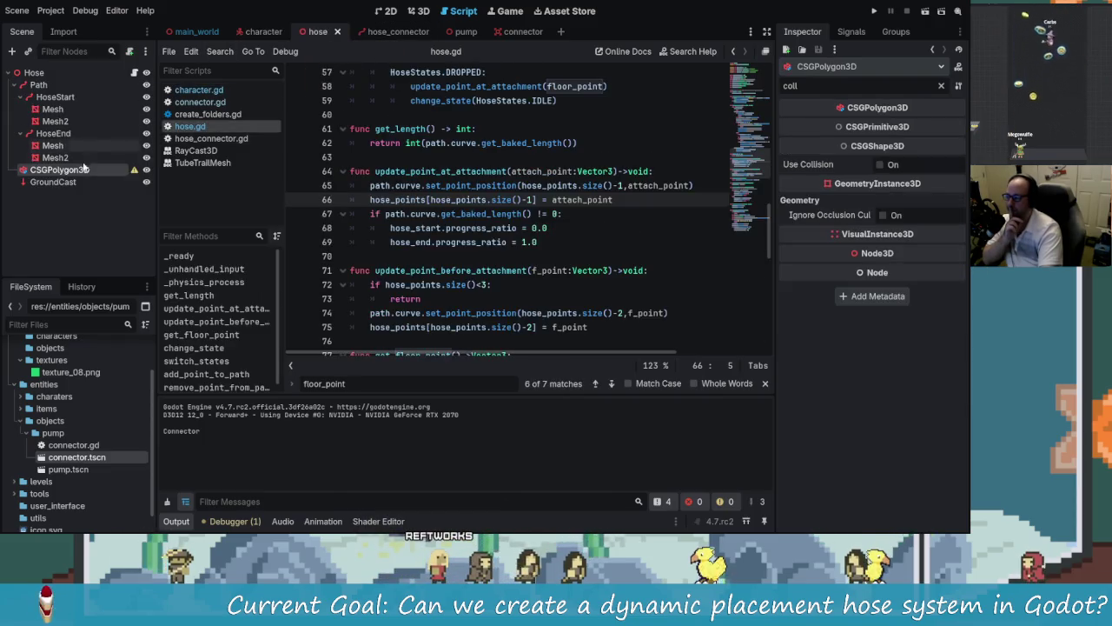
{"action": "left_click", "coordinate": [881, 164]}
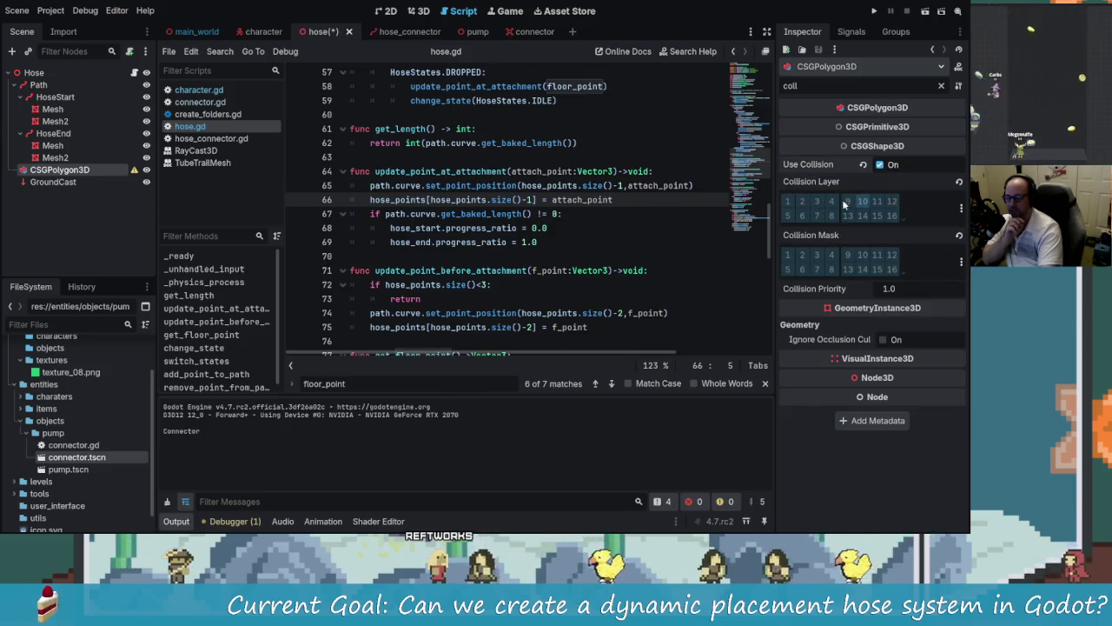
{"action": "left_click", "coordinate": [802, 255]}
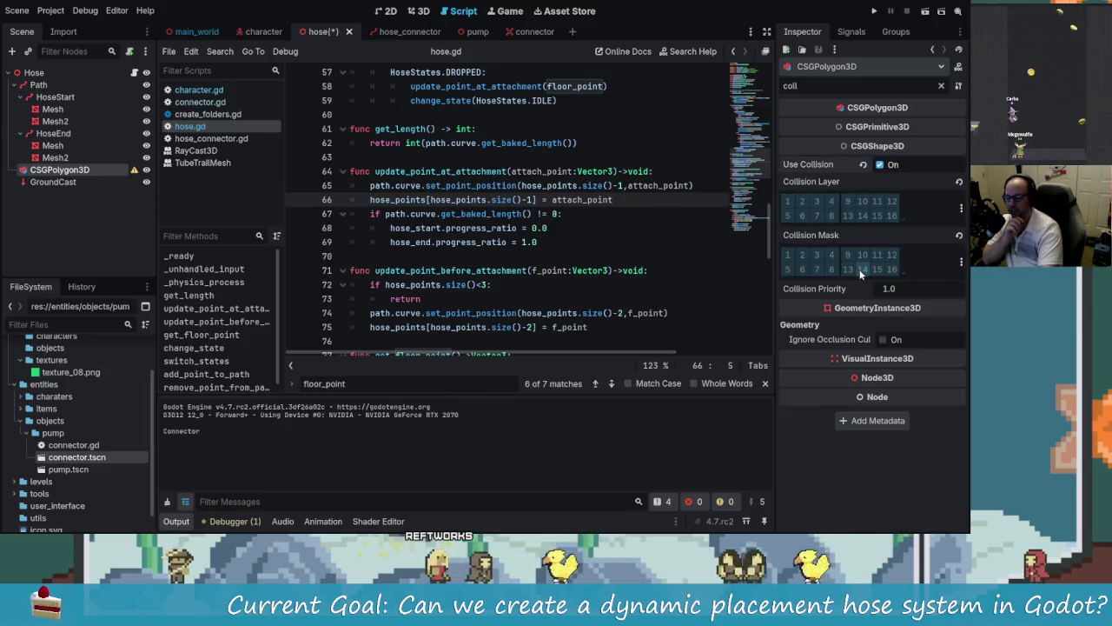
{"action": "left_click", "coordinate": [817, 256]}
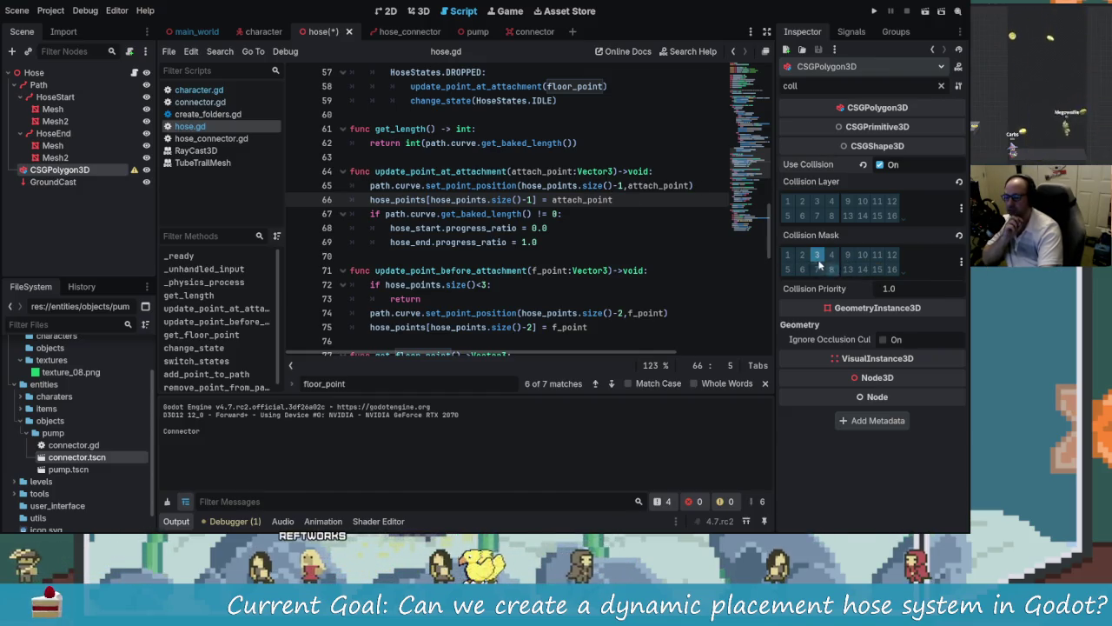
{"action": "left_click", "coordinate": [820, 257]}
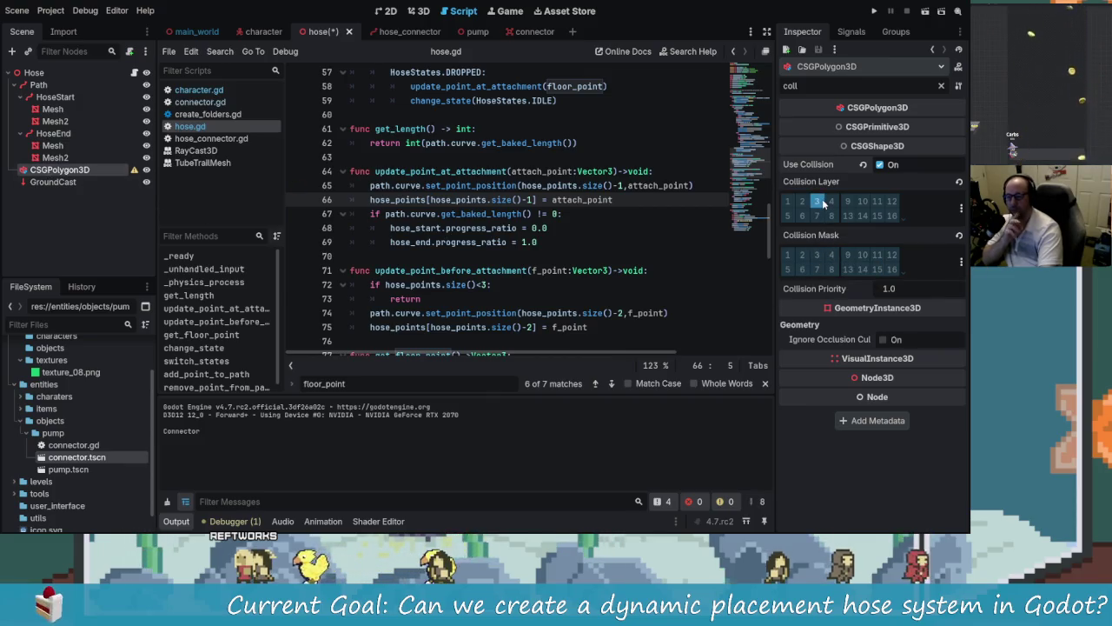
Step: Match GroundCast's collision mask against the CSGPolygon3D's layer 3 and save the scene
{"action": "left_click", "coordinate": [34, 183]}
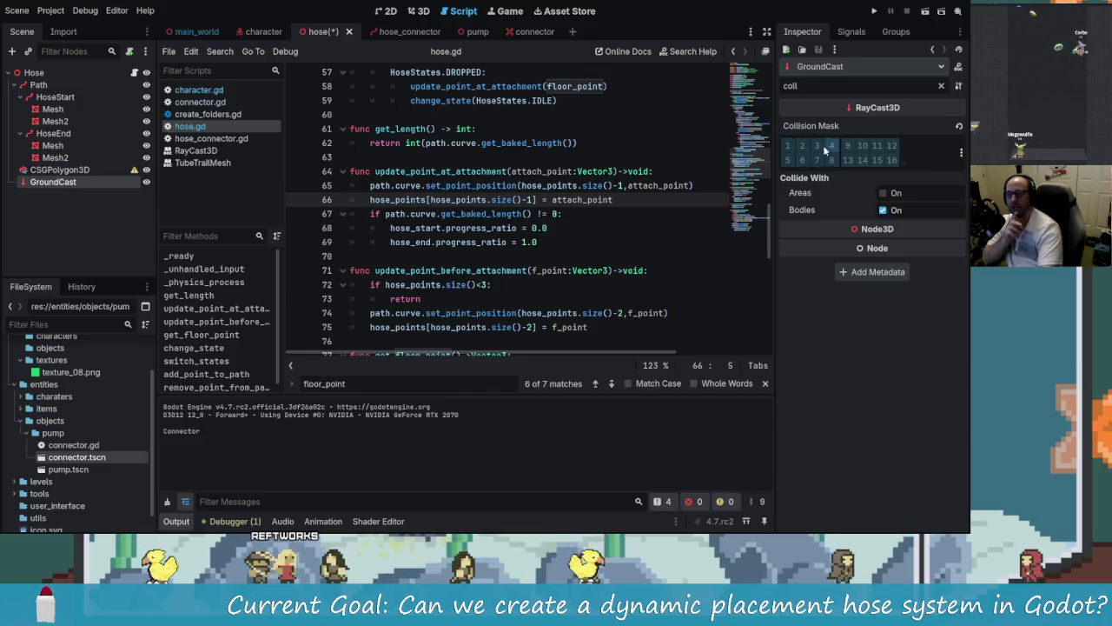
{"action": "left_click", "coordinate": [87, 171]}
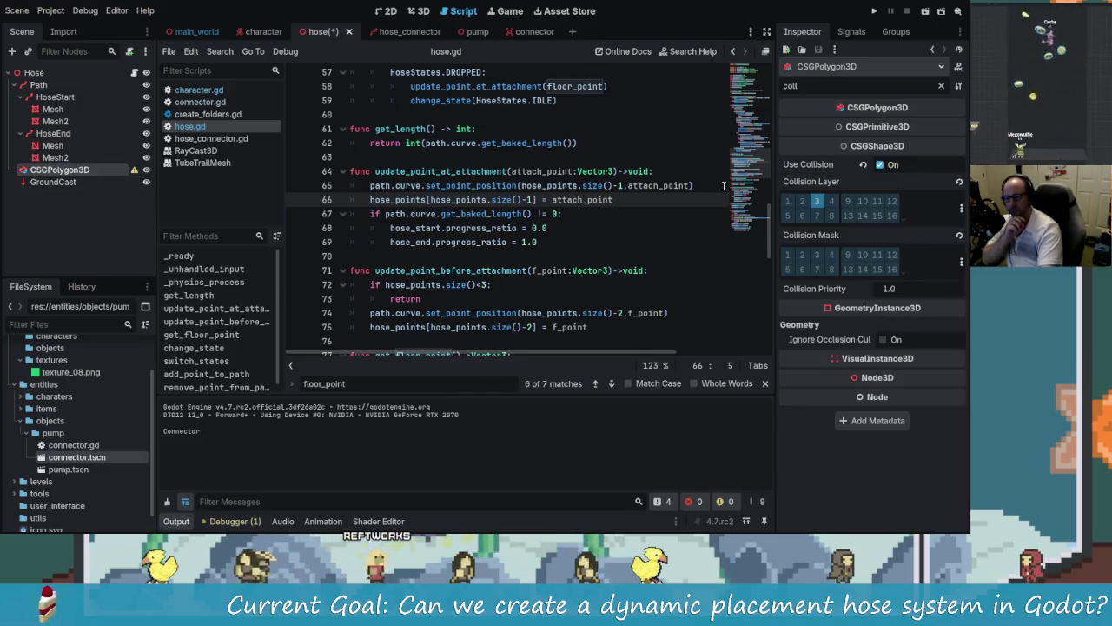
{"action": "left_click", "coordinate": [52, 181]}
{"action": "key", "text": "ctrl+s"}
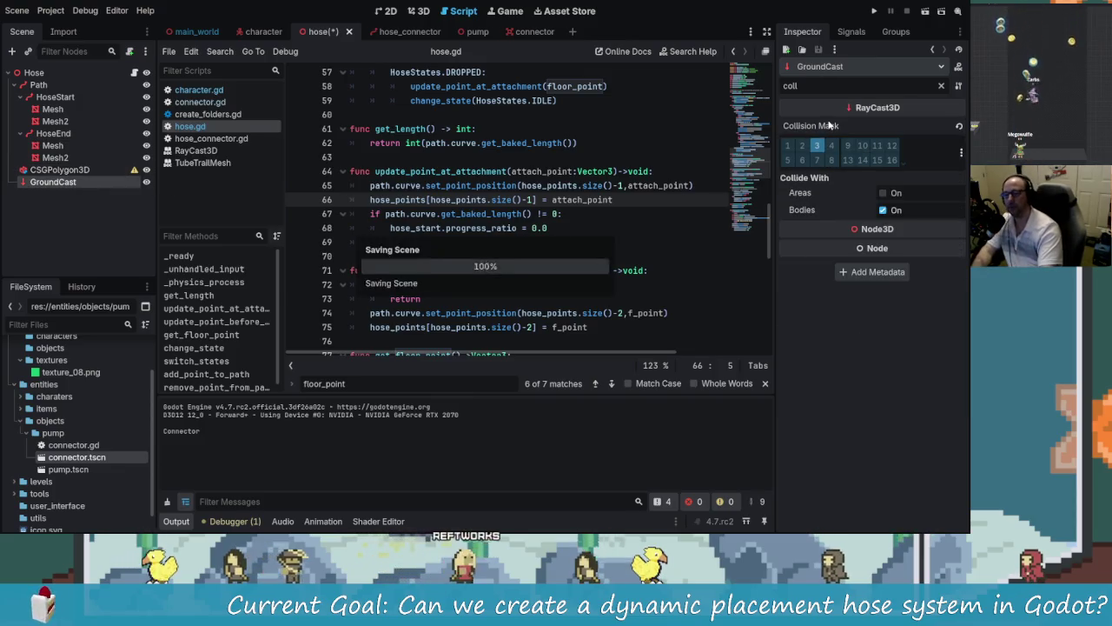
Step: Playtest the hose and ground ray, stop with F8, and return to the 3D view
{"action": "left_click", "coordinate": [874, 12]}
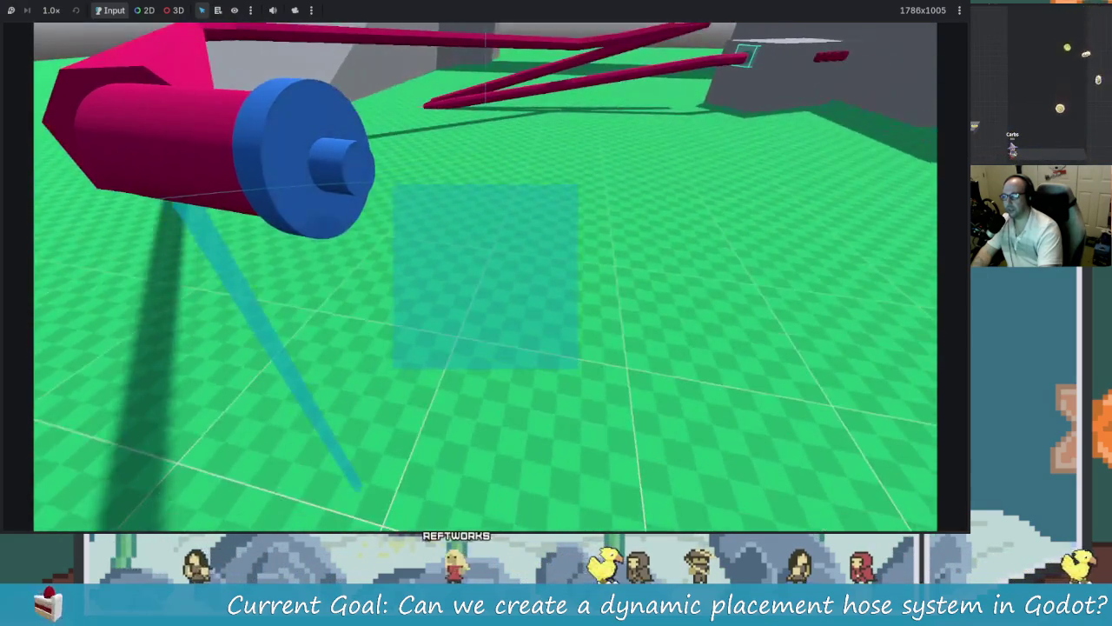
{"action": "key", "text": "F8"}
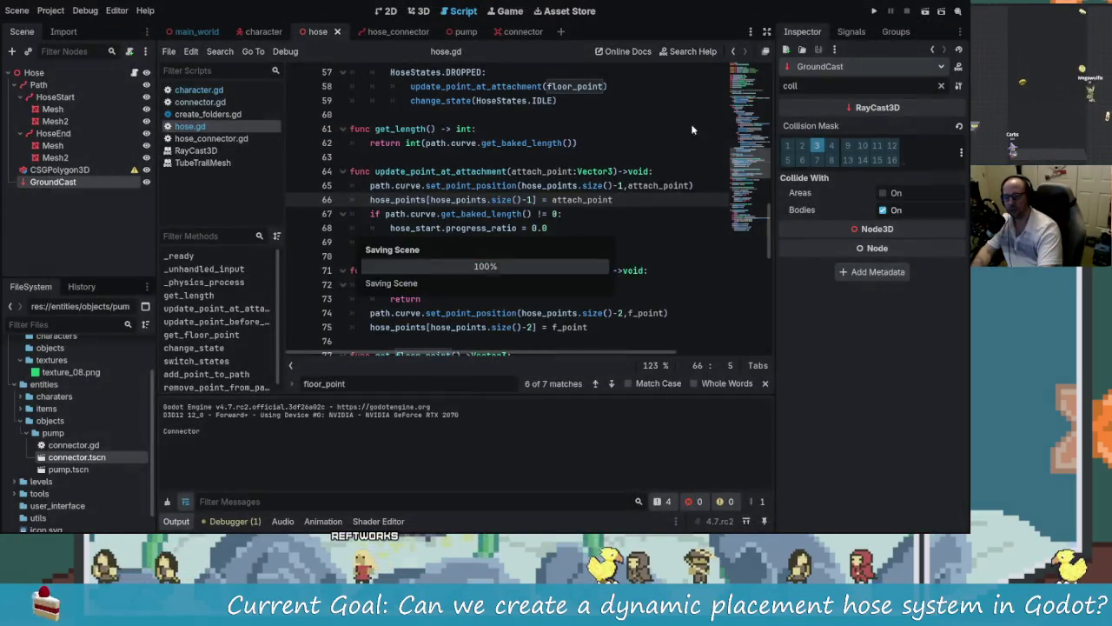
{"action": "left_click", "coordinate": [418, 14]}
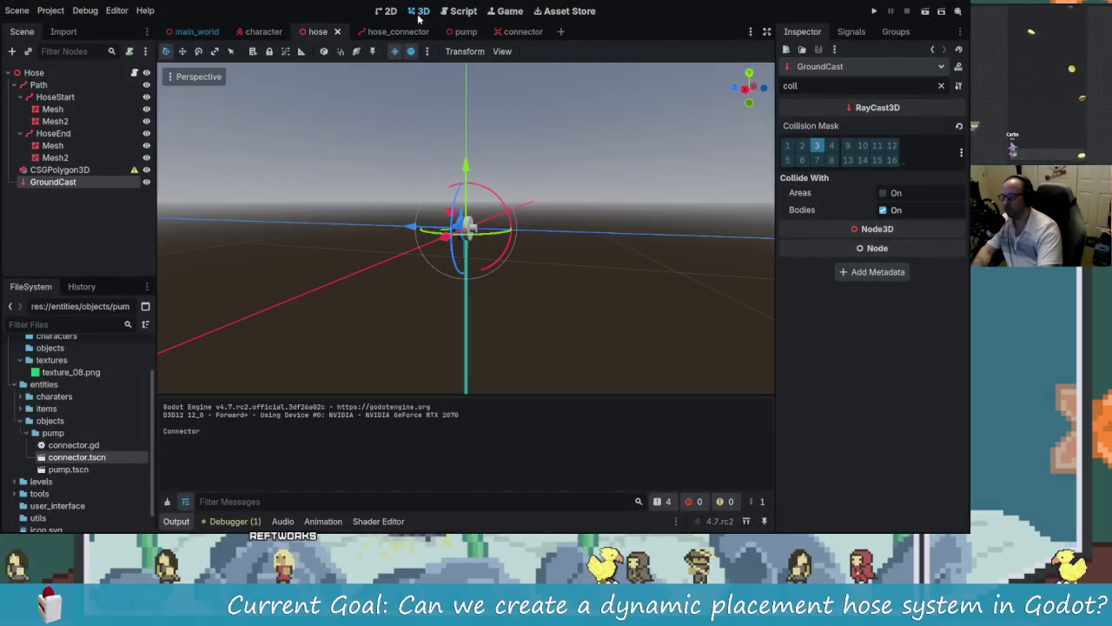
Step: Lower the GroundCast ray about 0.14 on Y and retest the game
{"action": "scroll", "coordinate": [440, 264], "scroll_direction": "up", "scroll_amount": 10}
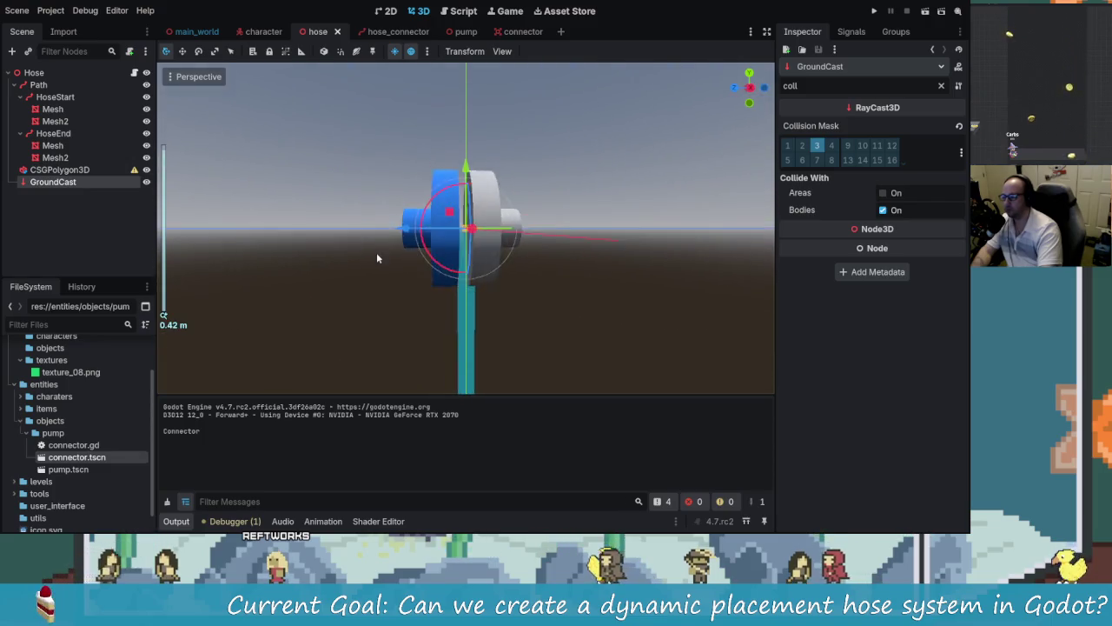
{"action": "scroll", "coordinate": [444, 269], "scroll_direction": "down", "scroll_amount": 3}
{"action": "left_click_drag", "start_coordinate": [465, 165], "coordinate": [466, 241]}
{"action": "scroll", "coordinate": [565, 249], "scroll_direction": "down", "scroll_amount": 5}
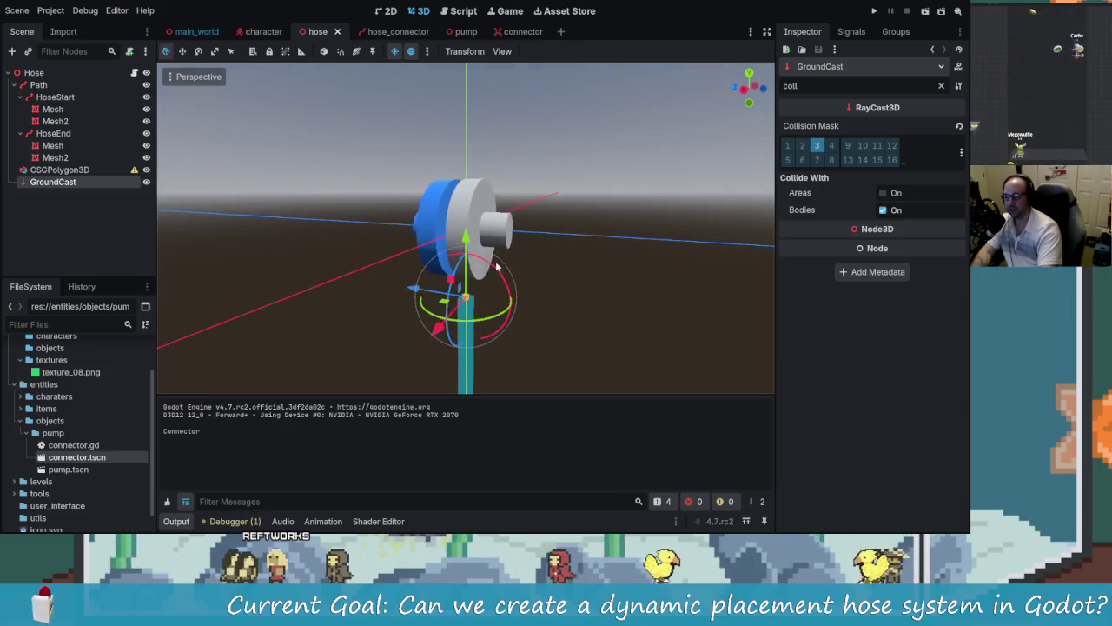
{"action": "left_click", "coordinate": [875, 11]}
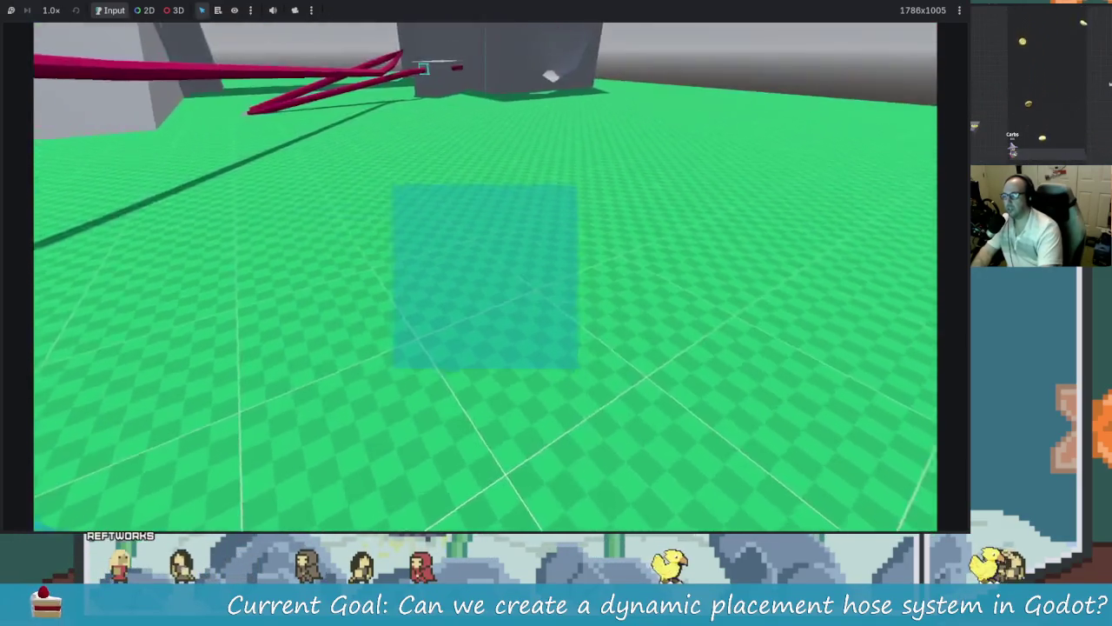
{"action": "key", "text": "alt+Tab"}
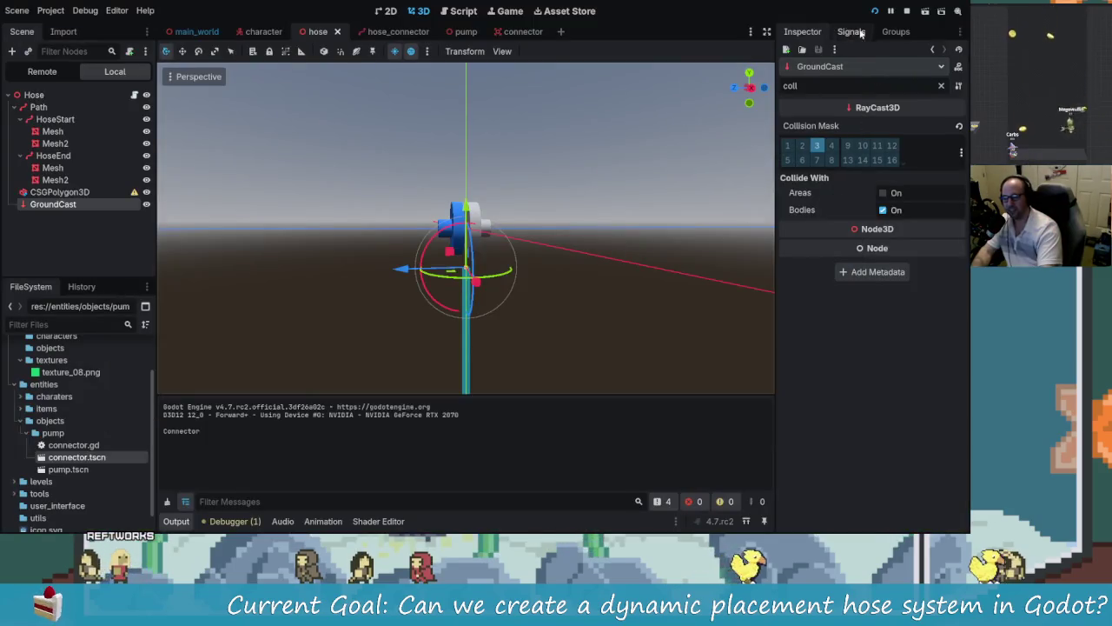
{"action": "left_click", "coordinate": [906, 10]}
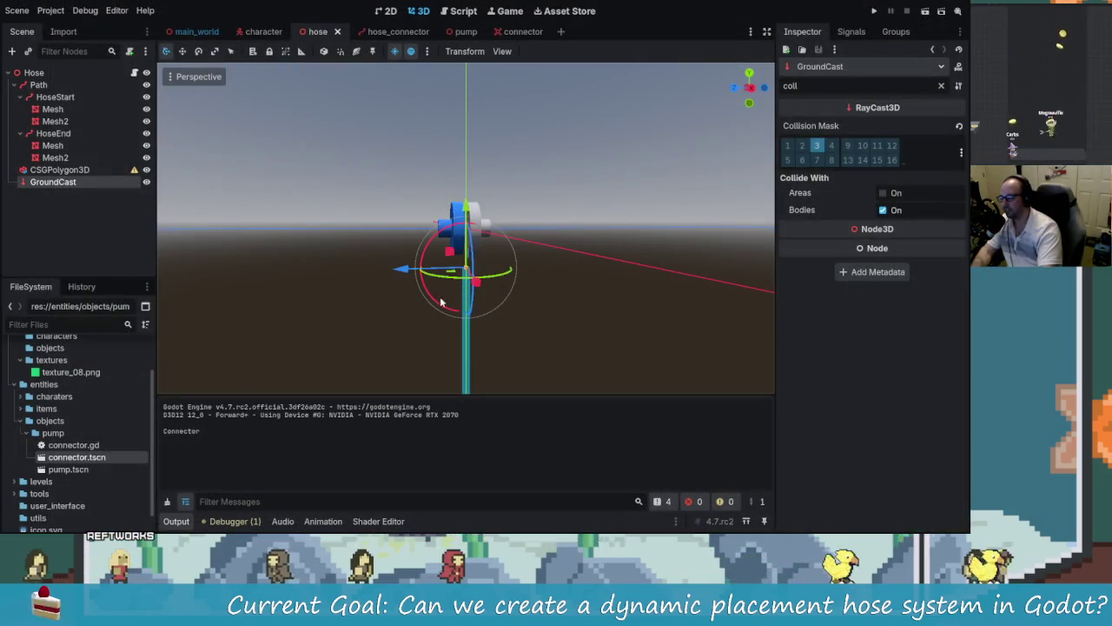
Step: In hose.gd, search for ground_cast and go to its use on line 38
{"action": "left_click", "coordinate": [455, 10]}
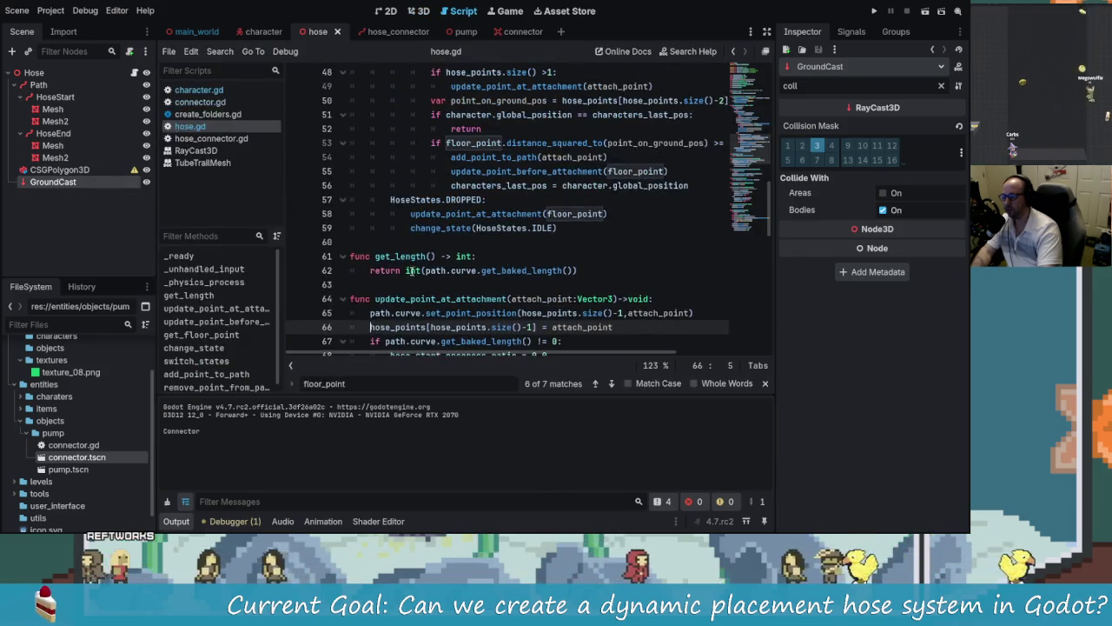
{"action": "left_click", "coordinate": [33, 72]}
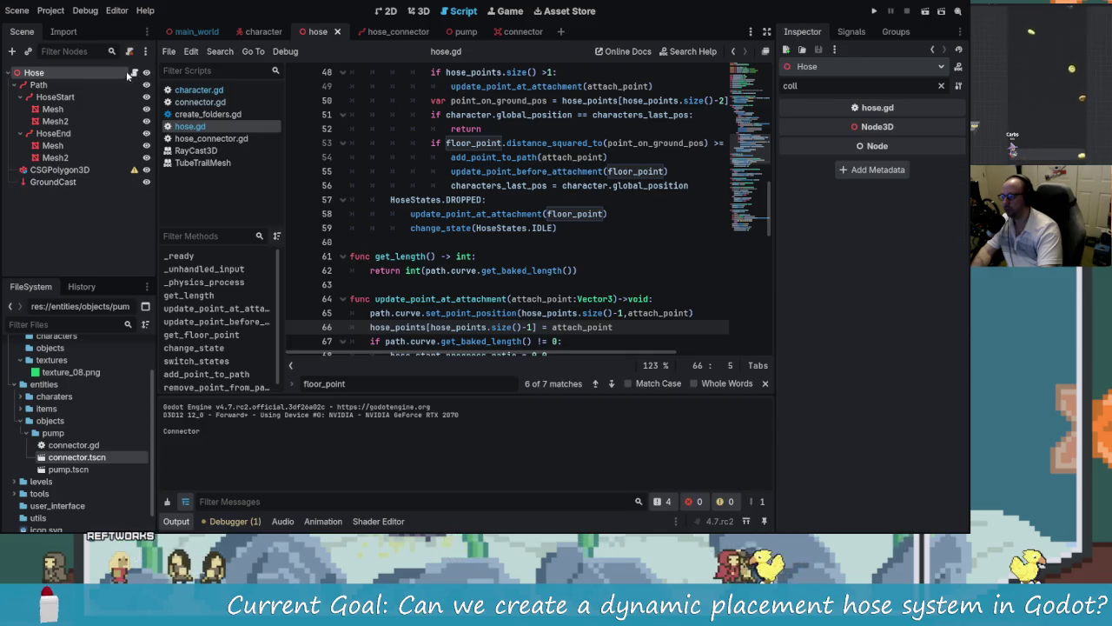
{"action": "scroll", "coordinate": [525, 239], "scroll_direction": "up", "scroll_amount": 3}
{"action": "scroll", "coordinate": [525, 239], "scroll_direction": "up", "scroll_amount": 4}
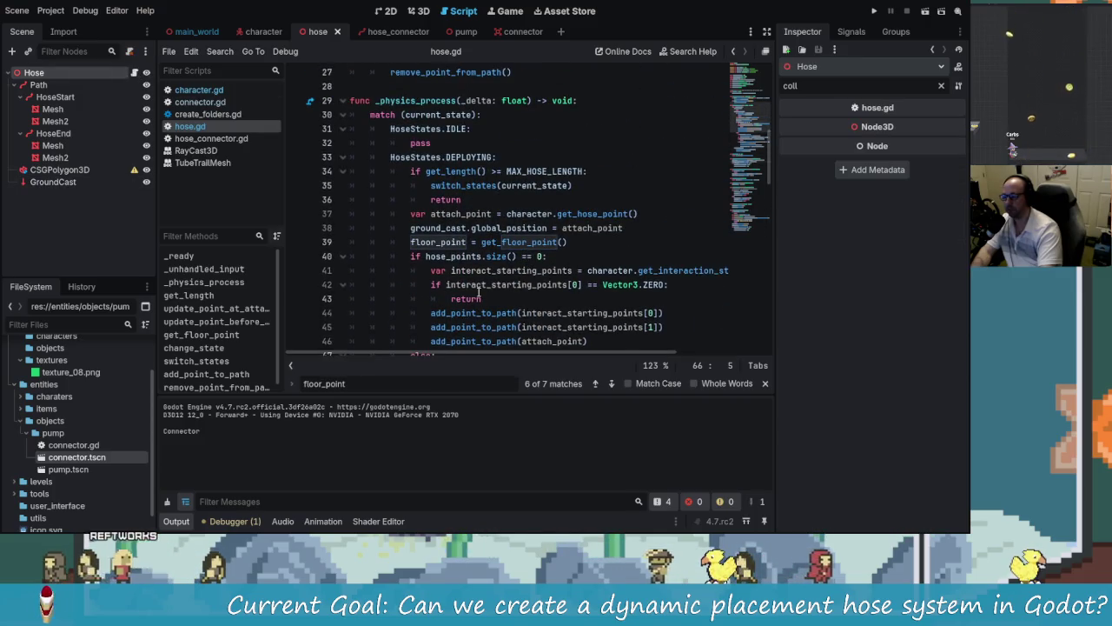
{"action": "scroll", "coordinate": [479, 292], "scroll_direction": "down", "scroll_amount": 2}
{"action": "scroll", "coordinate": [612, 147], "scroll_direction": "up", "scroll_amount": 7}
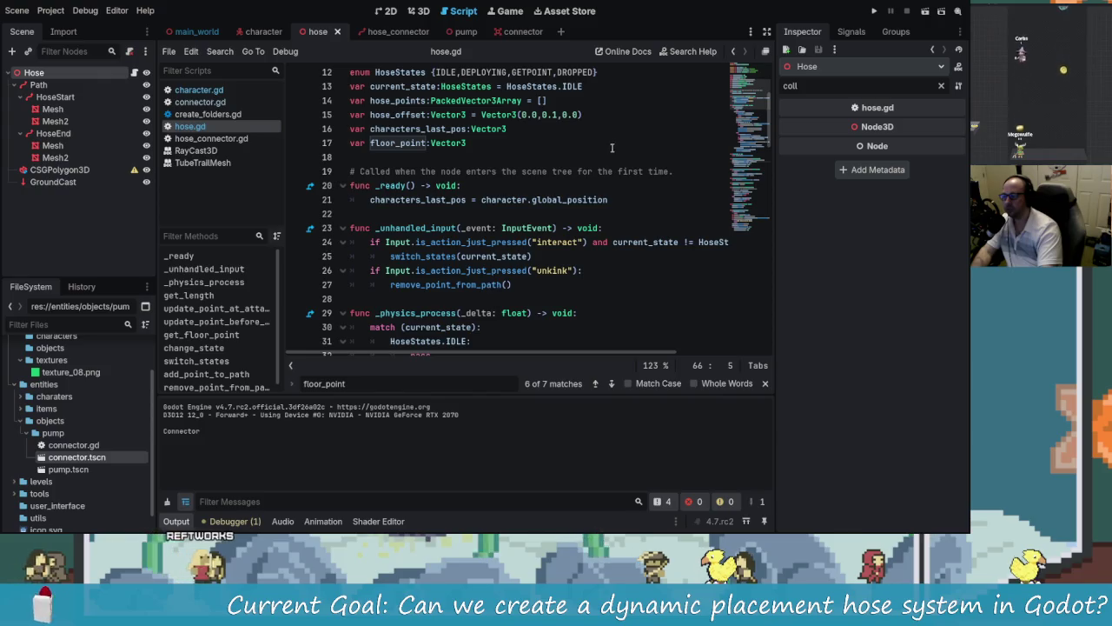
{"action": "scroll", "coordinate": [452, 102], "scroll_direction": "up", "scroll_amount": 2}
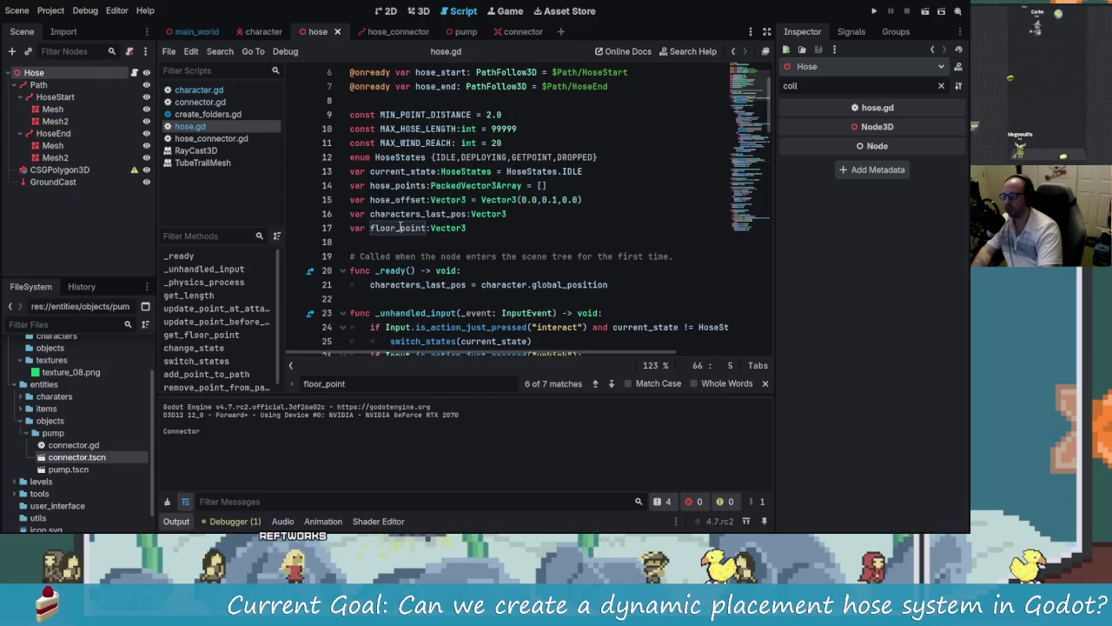
{"action": "scroll", "coordinate": [412, 185], "scroll_direction": "up", "scroll_amount": 2}
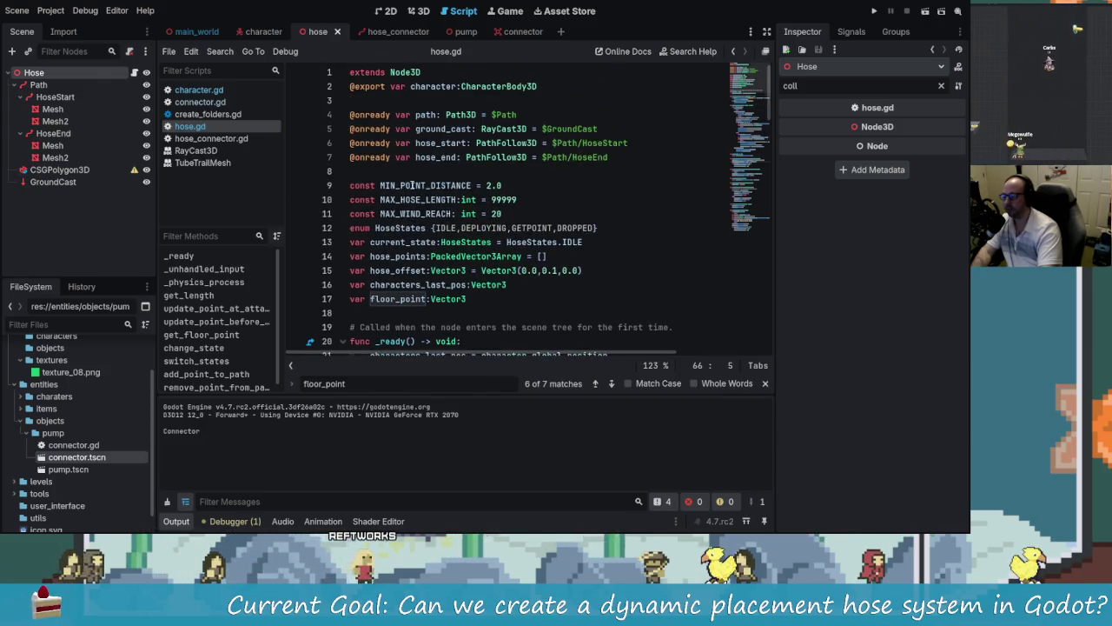
{"action": "double_click", "coordinate": [442, 128]}
{"action": "key", "text": "ctrl+f"}
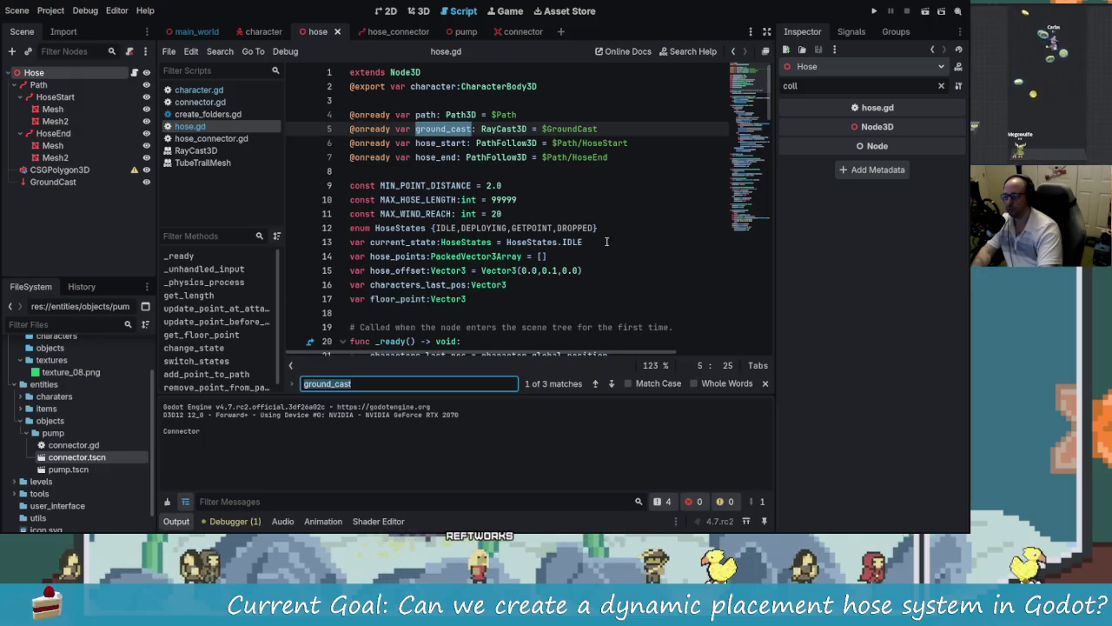
{"action": "left_click", "coordinate": [612, 384]}
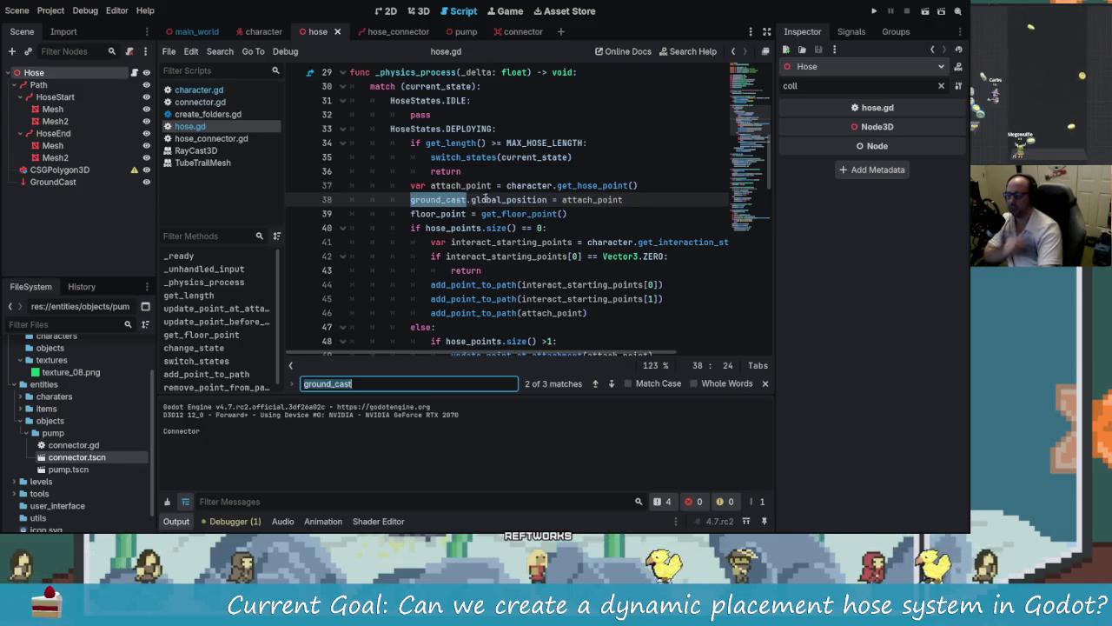
{"action": "left_click", "coordinate": [627, 200]}
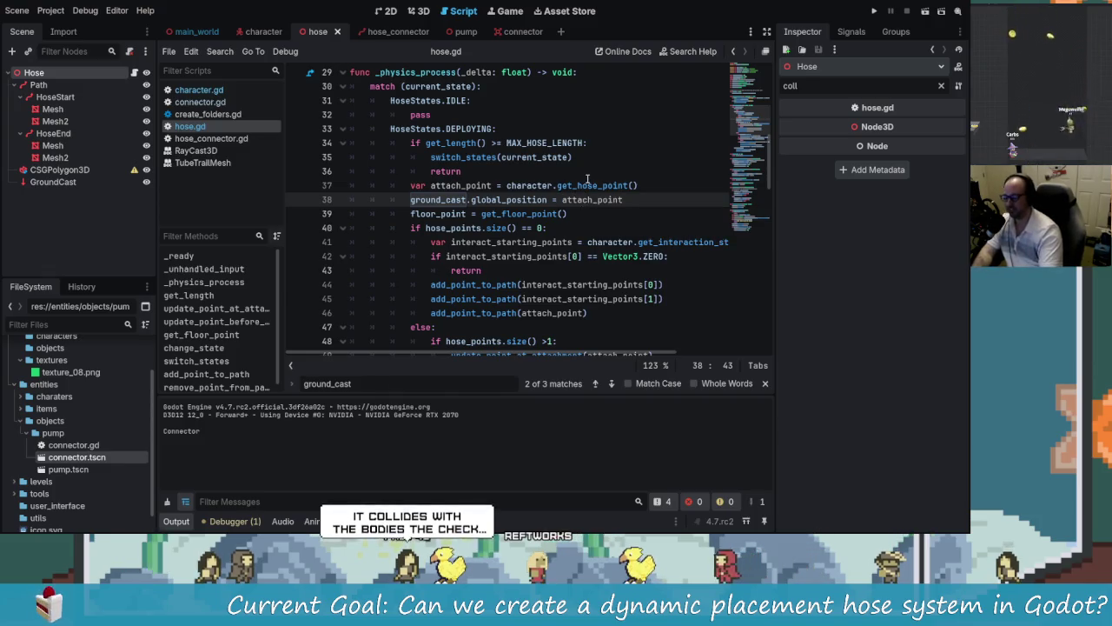
Step: Insert Vector3 on line 38 using code completion
{"action": "key", "text": "ctrl+space"}
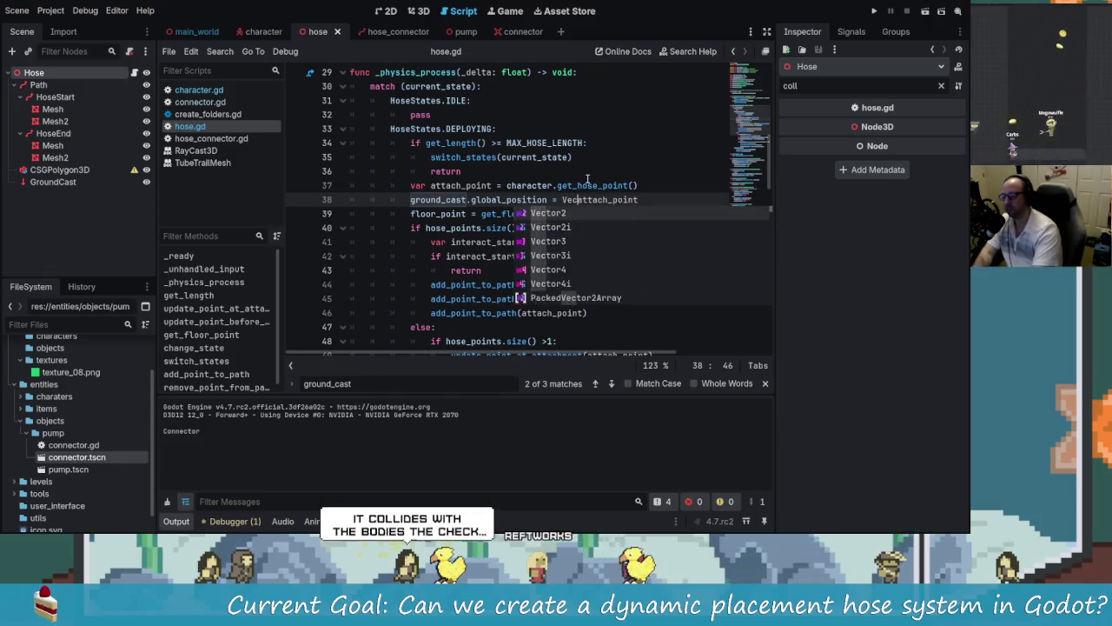
{"action": "type", "text": "Vect"}
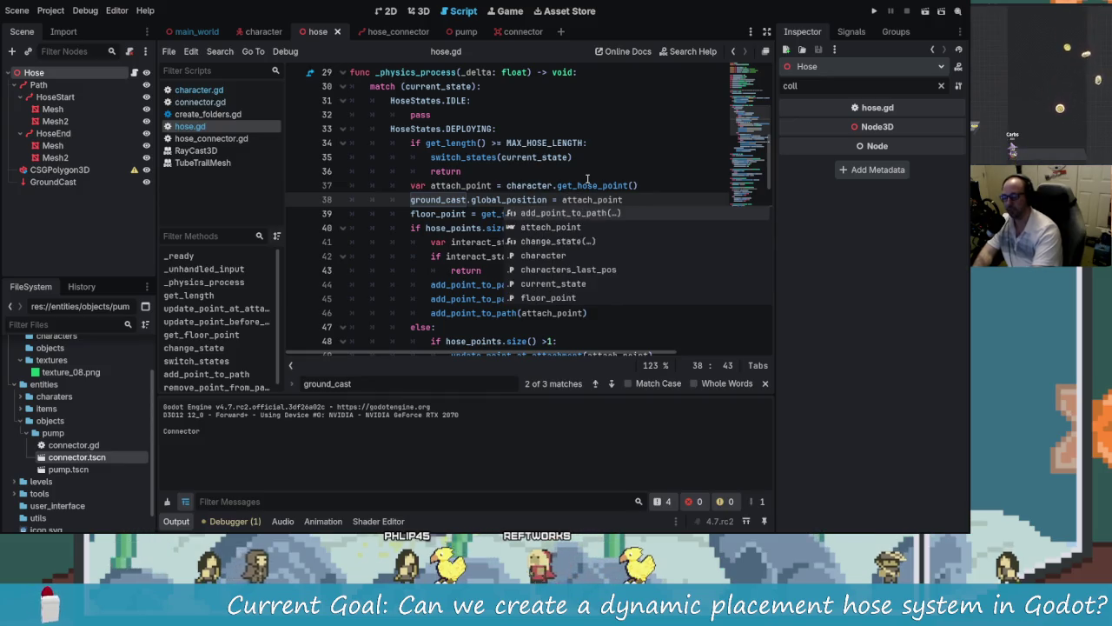
{"action": "type", "text": "ro"}
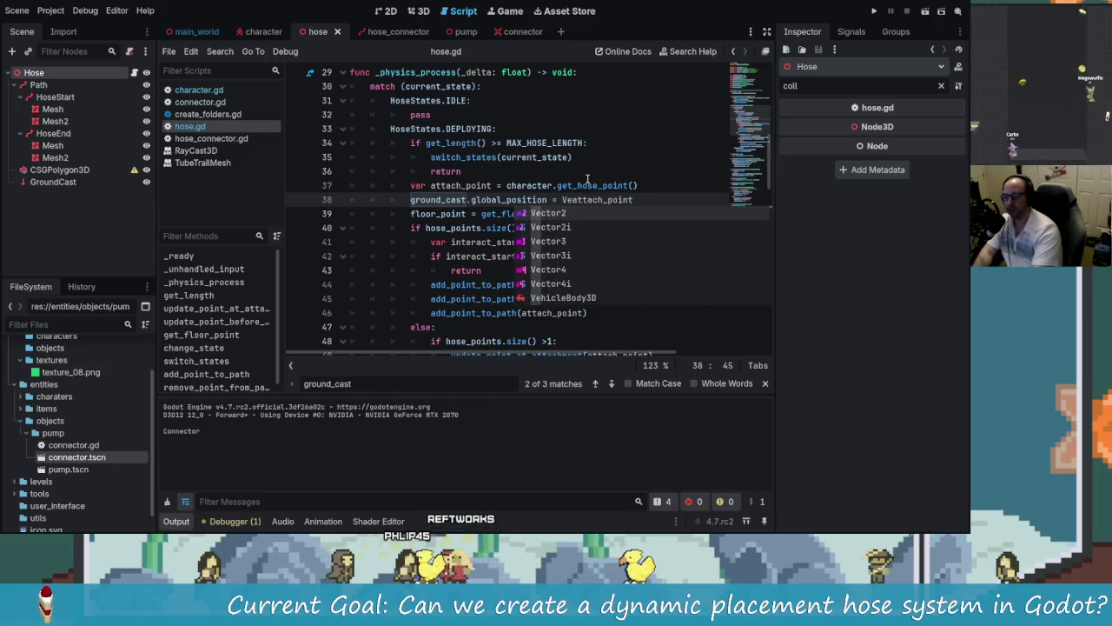
{"action": "key", "text": "BackSpace"}
{"action": "key", "text": "BackSpace"}
{"action": "key", "text": "BackSpace"}
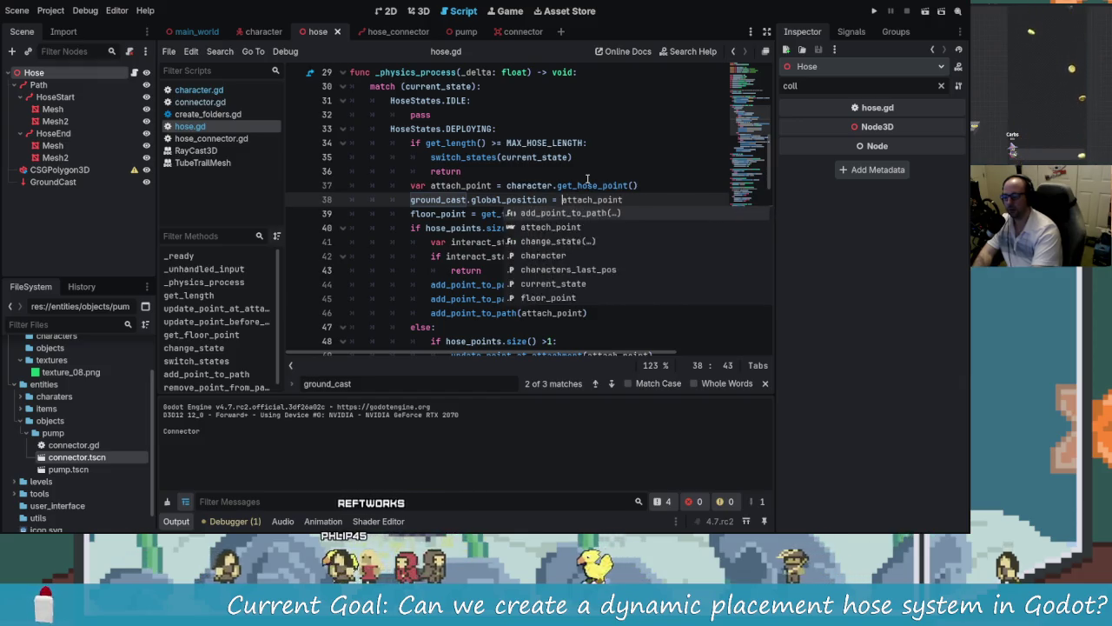
{"action": "type", "text": "Vector3"}
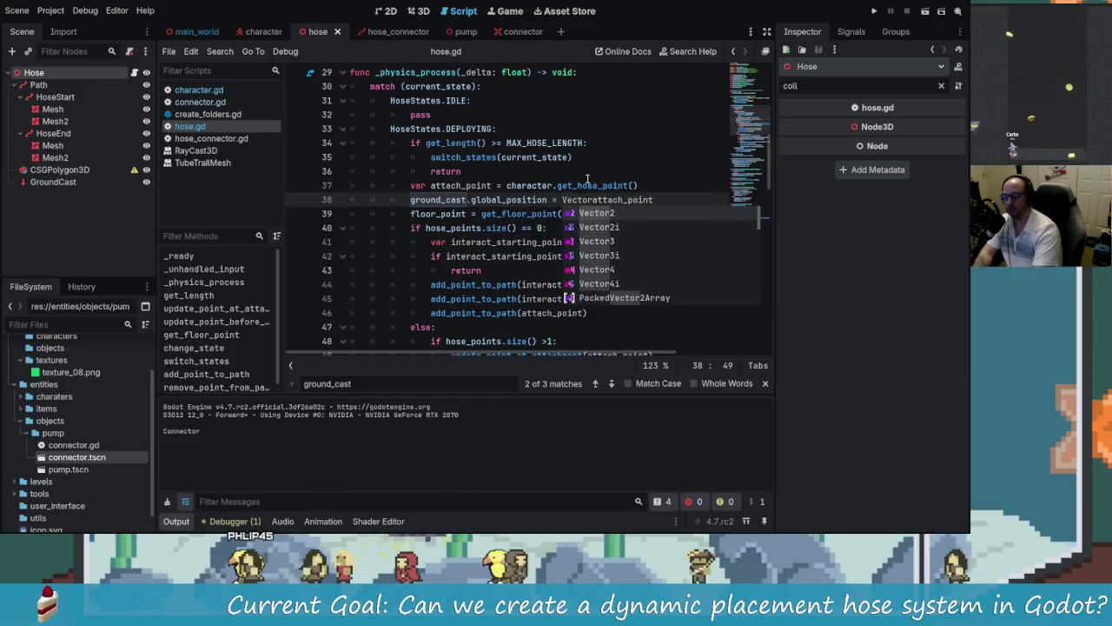
{"action": "key", "text": "Escape"}
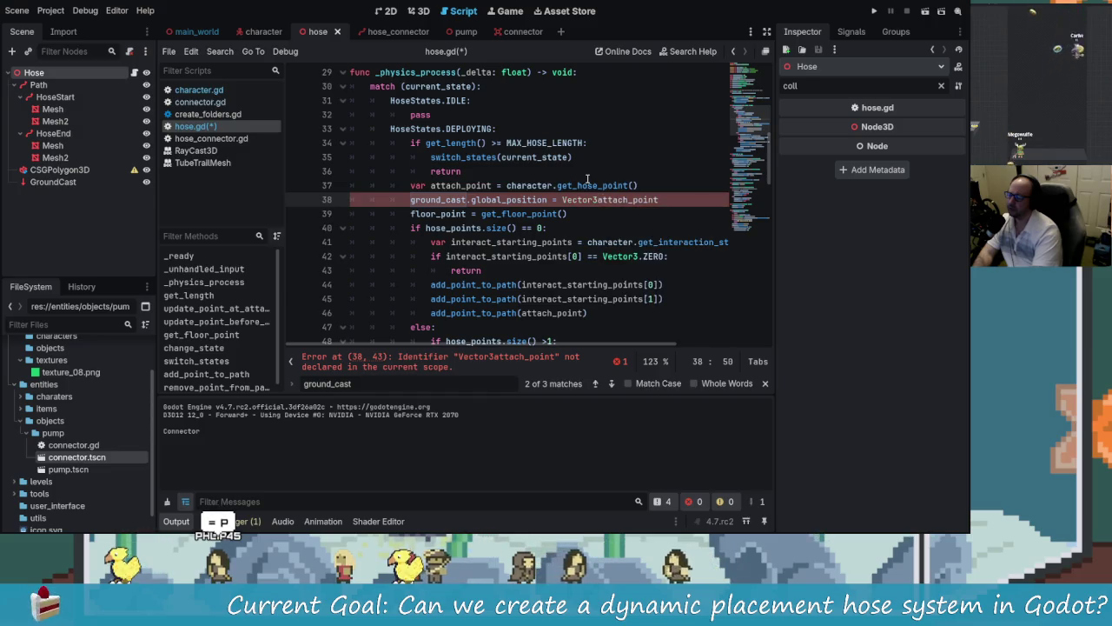
{"action": "key", "text": "Home"}
{"action": "key", "text": "Home"}
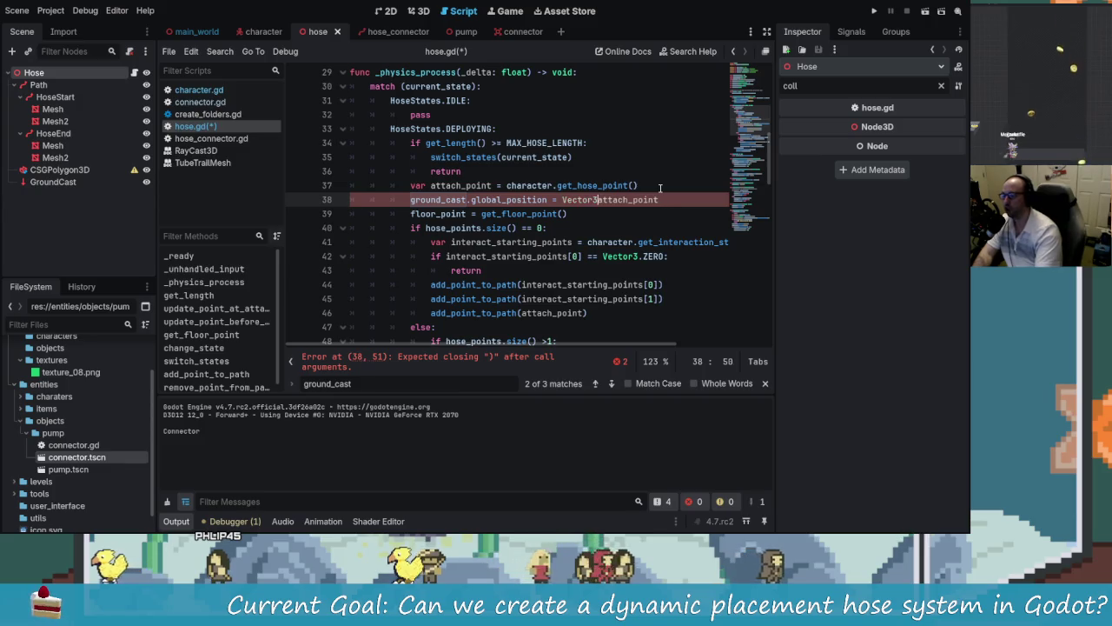
Step: Append '- Vector3(0.0,0.2,0.0)' to attach_point on line 38
{"action": "left_click", "coordinate": [644, 198]}
{"action": "type", "text": "-"}
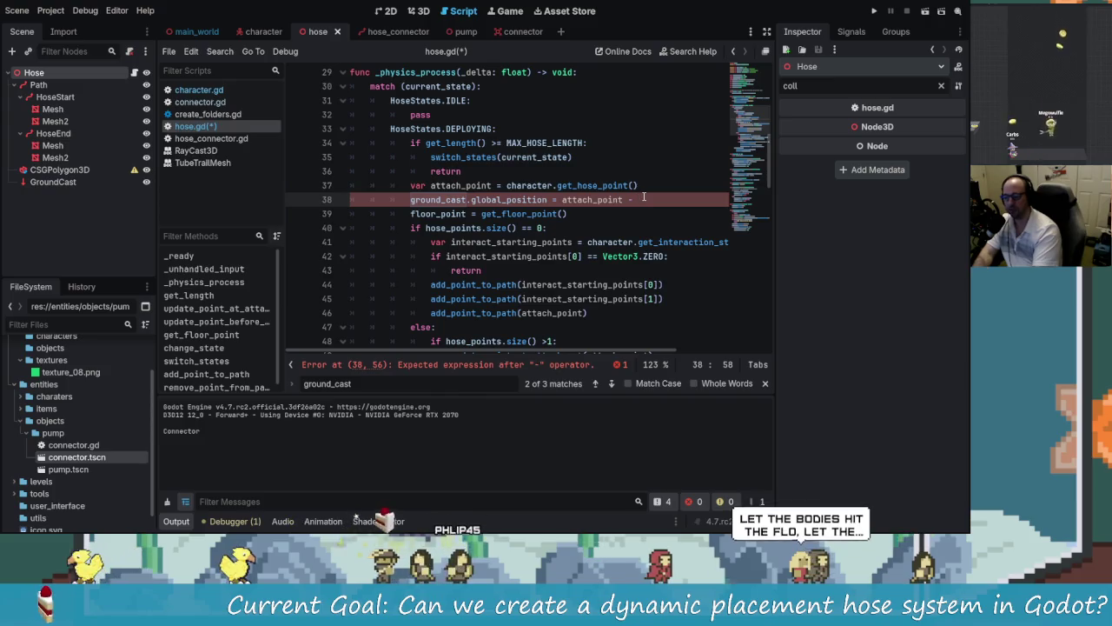
{"action": "type", "text": "Vec"}
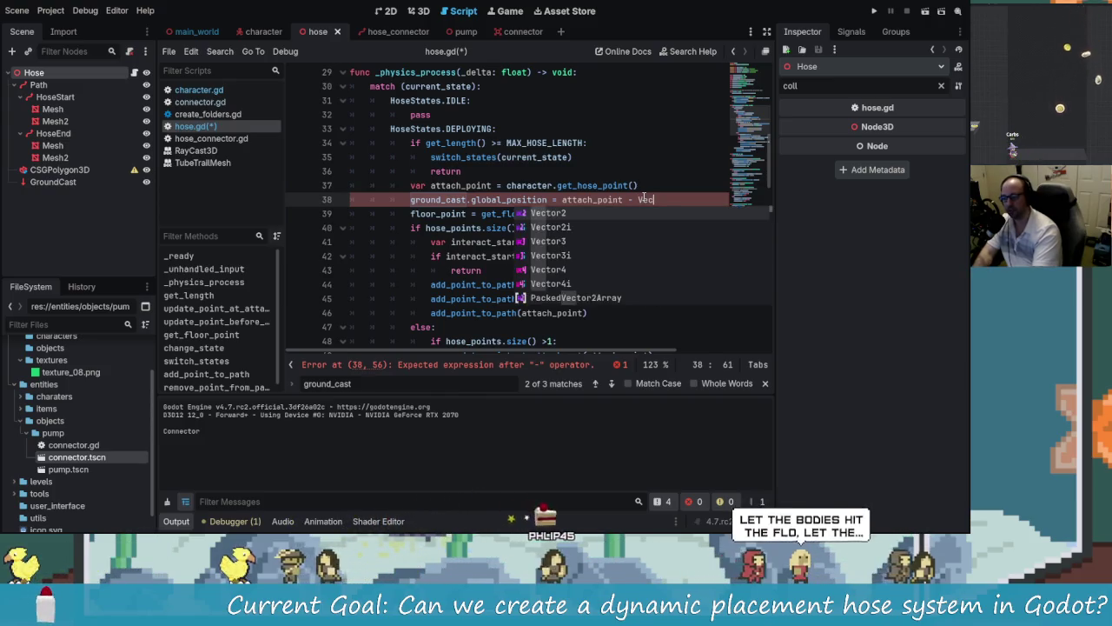
{"action": "type", "text": "tor3"}
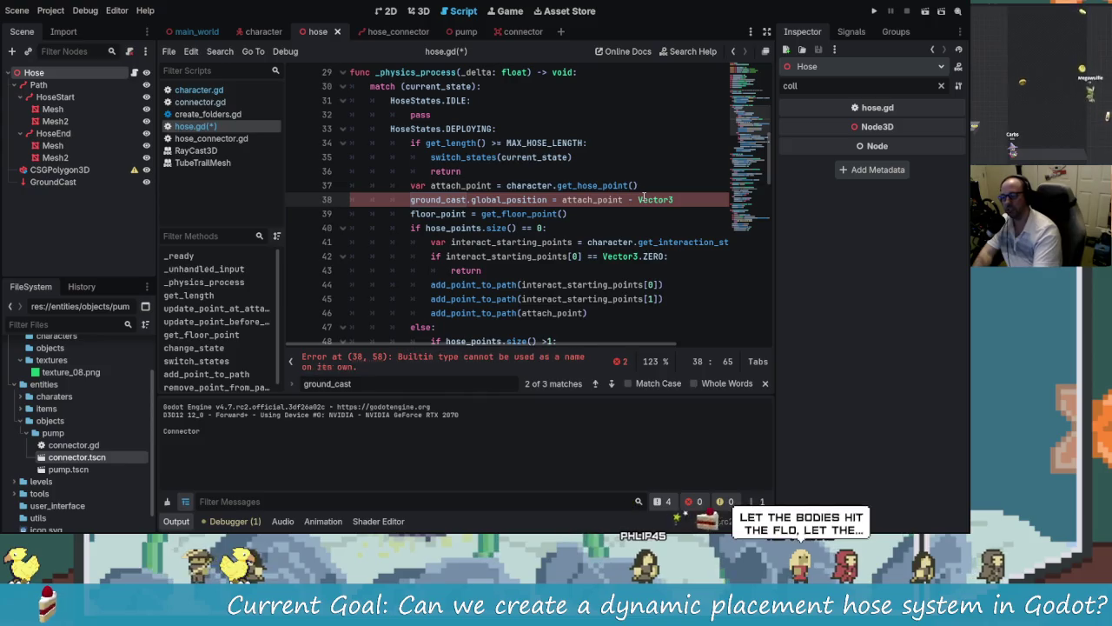
{"action": "type", "text": "(0.0,"}
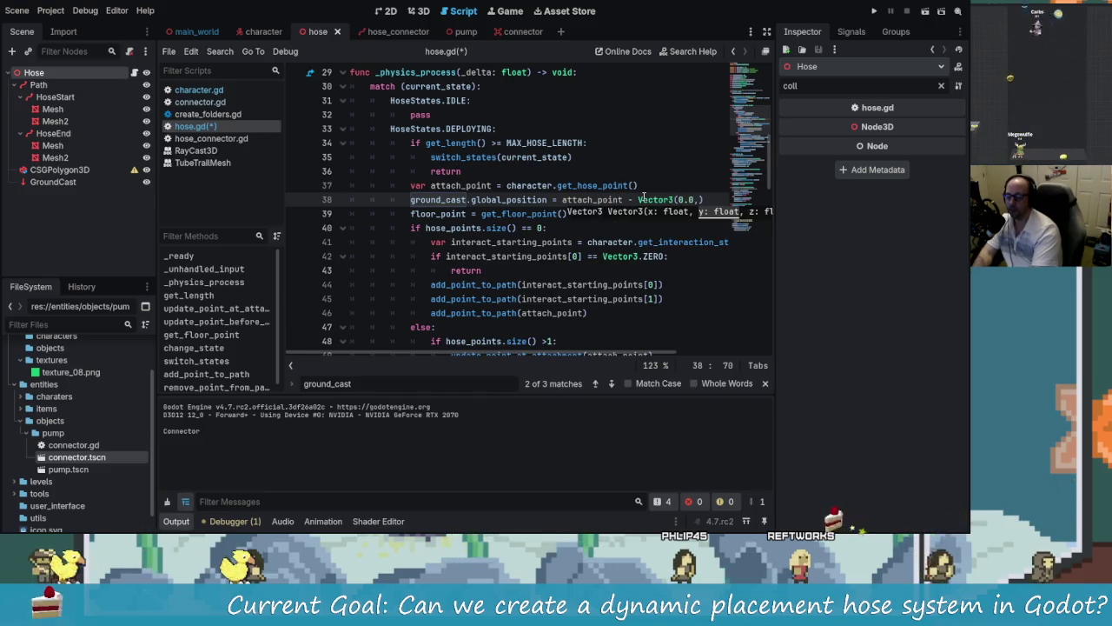
{"action": "type", "text": "0."}
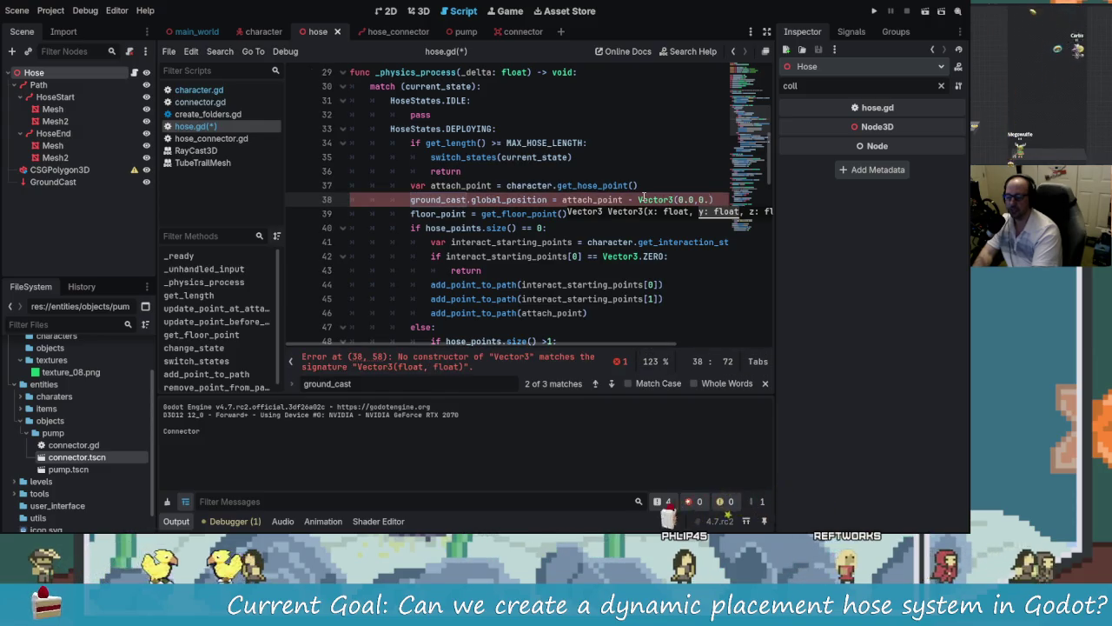
{"action": "scroll", "coordinate": [643, 198], "scroll_direction": "right", "scroll_amount": 1}
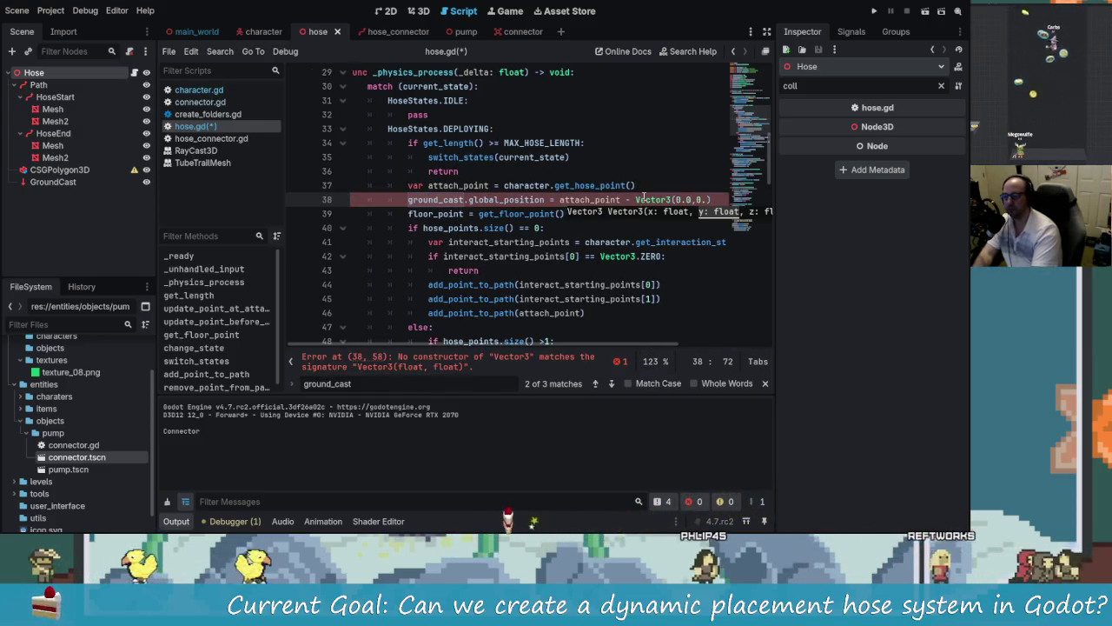
{"action": "type", "text": "2,"}
{"action": "scroll", "coordinate": [643, 198], "scroll_direction": "right", "scroll_amount": 2}
{"action": "type", "text": "-"}
{"action": "key", "text": "BackSpace"}
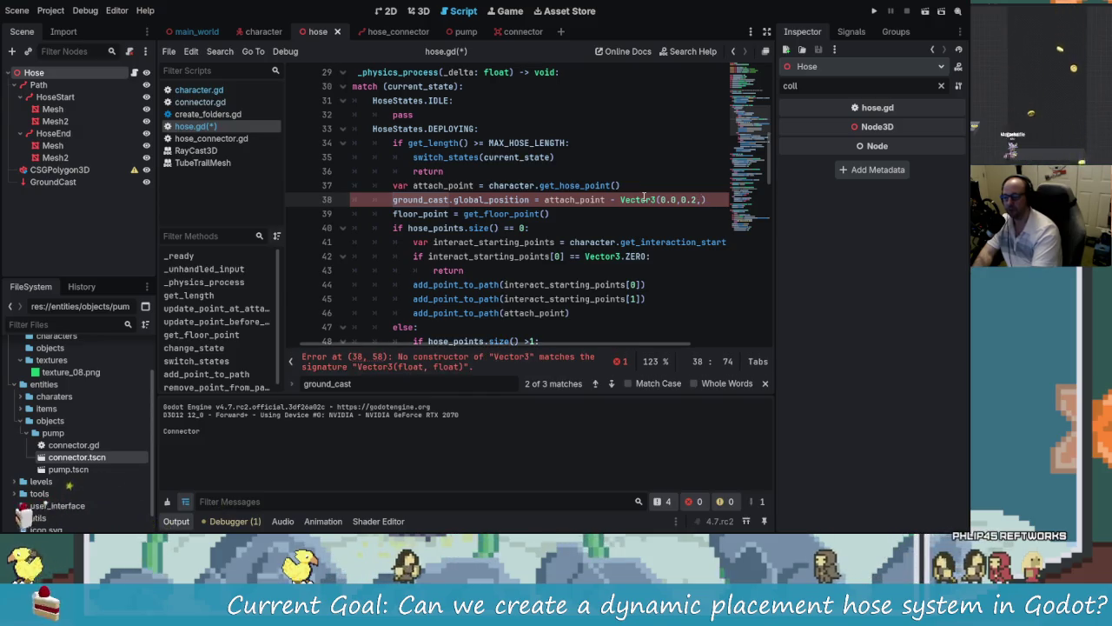
{"action": "type", "text": "0.0"}
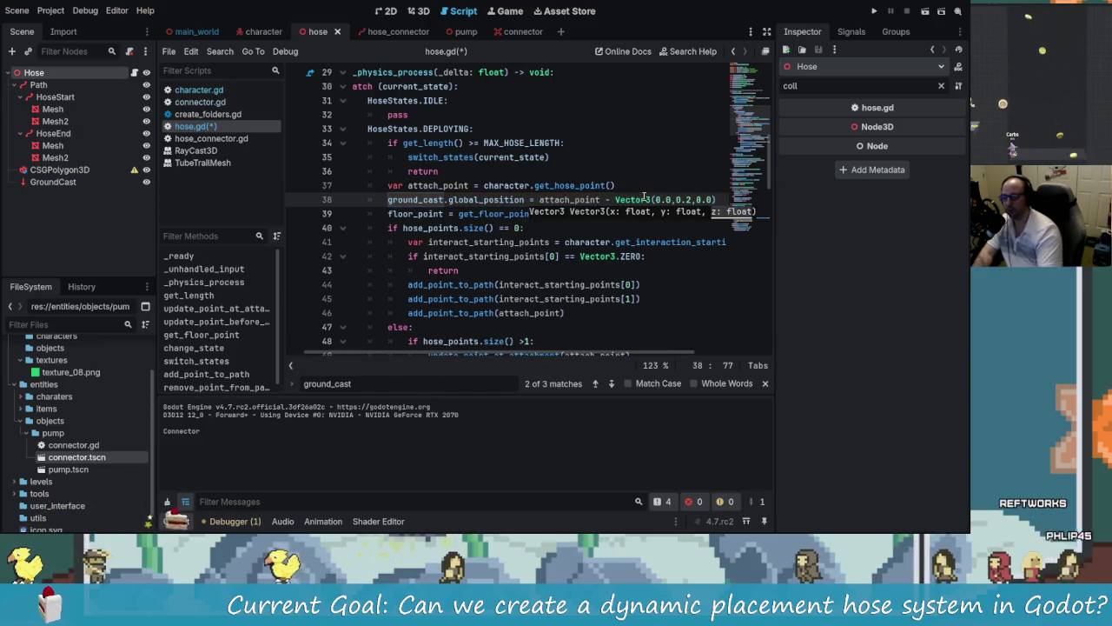
Step: Save hose.gd and launch the game to test the new offset
{"action": "key", "text": "ctrl+s"}
{"action": "left_click", "coordinate": [692, 241]}
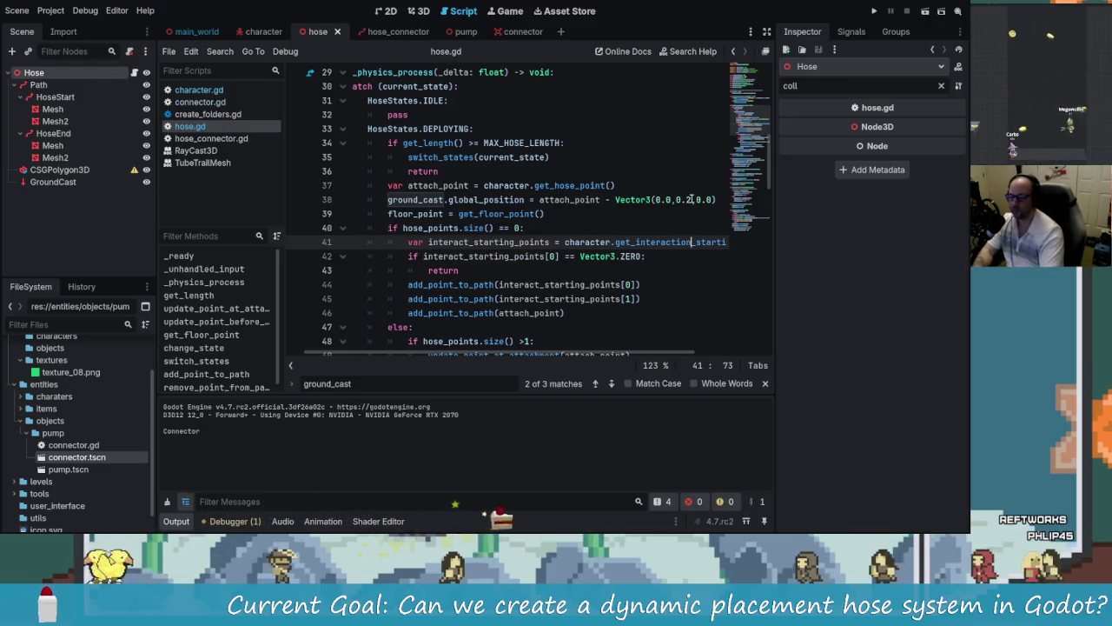
{"action": "key", "text": "Up"}
{"action": "key", "text": "Up"}
{"action": "key", "text": "Up"}
{"action": "left_click", "coordinate": [874, 11]}
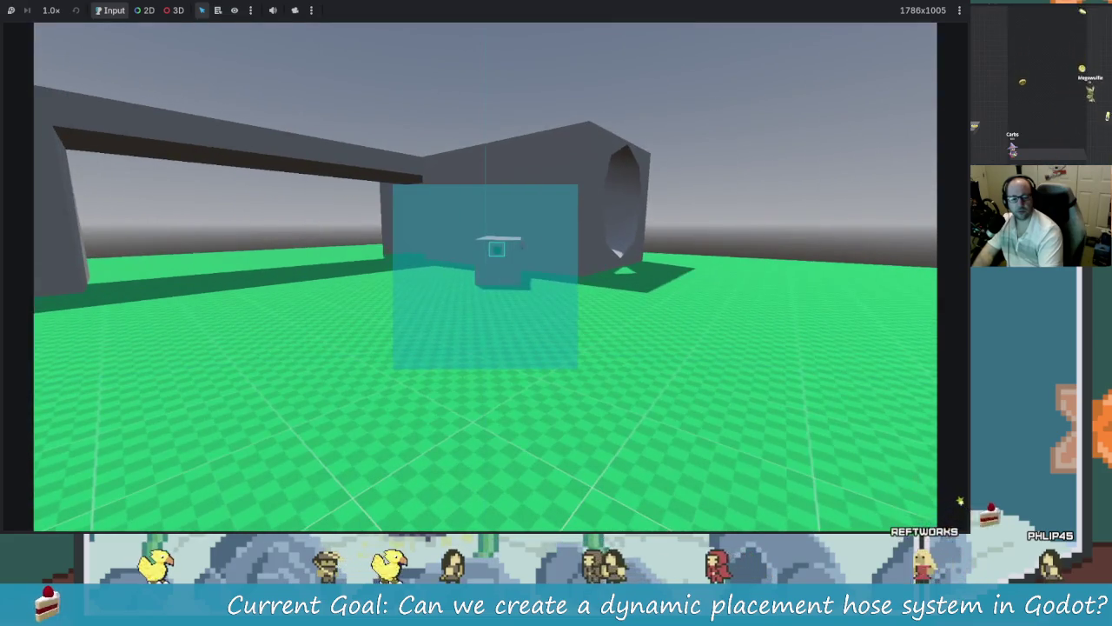
Step: Relaunch the game, carry the pink hose from the pump and attach it to the connector socket
{"action": "key", "text": "Escape"}
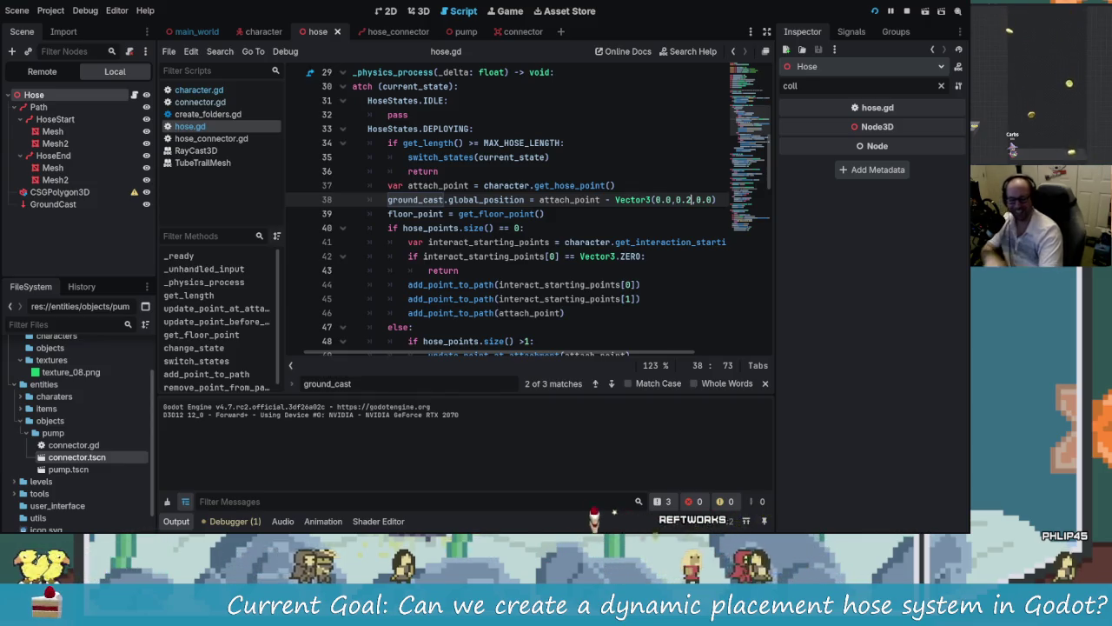
{"action": "left_click", "coordinate": [476, 177]}
{"action": "key", "text": "F5"}
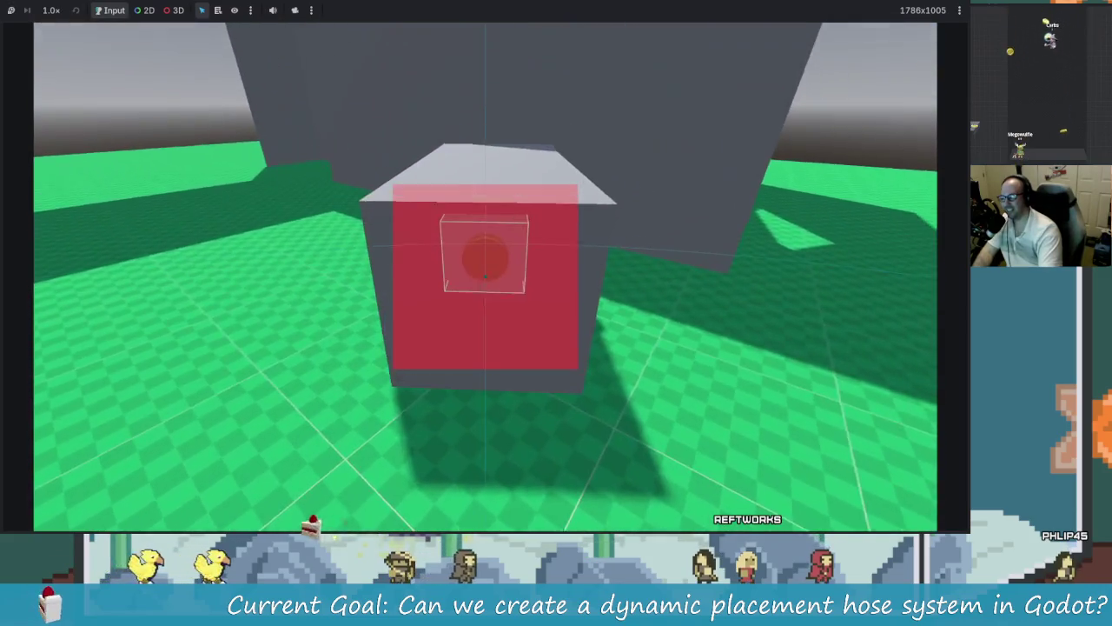
{"action": "left_click", "coordinate": [493, 217]}
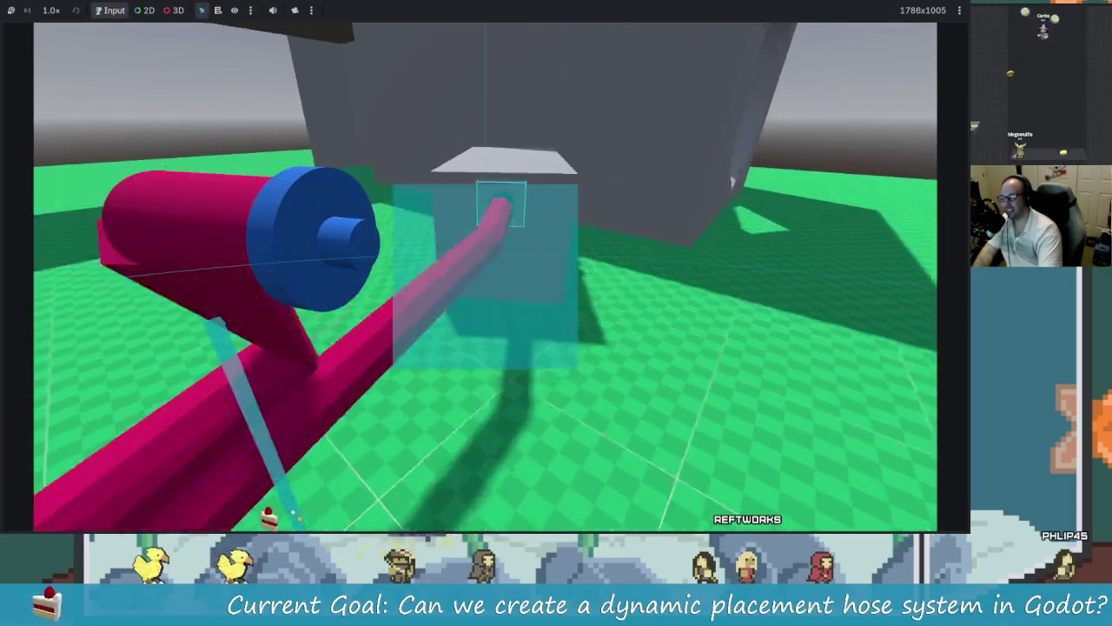
{"action": "key", "text": "w"}
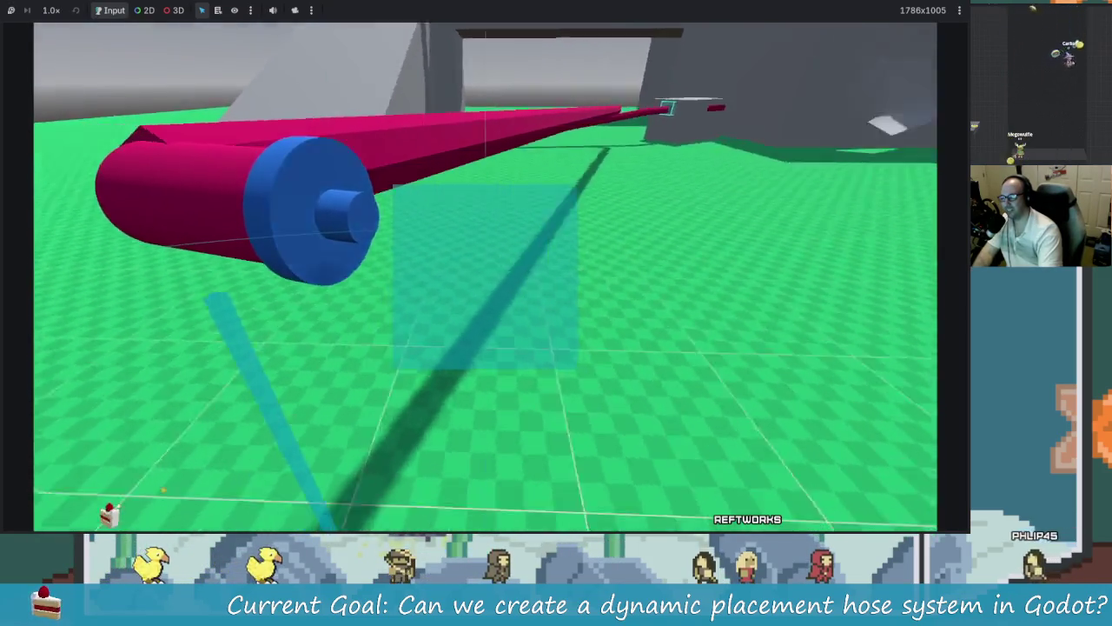
{"action": "key", "text": "w"}
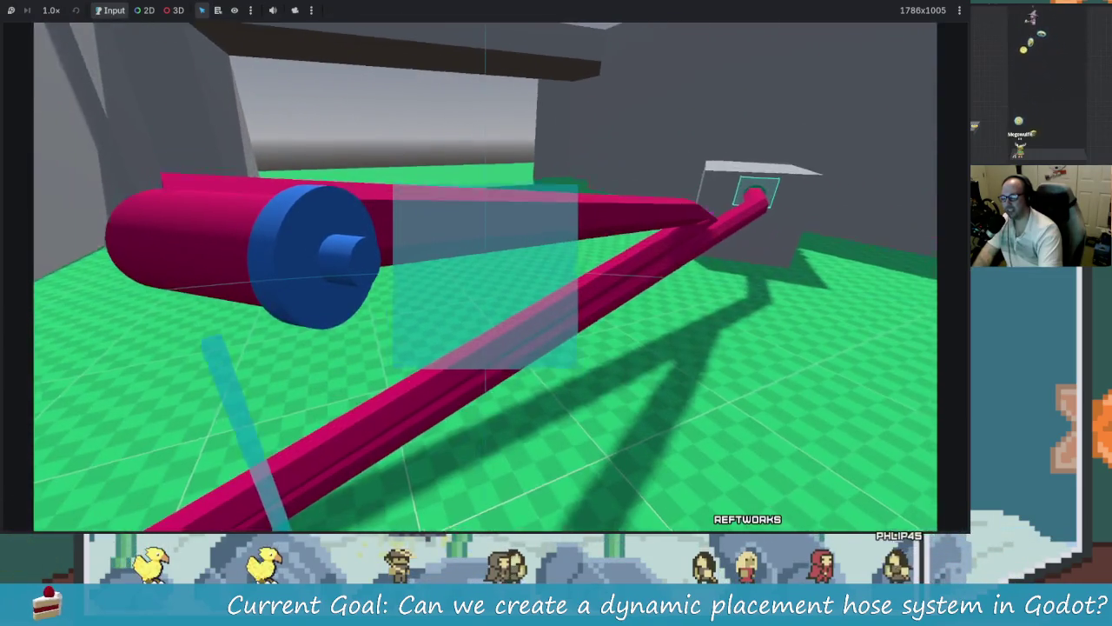
{"action": "left_click", "coordinate": [485, 277]}
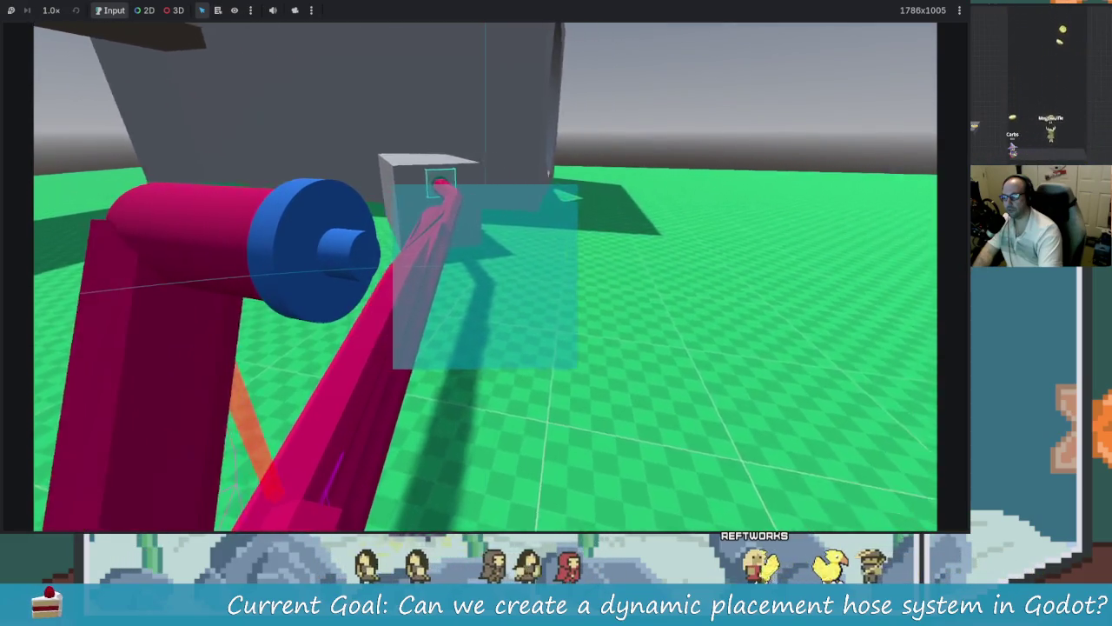
{"action": "key", "text": "alt+Tab"}
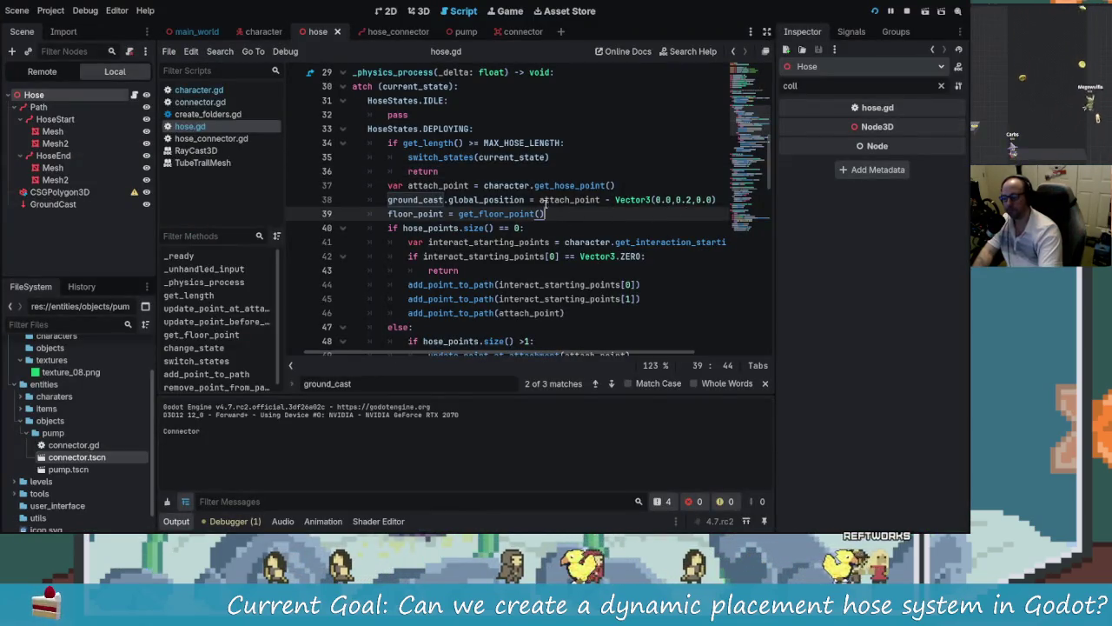
Step: Try chaining .sub onto attach_point on line 38, then stop the running game
{"action": "double_click", "coordinate": [539, 200]}
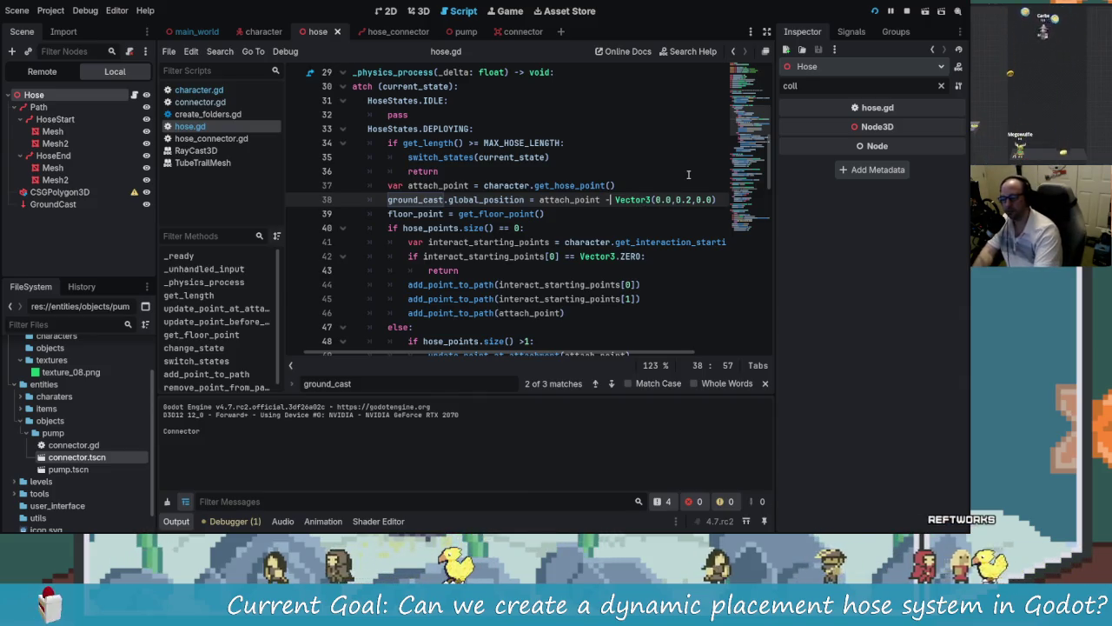
{"action": "type", "text": "."}
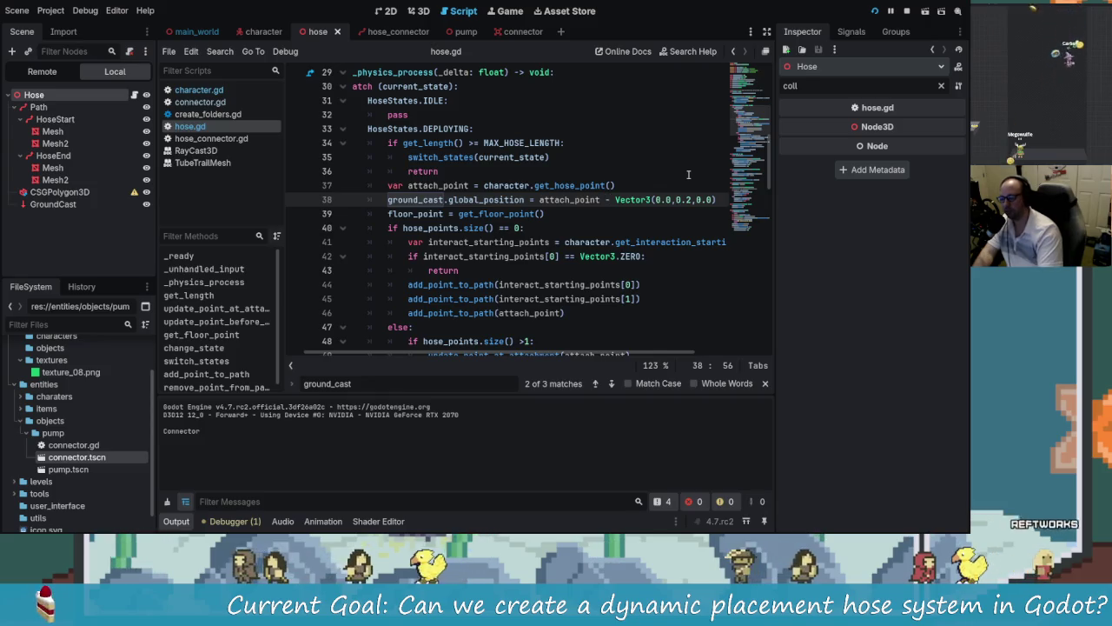
{"action": "type", "text": "sub"}
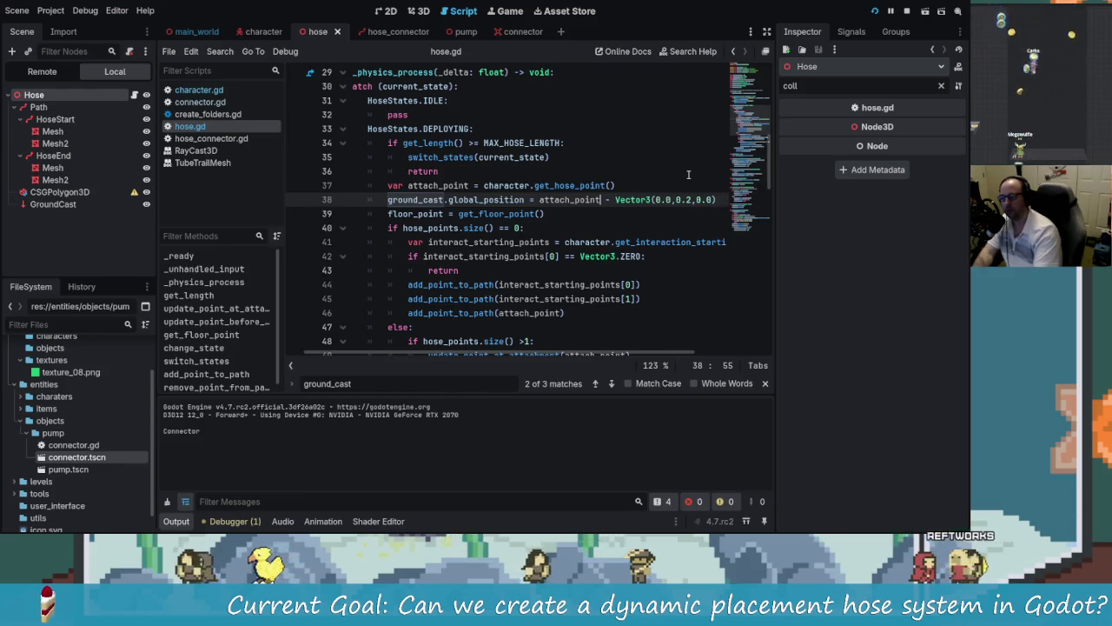
{"action": "left_click", "coordinate": [906, 12]}
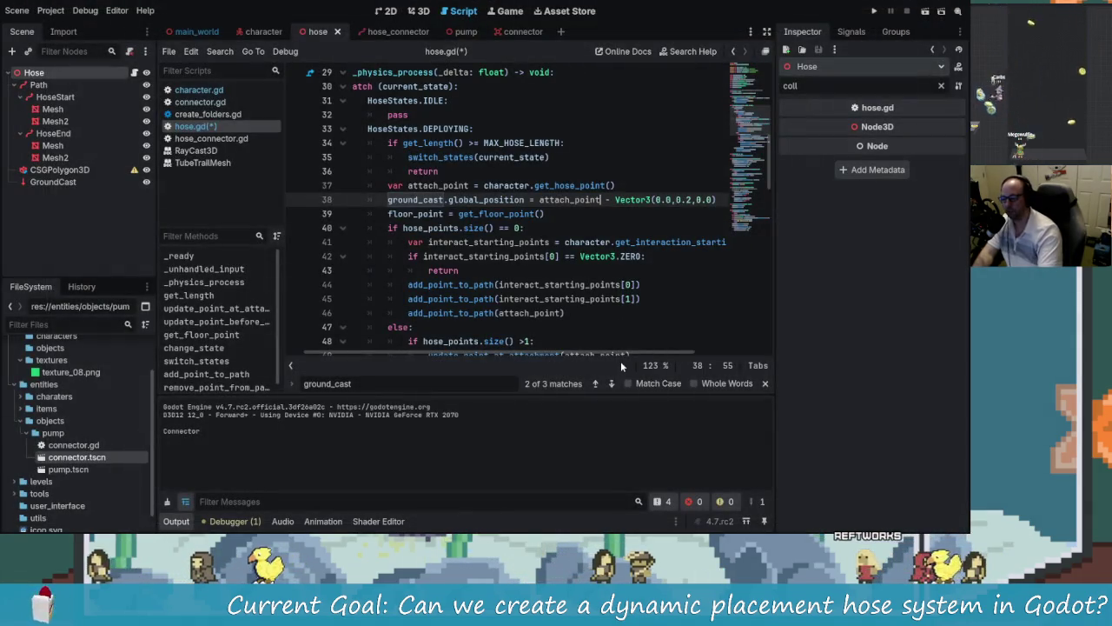
{"action": "scroll", "coordinate": [620, 356], "scroll_direction": "right", "scroll_amount": 3}
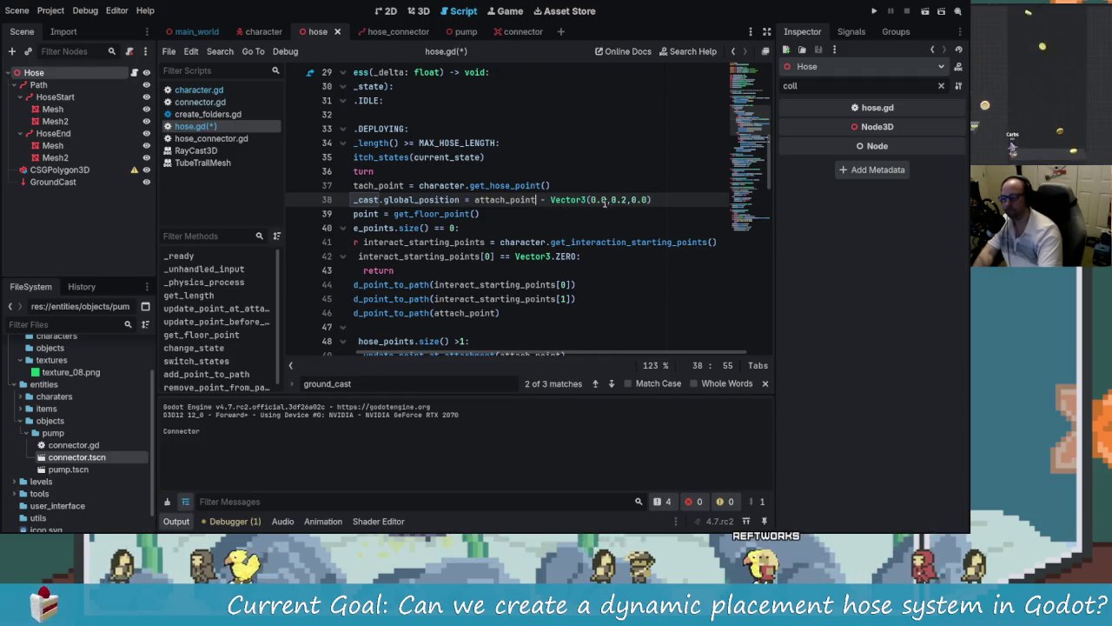
Step: Add a dot after Vector3(0.0,0.2,0.0) at the end of line 38 and browse the Vector3 methods
{"action": "type", "text": "."}
{"action": "key", "text": "End"}
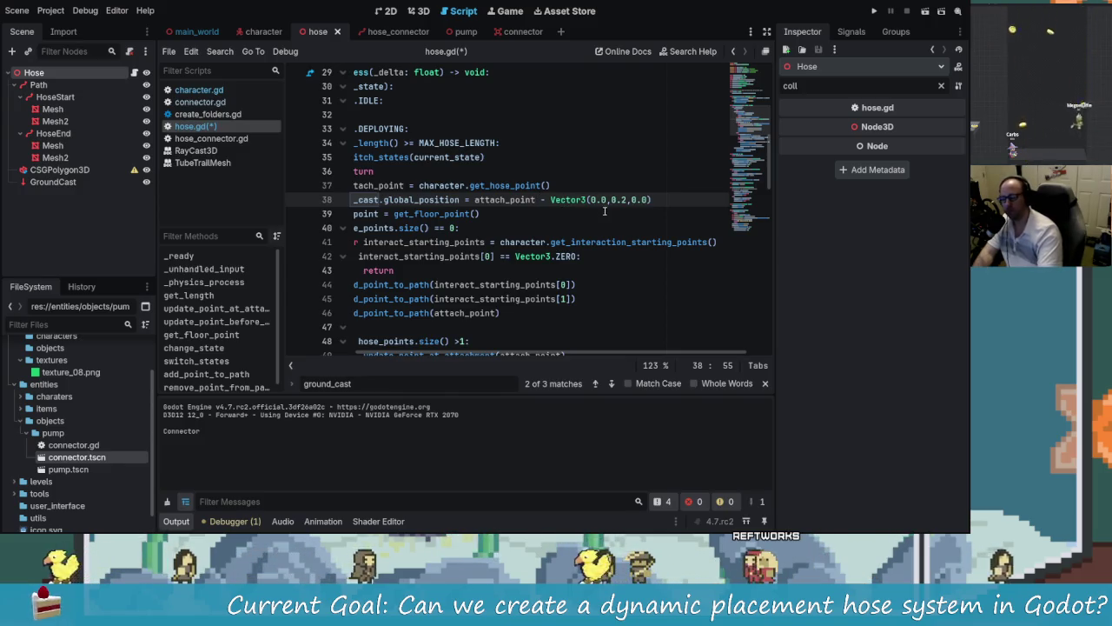
{"action": "type", "text": "."}
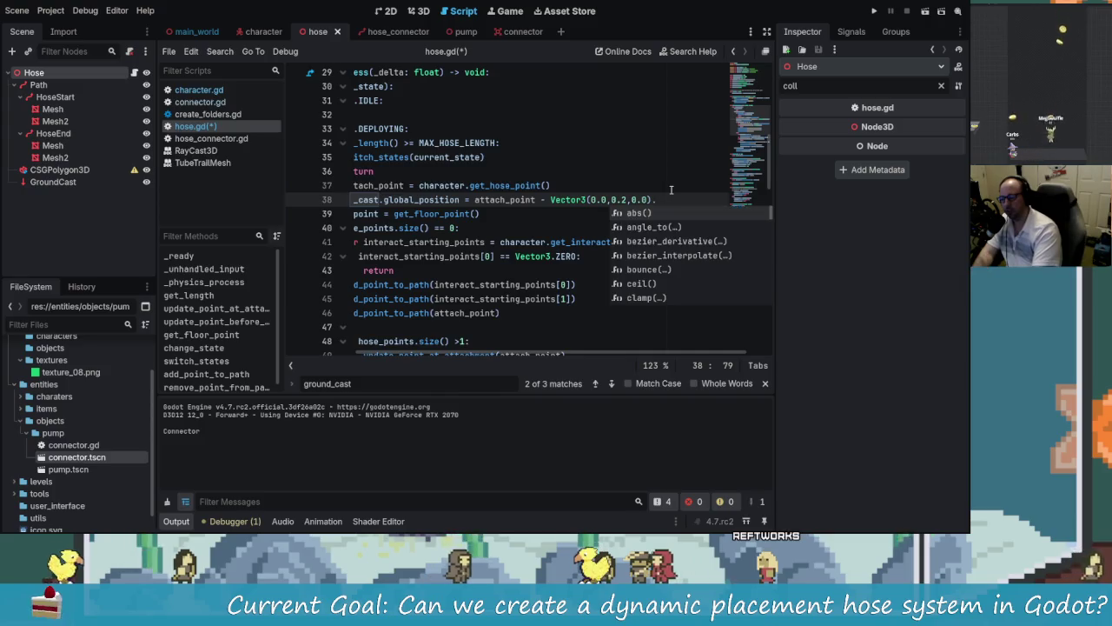
{"action": "key", "text": "Down"}
{"action": "key", "text": "Down"}
{"action": "key", "text": "Down"}
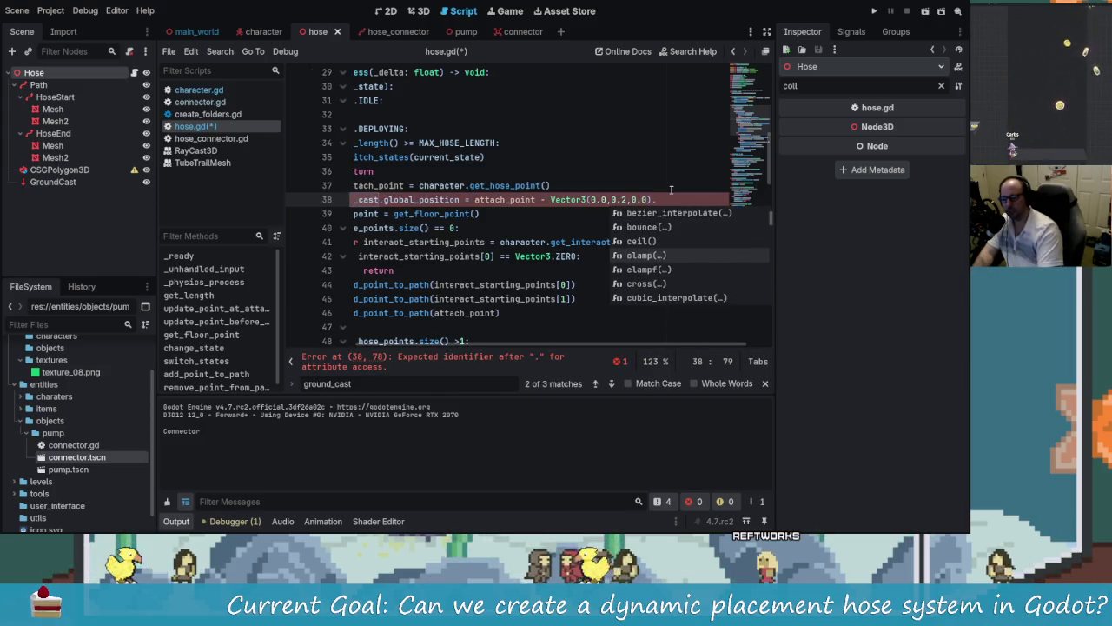
{"action": "key", "text": "Down"}
{"action": "key", "text": "Down"}
{"action": "key", "text": "Down"}
{"action": "key", "text": "Down"}
{"action": "key", "text": "Down"}
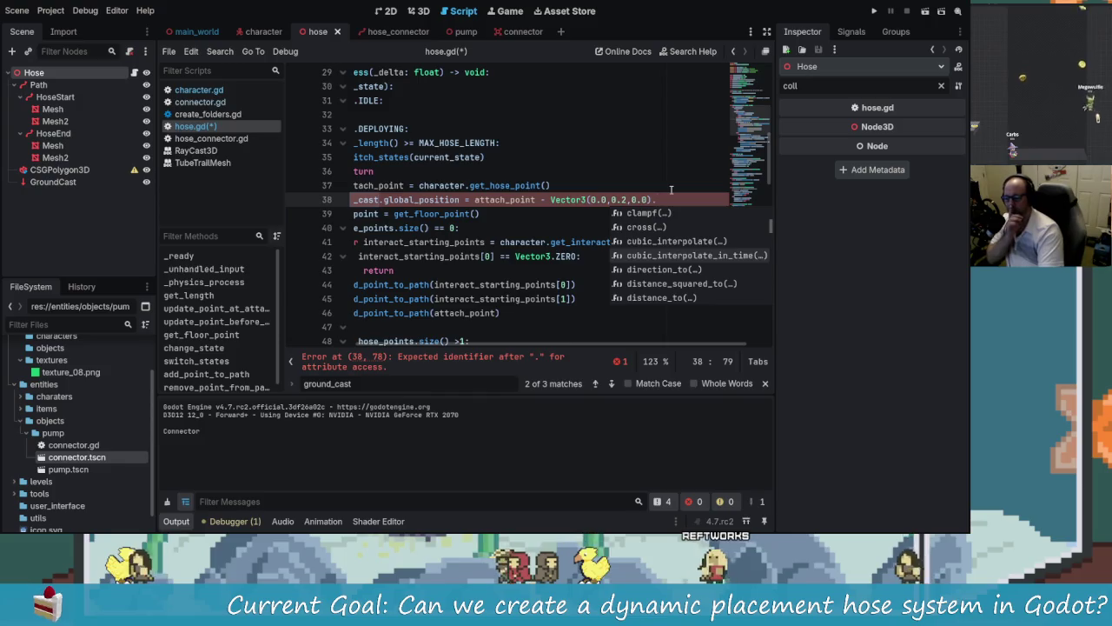
{"action": "key", "text": "Down"}
{"action": "key", "text": "Down"}
{"action": "key", "text": "Down"}
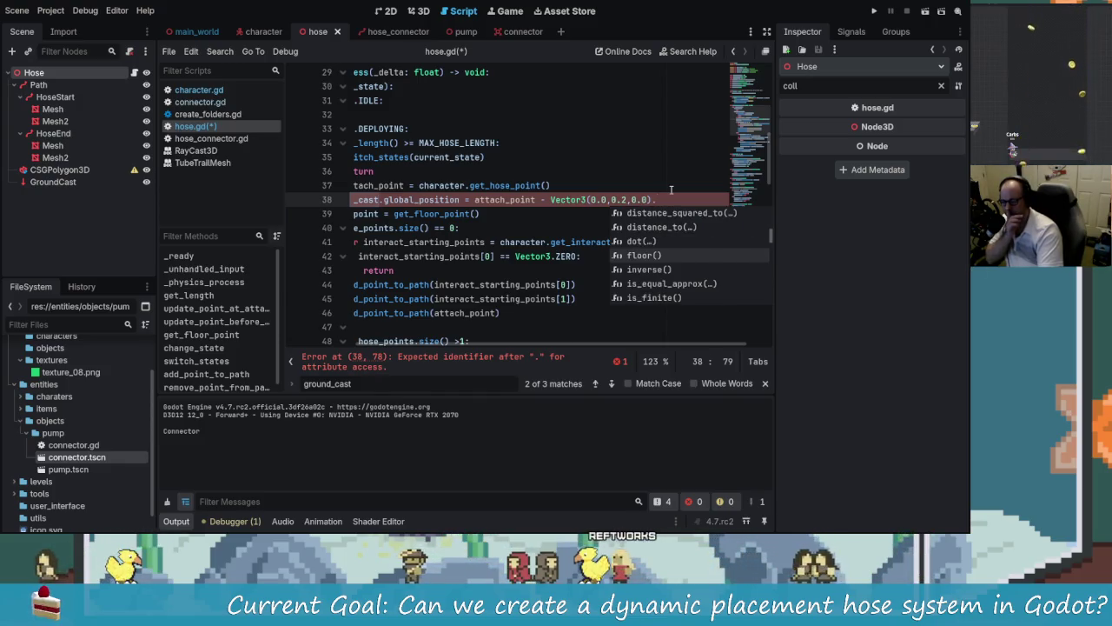
{"action": "key", "text": "Down"}
{"action": "key", "text": "Down"}
{"action": "key", "text": "Down"}
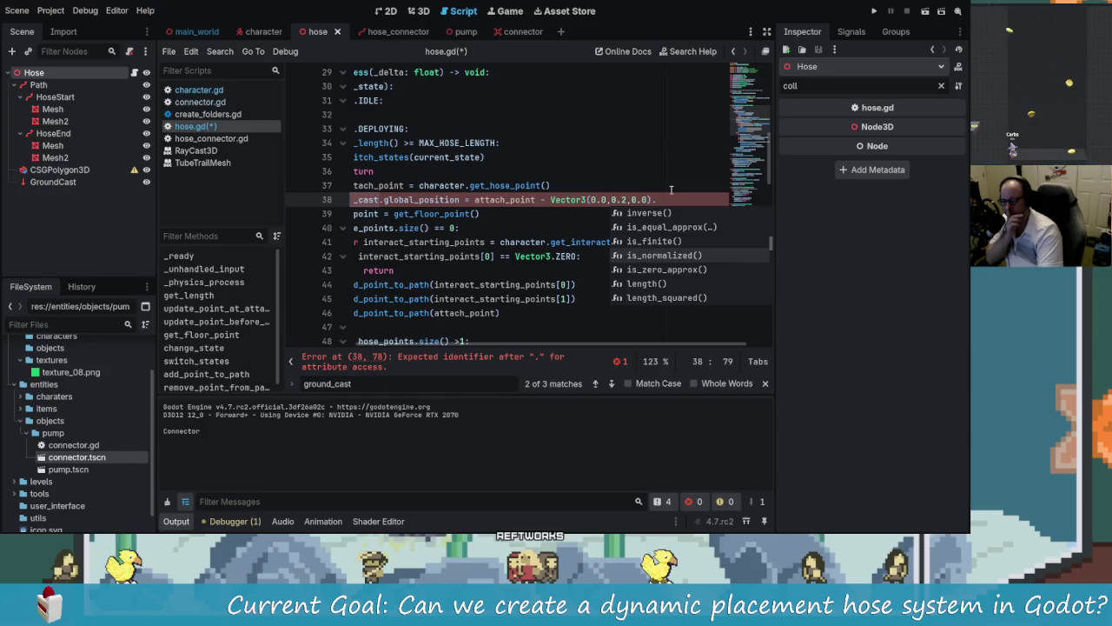
{"action": "key", "text": "Down"}
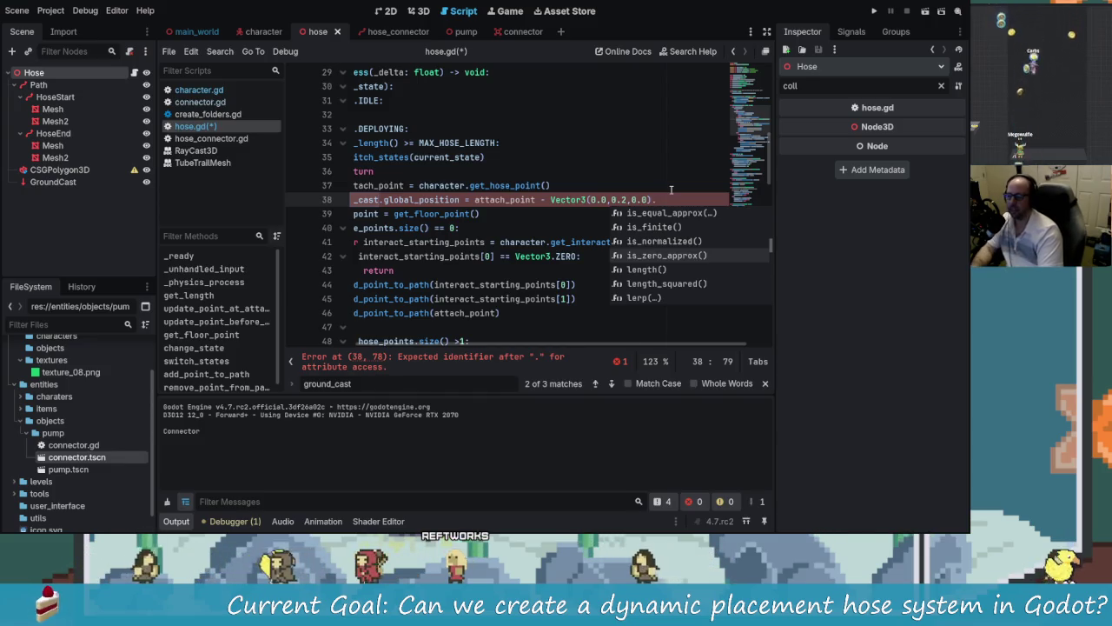
{"action": "key", "text": "alt+Tab"}
{"action": "key", "text": "alt+Tab"}
{"action": "key", "text": "alt+Tab"}
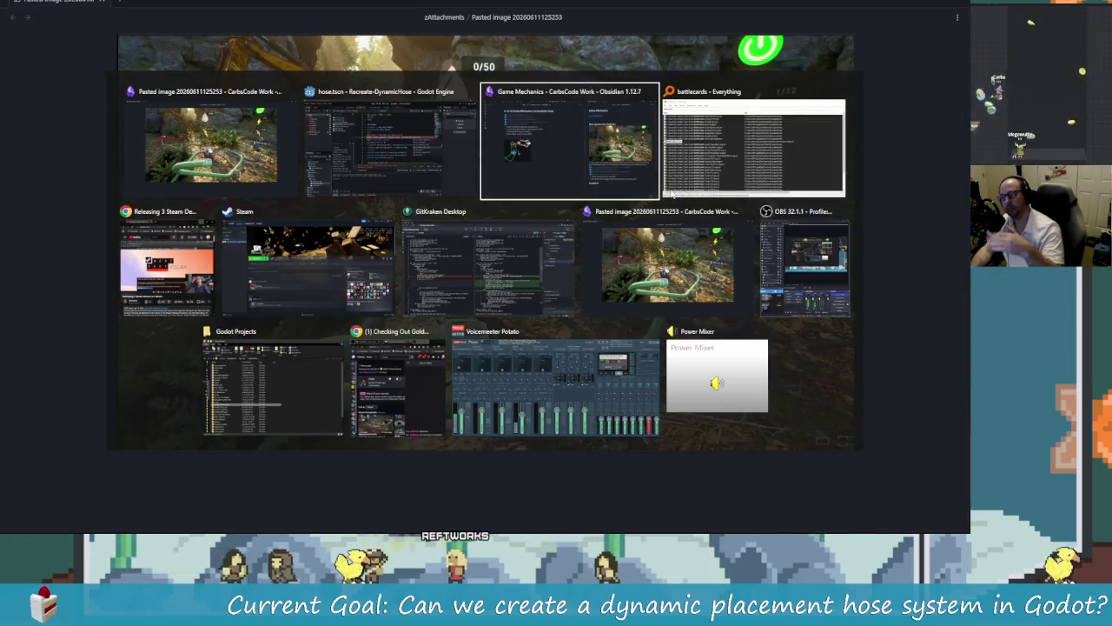
{"action": "key", "text": "alt+Tab"}
{"action": "key", "text": "alt+Tab"}
{"action": "key", "text": "alt+Tab"}
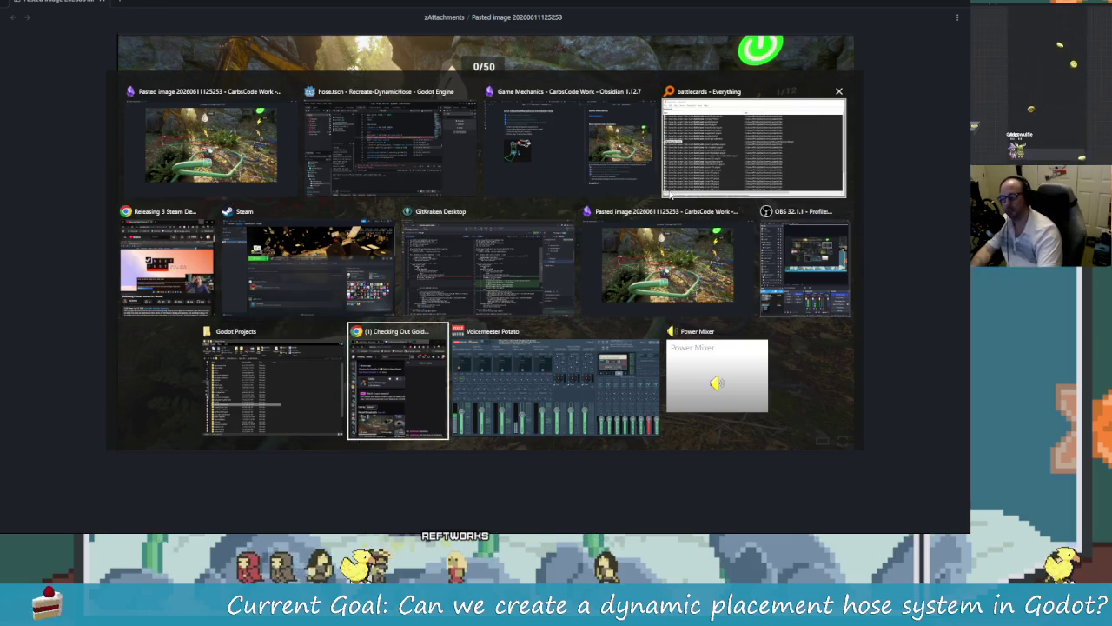
{"action": "key", "text": "alt+Tab"}
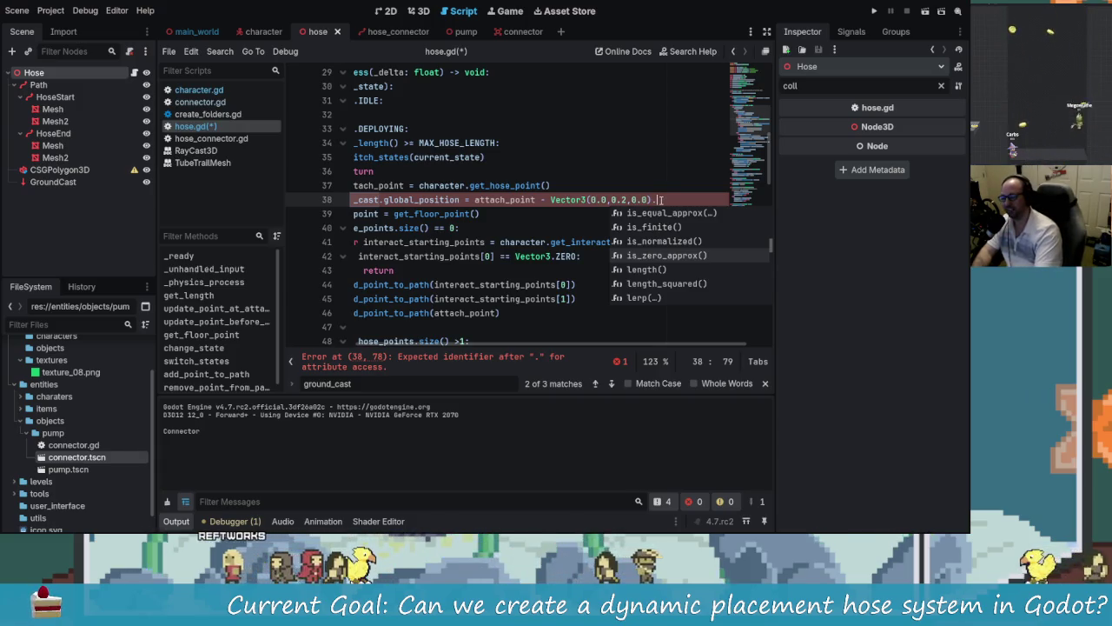
{"action": "key", "text": "BackSpace"}
{"action": "key", "text": "Left"}
{"action": "key", "text": "Left"}
{"action": "key", "text": "Left"}
{"action": "key", "text": "Left"}
{"action": "key", "text": "Left"}
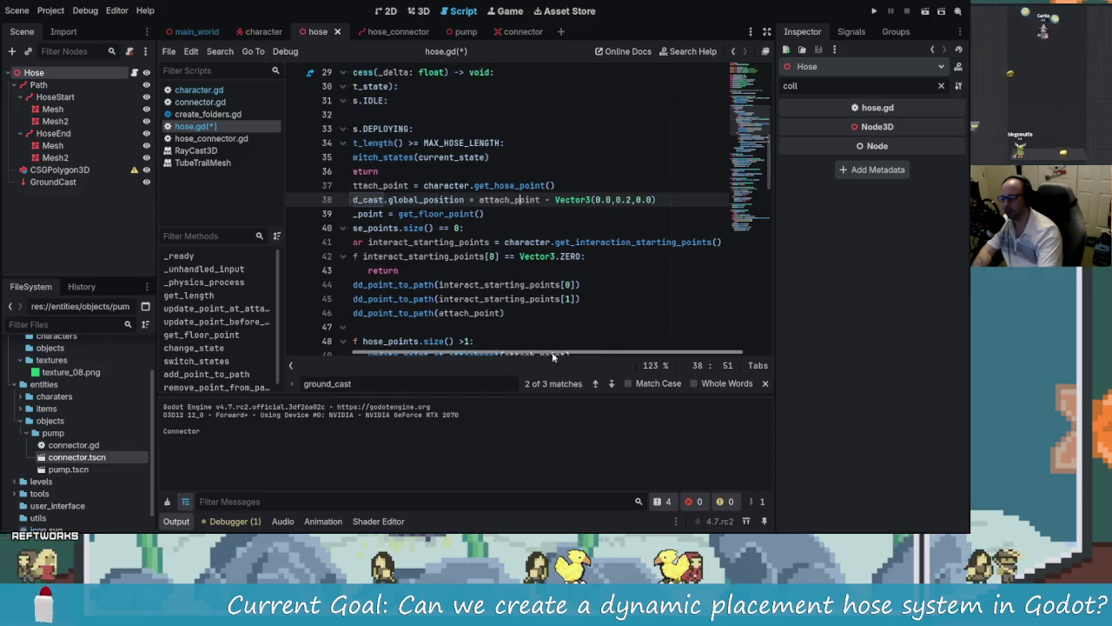
{"action": "scroll", "coordinate": [453, 249], "scroll_direction": "left", "scroll_amount": 3}
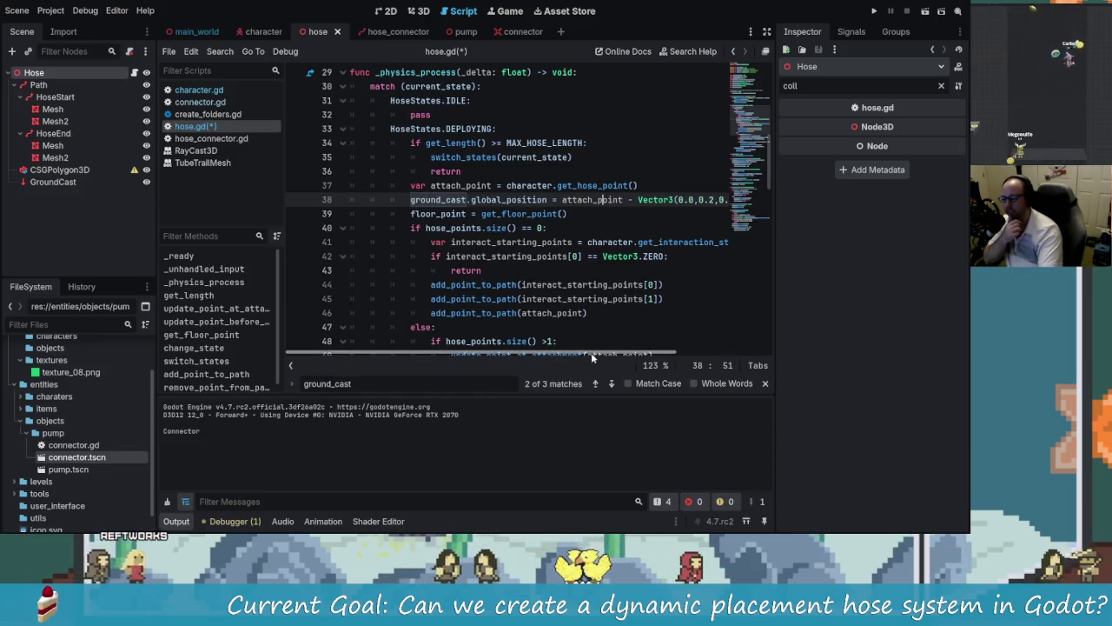
{"action": "scroll", "coordinate": [596, 353], "scroll_direction": "right", "scroll_amount": 3}
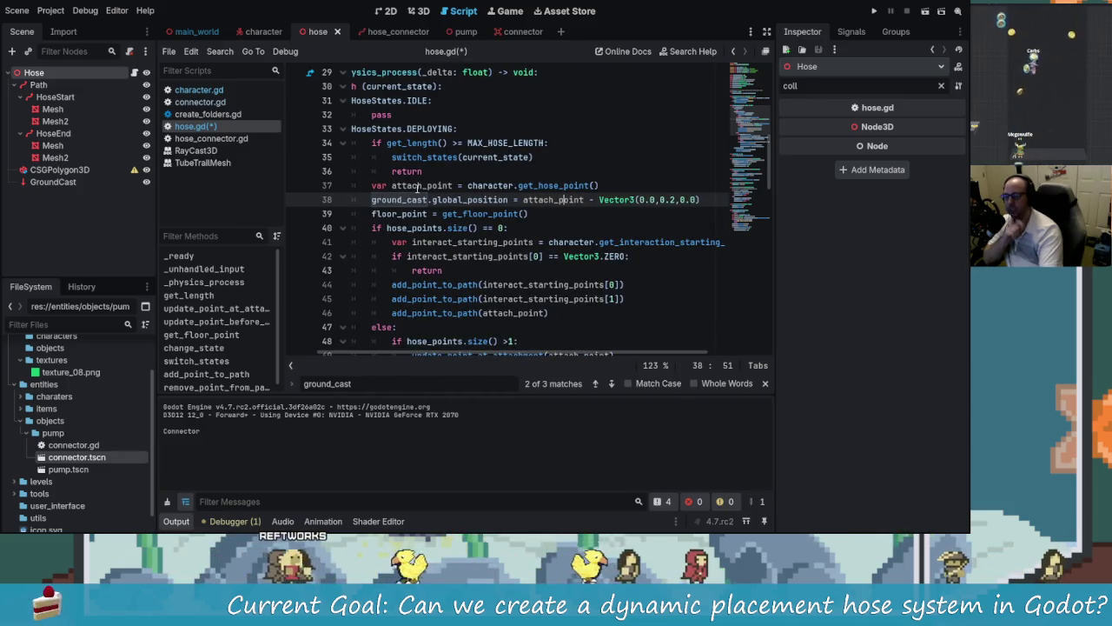
{"action": "mouse_move", "coordinate": [418, 186]}
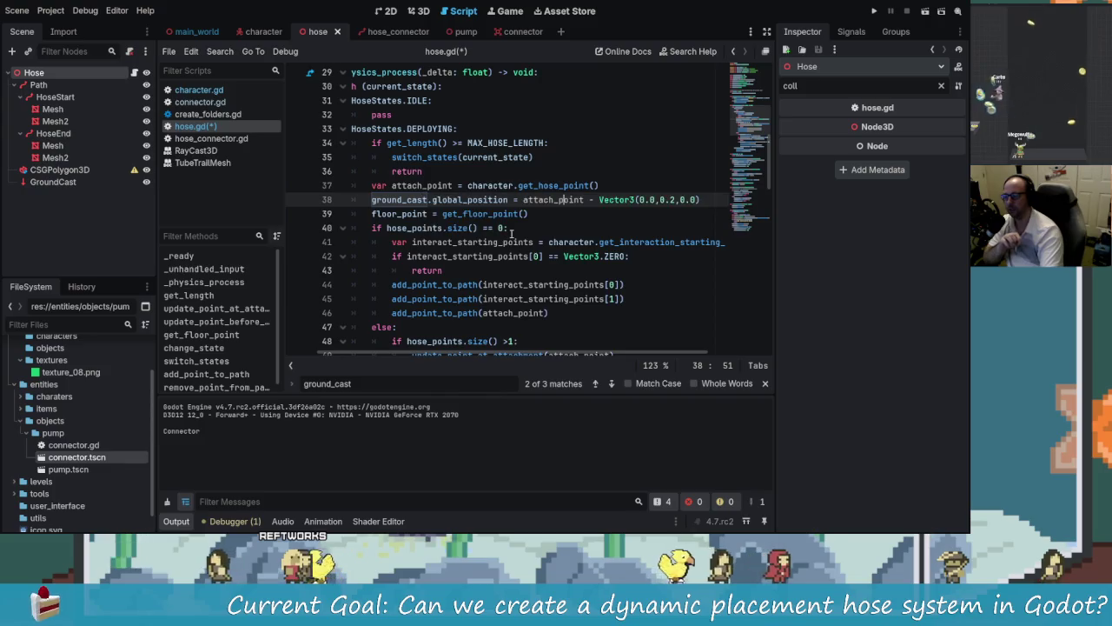
{"action": "left_click", "coordinate": [624, 298]}
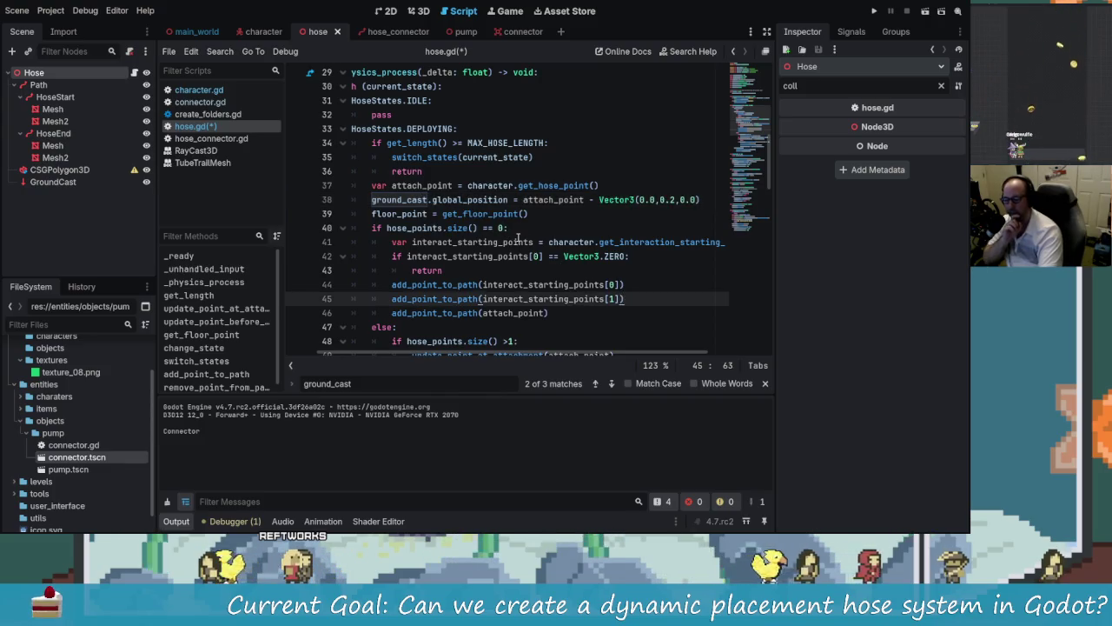
{"action": "left_click_drag", "start_coordinate": [372, 199], "coordinate": [432, 200]}
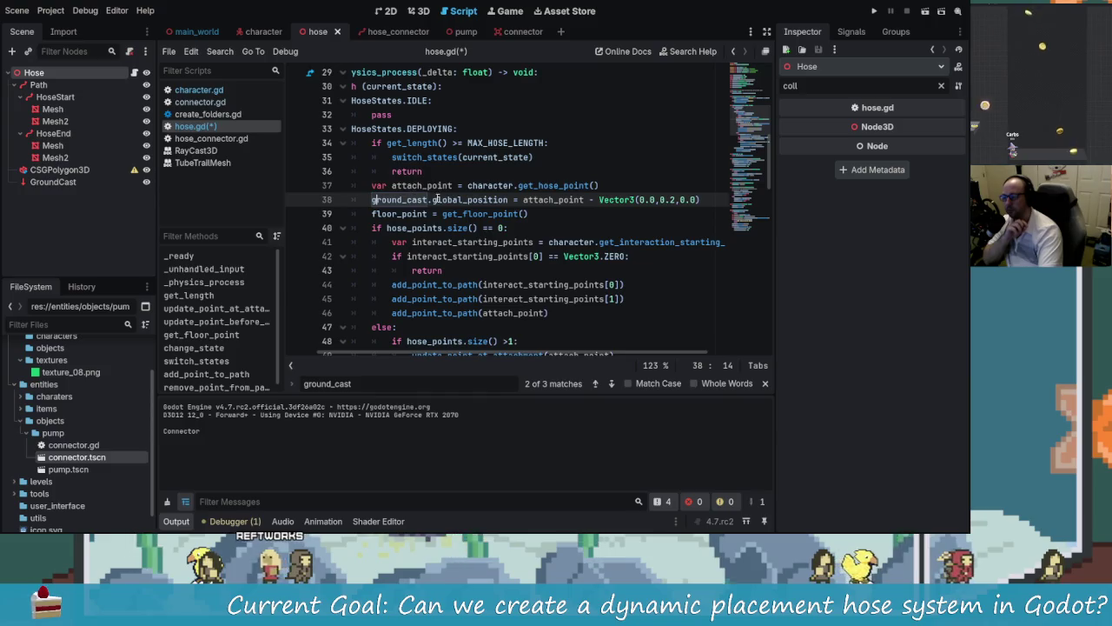
{"action": "left_click", "coordinate": [432, 200]}
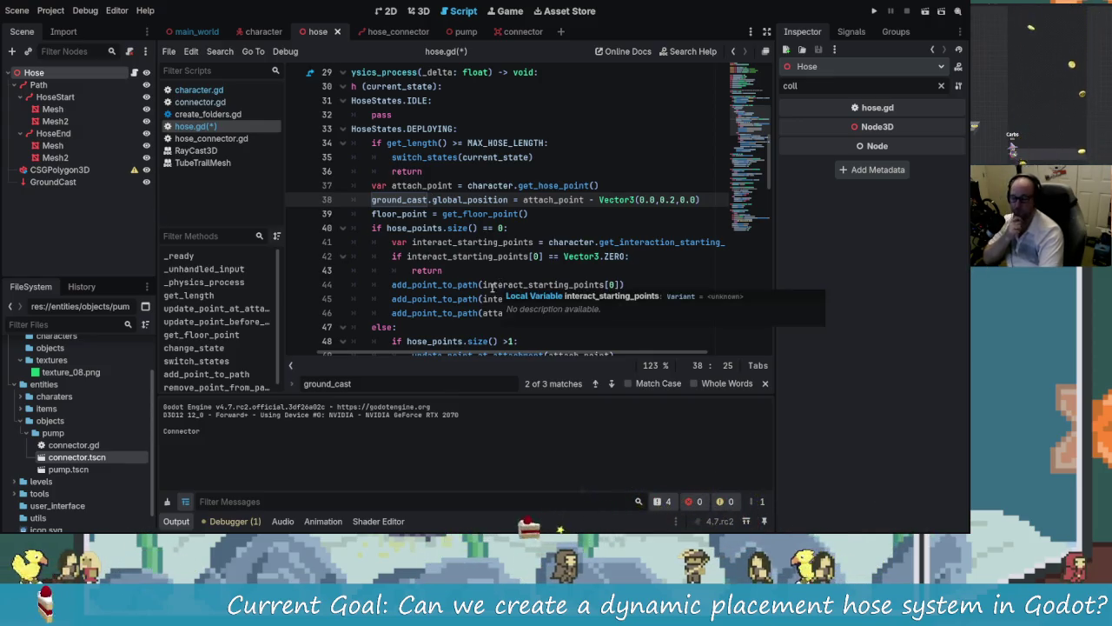
{"action": "left_click_drag", "start_coordinate": [623, 356], "coordinate": [614, 352]}
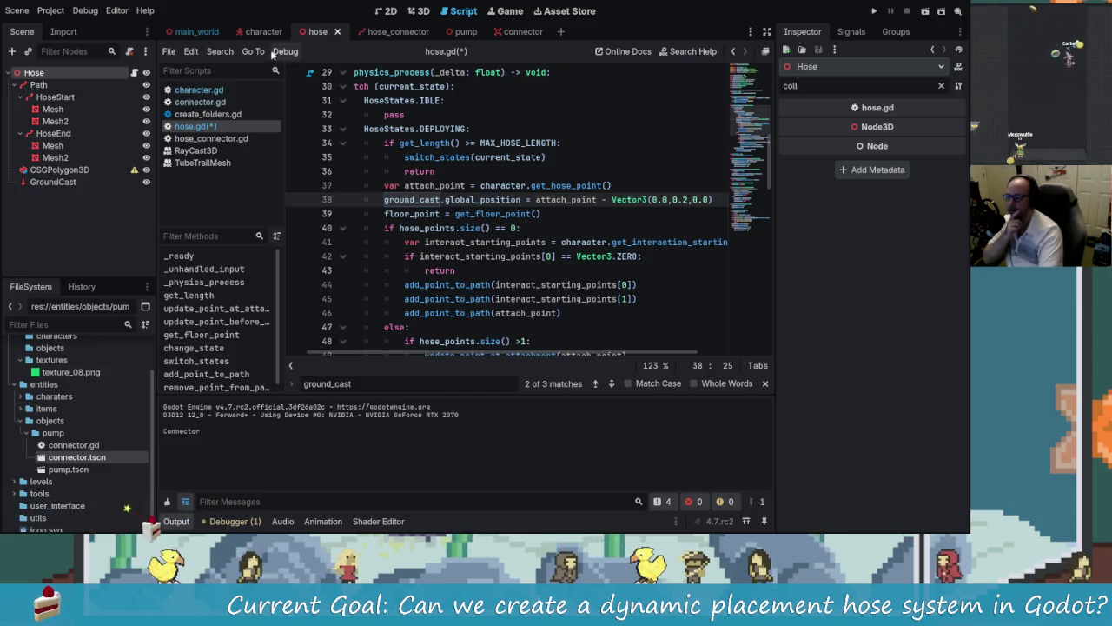
{"action": "left_click", "coordinate": [661, 242], "text": "ctrl"}
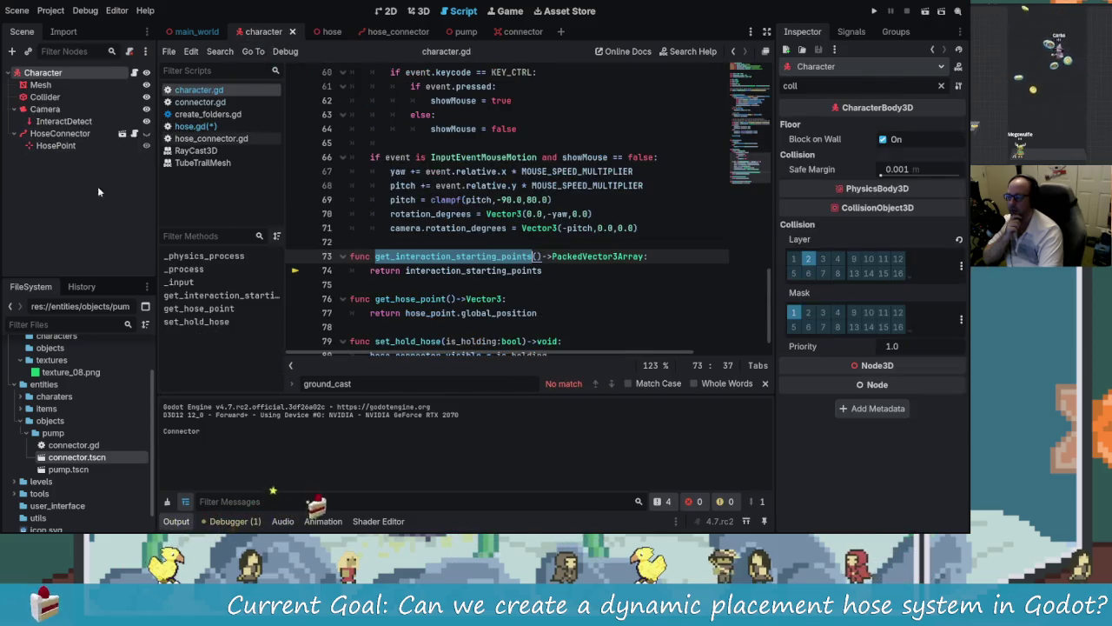
{"action": "left_click", "coordinate": [59, 133]}
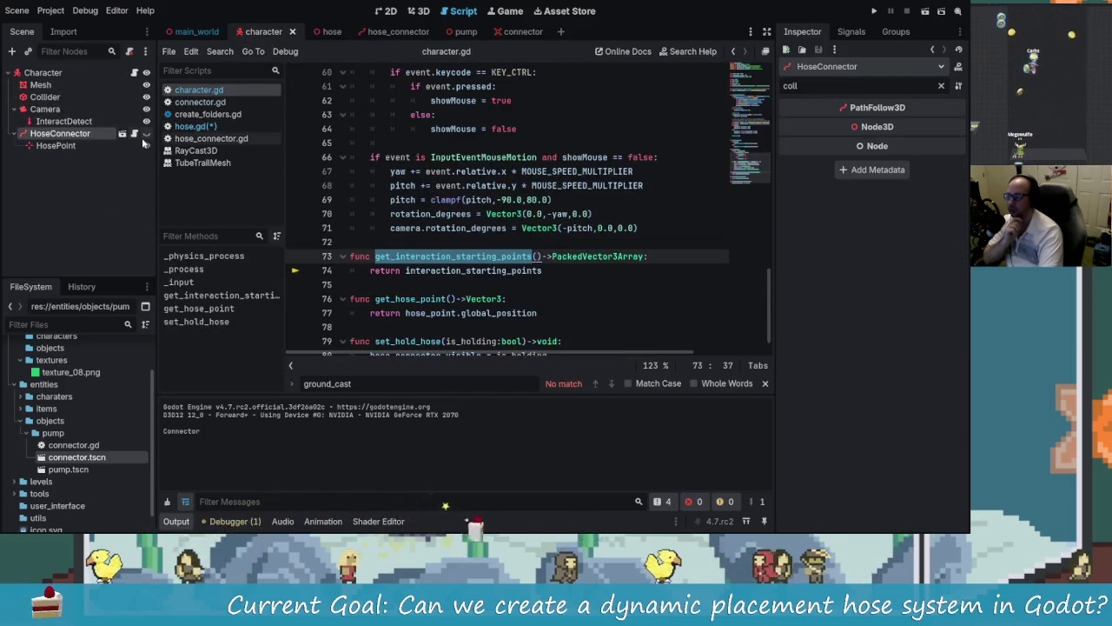
{"action": "left_click", "coordinate": [418, 10]}
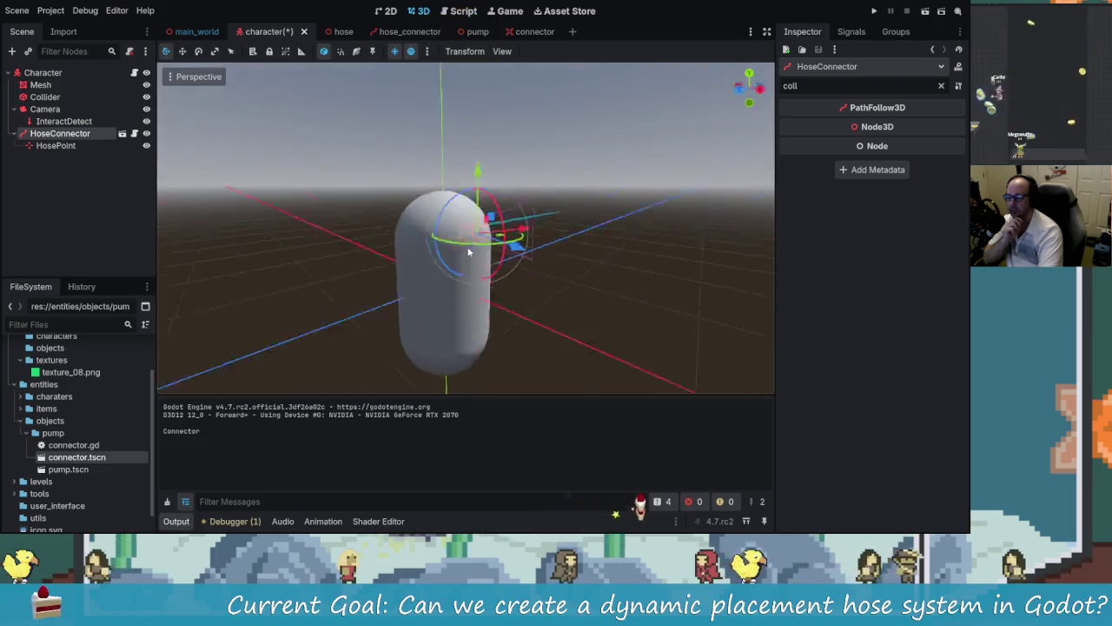
{"action": "scroll", "coordinate": [502, 230], "scroll_direction": "up", "scroll_amount": 5}
{"action": "mouse_move", "coordinate": [457, 258]}
{"action": "left_mouse_down"}
{"action": "mouse_move", "coordinate": [489, 285]}
{"action": "mouse_move", "coordinate": [306, 281]}
{"action": "mouse_move", "coordinate": [485, 286]}
{"action": "mouse_move", "coordinate": [464, 318]}
{"action": "mouse_move", "coordinate": [352, 320]}
{"action": "mouse_move", "coordinate": [464, 275]}
{"action": "mouse_move", "coordinate": [462, 253]}
{"action": "mouse_move", "coordinate": [512, 250]}
{"action": "left_mouse_up"}
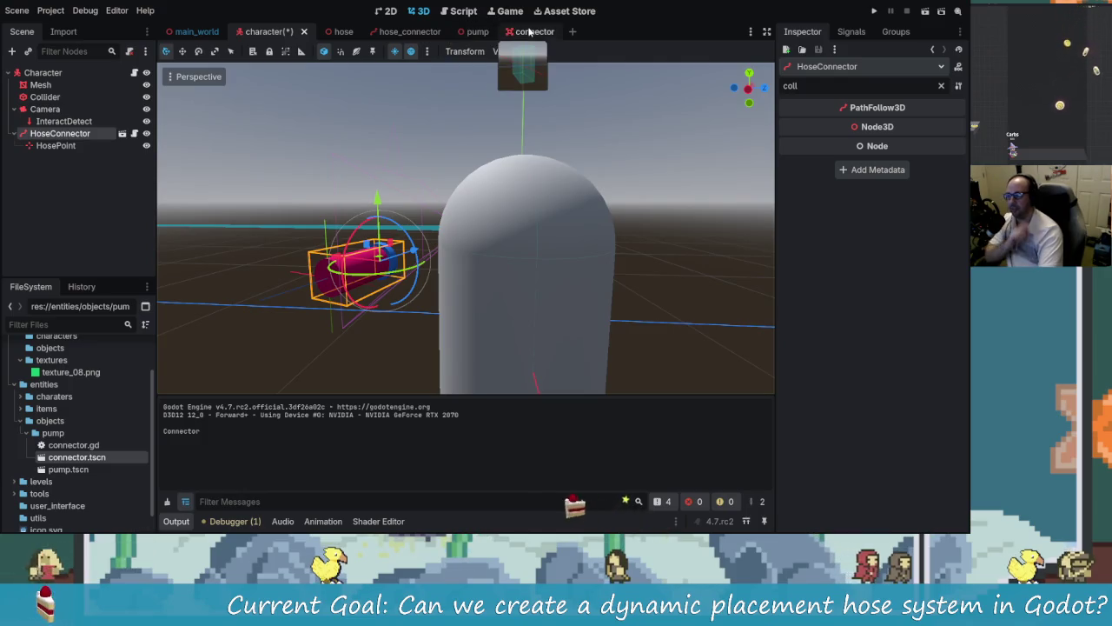
{"action": "left_click", "coordinate": [330, 31]}
{"action": "mouse_move", "coordinate": [559, 234]}
{"action": "left_mouse_down"}
{"action": "mouse_move", "coordinate": [494, 298]}
{"action": "mouse_move", "coordinate": [582, 261]}
{"action": "left_mouse_up"}
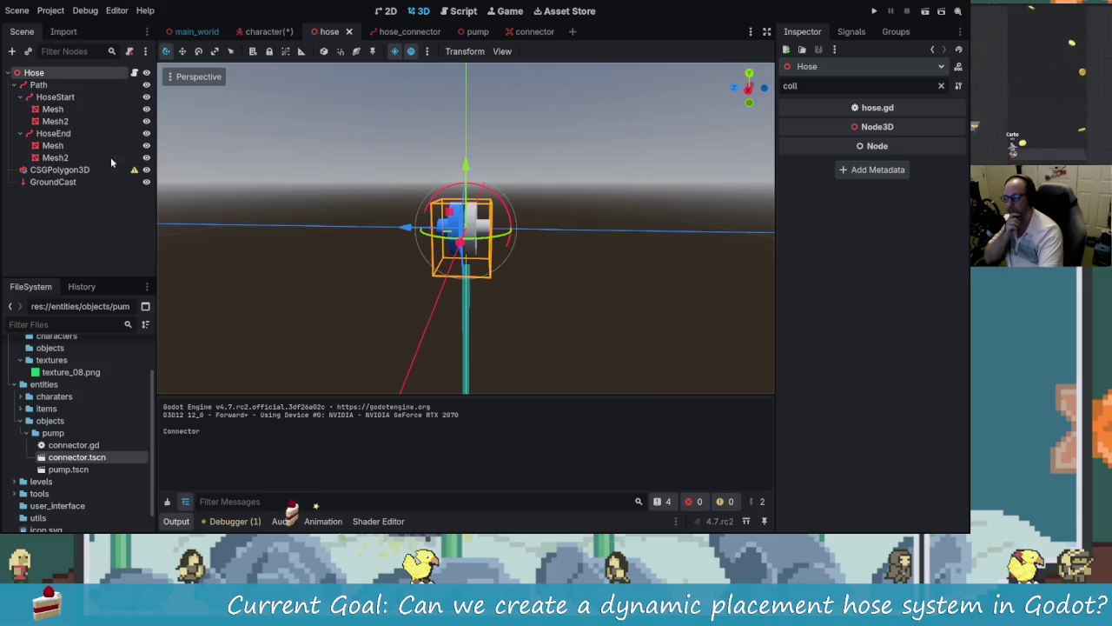
{"action": "left_click", "coordinate": [74, 184]}
{"action": "left_click", "coordinate": [506, 11]}
{"action": "left_click", "coordinate": [460, 11]}
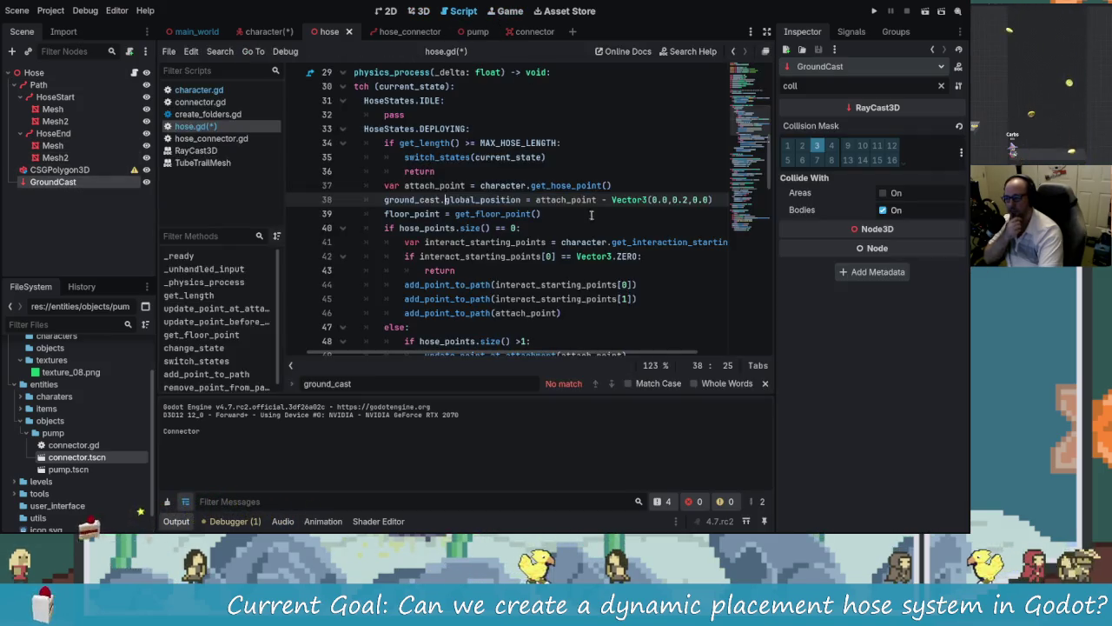
{"action": "left_click", "coordinate": [599, 286]}
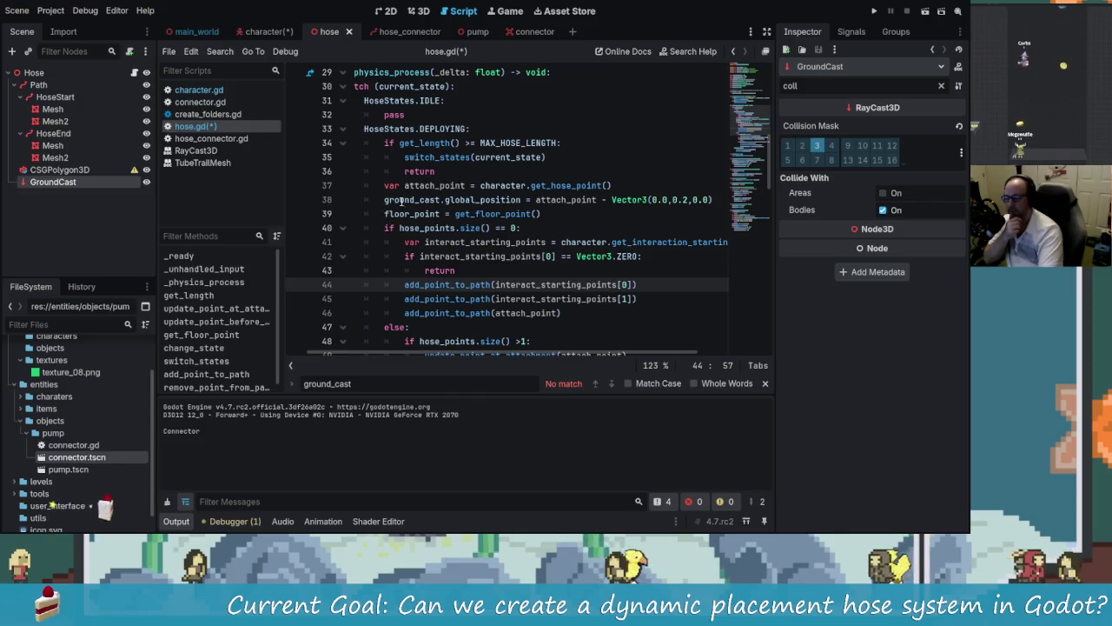
{"action": "left_click", "coordinate": [521, 200]}
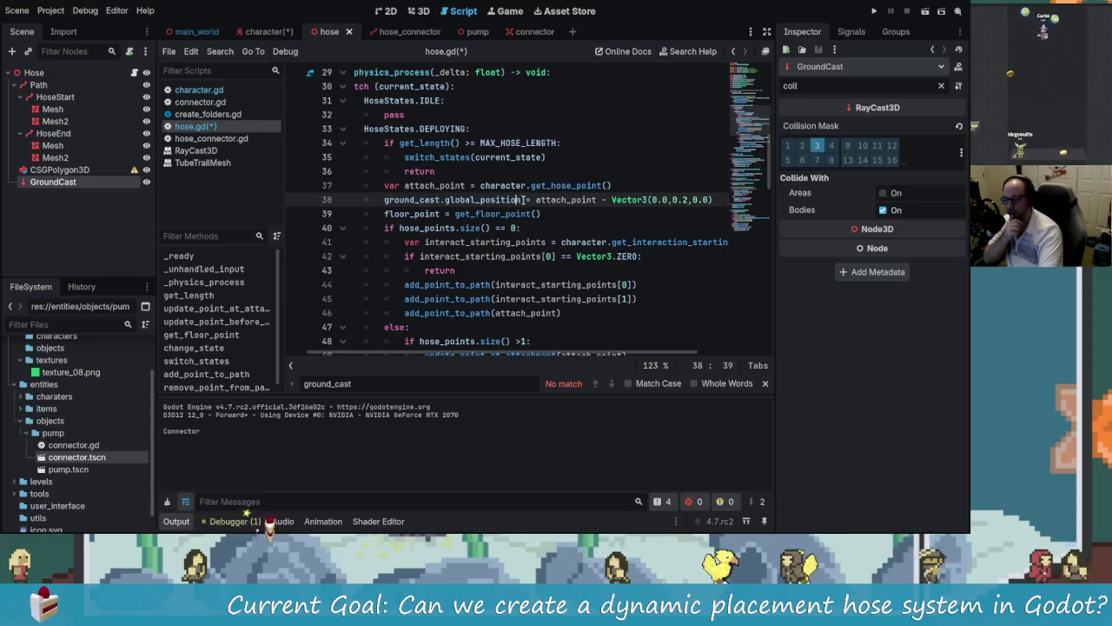
{"action": "left_click", "coordinate": [368, 193], "text": "shift"}
{"action": "left_click", "coordinate": [531, 200]}
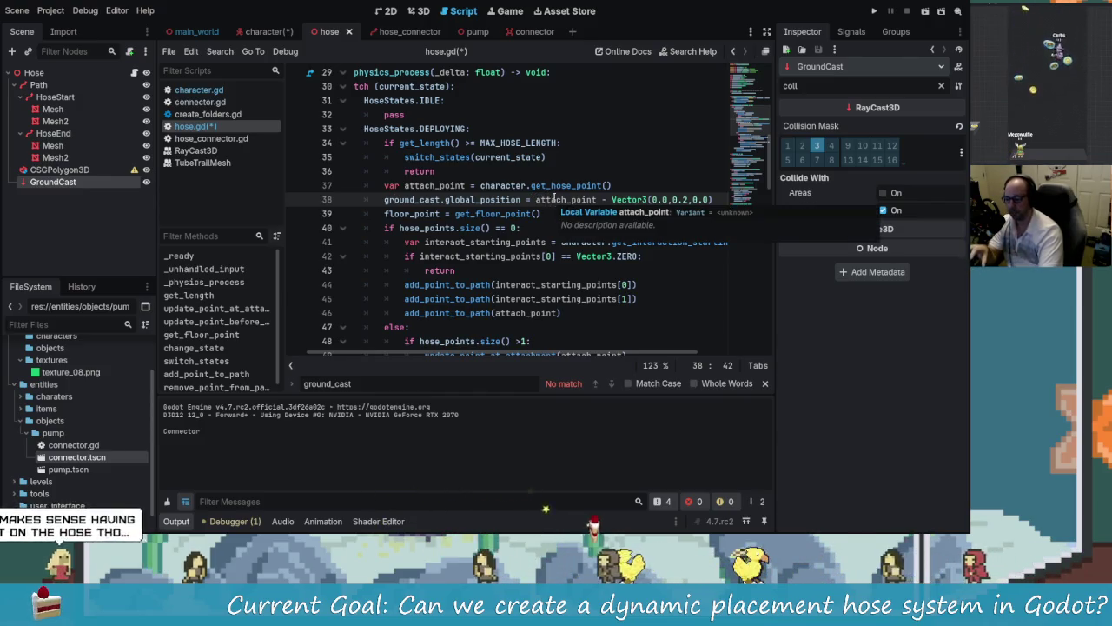
{"action": "left_click", "coordinate": [533, 185]}
{"action": "left_click_drag", "start_coordinate": [611, 186], "coordinate": [480, 186]}
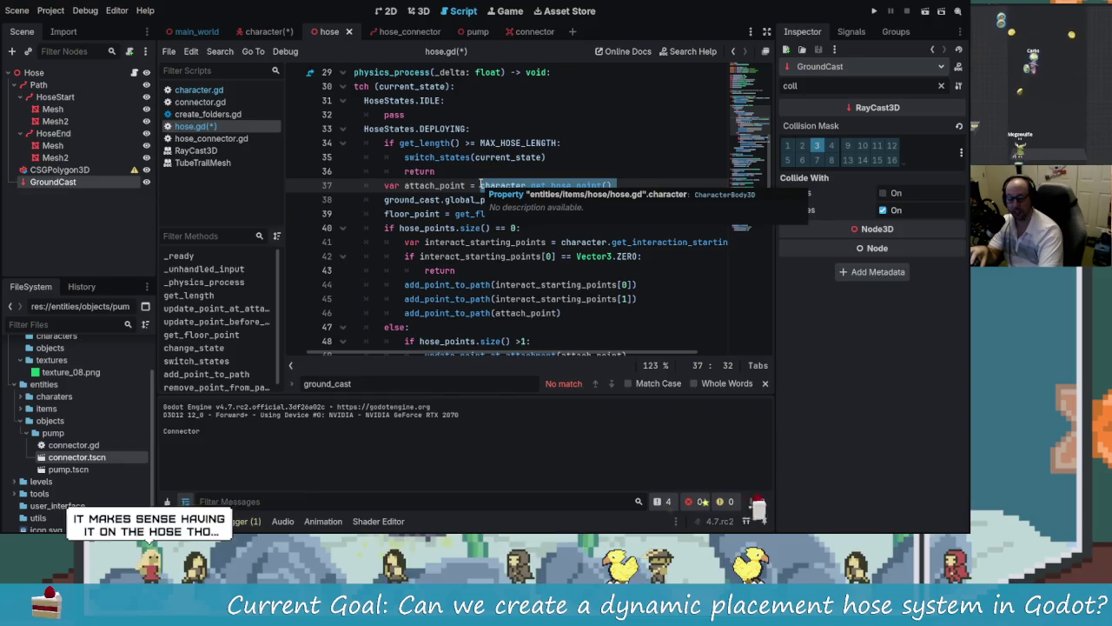
{"action": "scroll", "coordinate": [660, 358], "scroll_direction": "right", "scroll_amount": 1}
{"action": "scroll", "coordinate": [661, 358], "scroll_direction": "right", "scroll_amount": 2}
{"action": "left_click", "coordinate": [562, 200]}
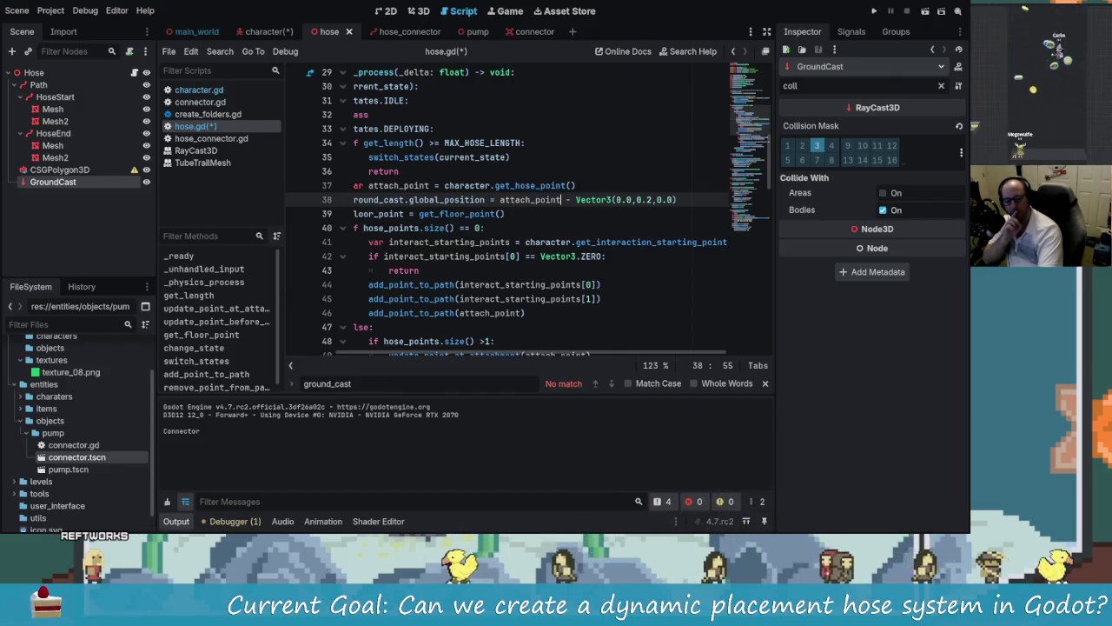
{"action": "left_click", "coordinate": [712, 171]}
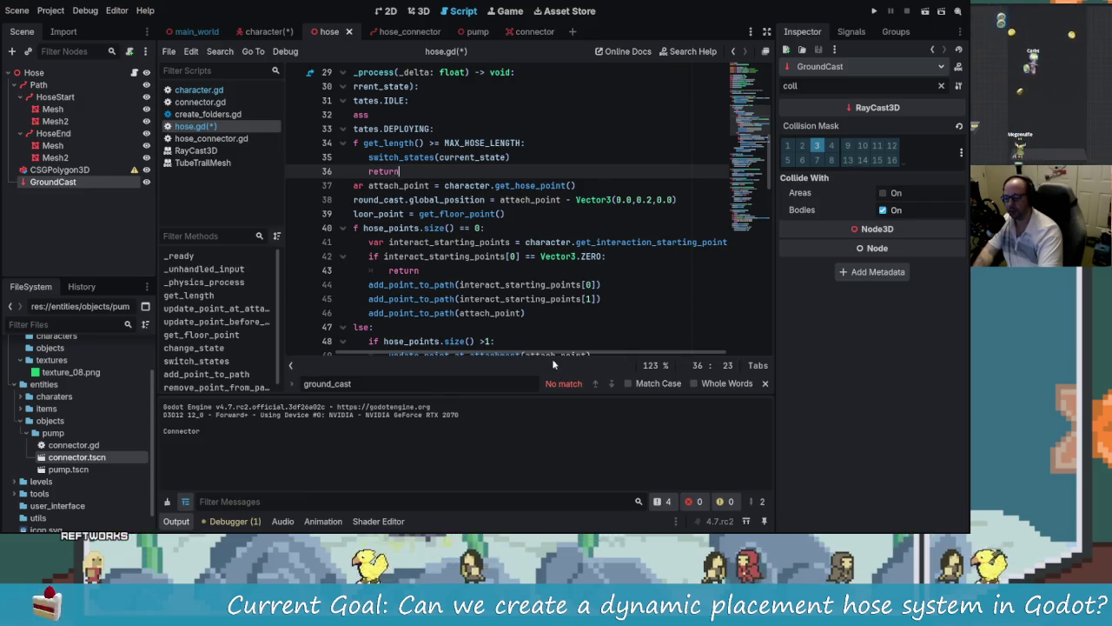
Step: Change MAX_HOSE_LENGTH from 99999 to 5 on line 10
{"action": "scroll", "coordinate": [539, 260], "scroll_direction": "left", "scroll_amount": 2}
{"action": "scroll", "coordinate": [520, 185], "scroll_direction": "up", "scroll_amount": 9}
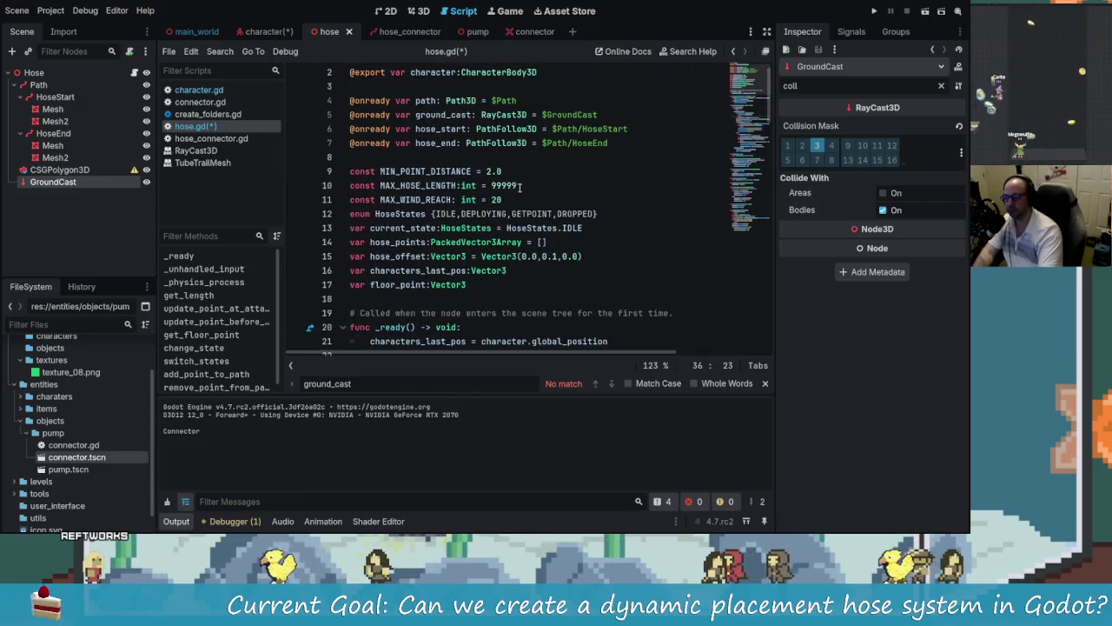
{"action": "left_click_drag", "start_coordinate": [520, 185], "coordinate": [487, 185]}
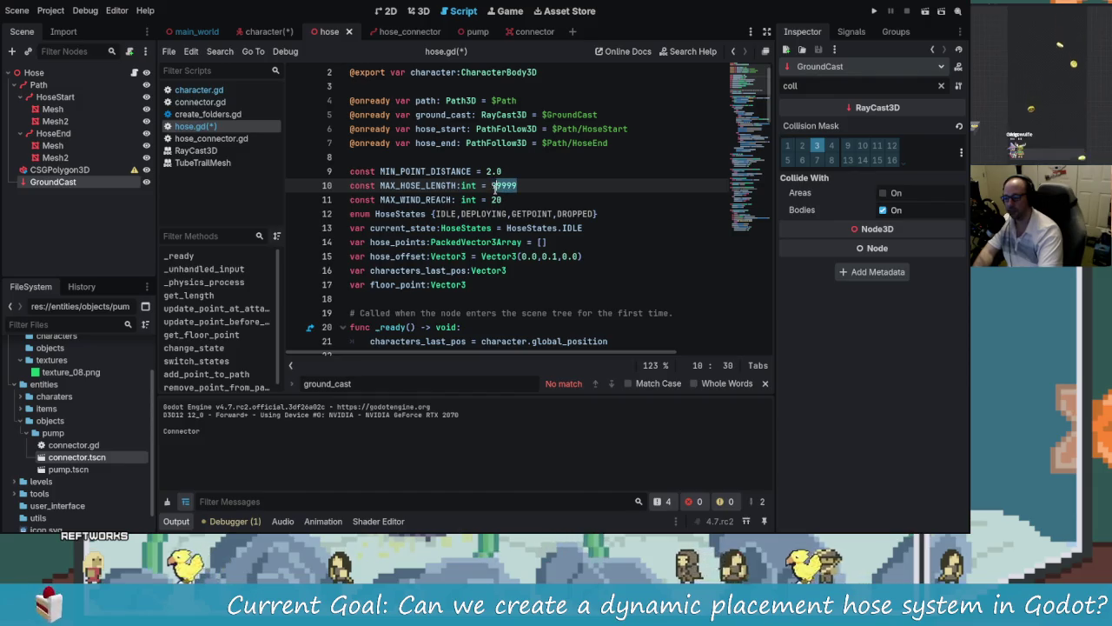
{"action": "type", "text": "5"}
Step: Delete the Vector3(0.0,0.2,0.0) offset from the ground cast on line 38
{"action": "scroll", "coordinate": [645, 325], "scroll_direction": "down", "scroll_amount": 8}
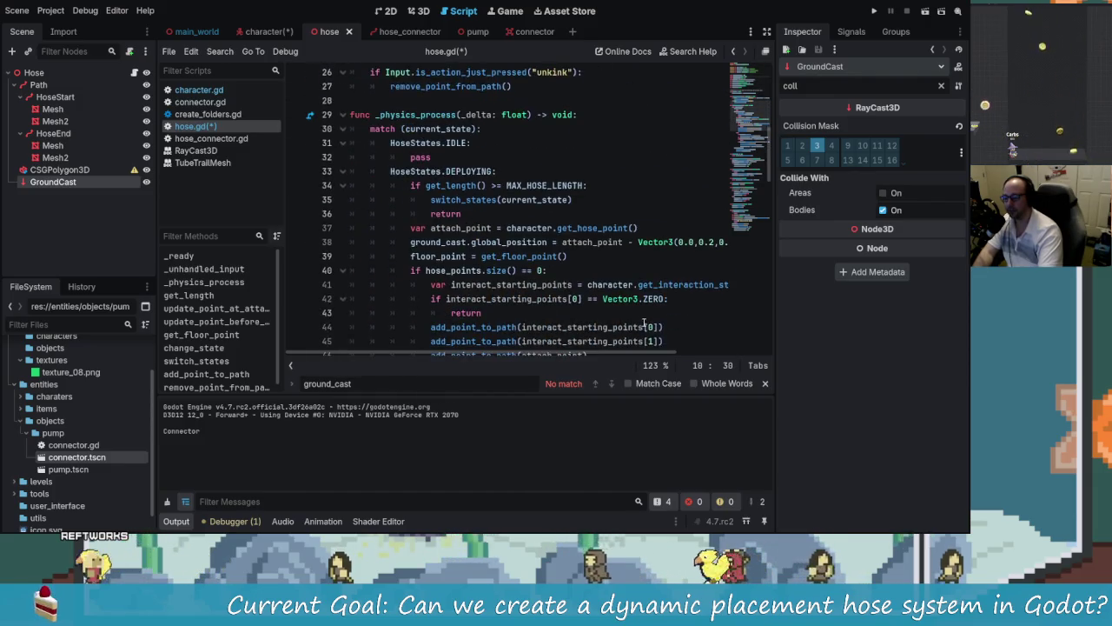
{"action": "scroll", "coordinate": [646, 327], "scroll_direction": "down", "scroll_amount": 1}
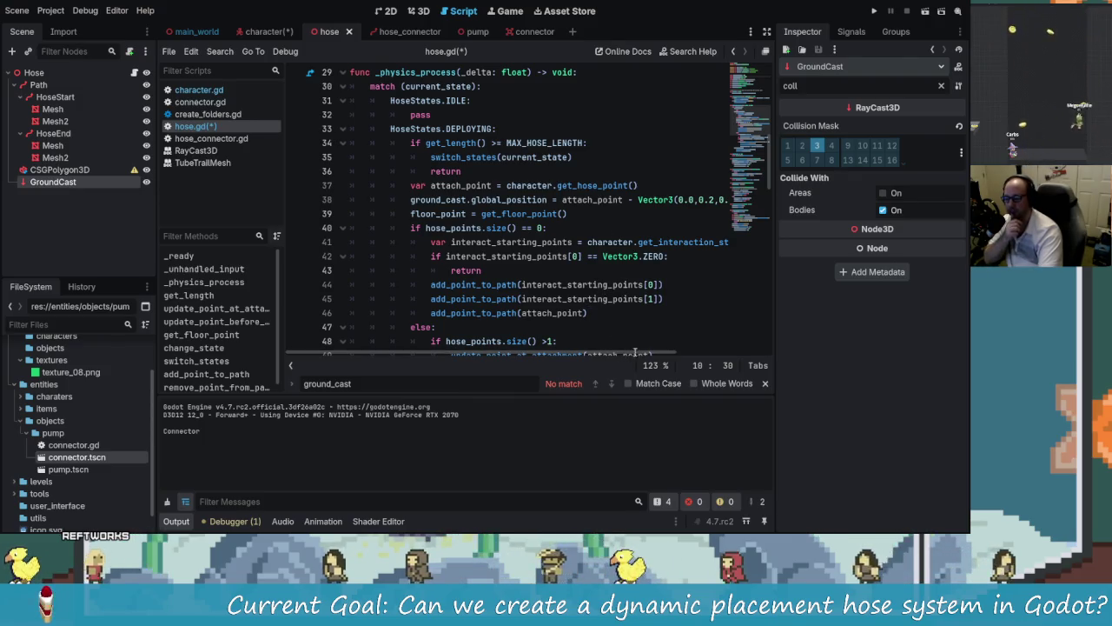
{"action": "left_click_drag", "start_coordinate": [645, 353], "coordinate": [691, 360]}
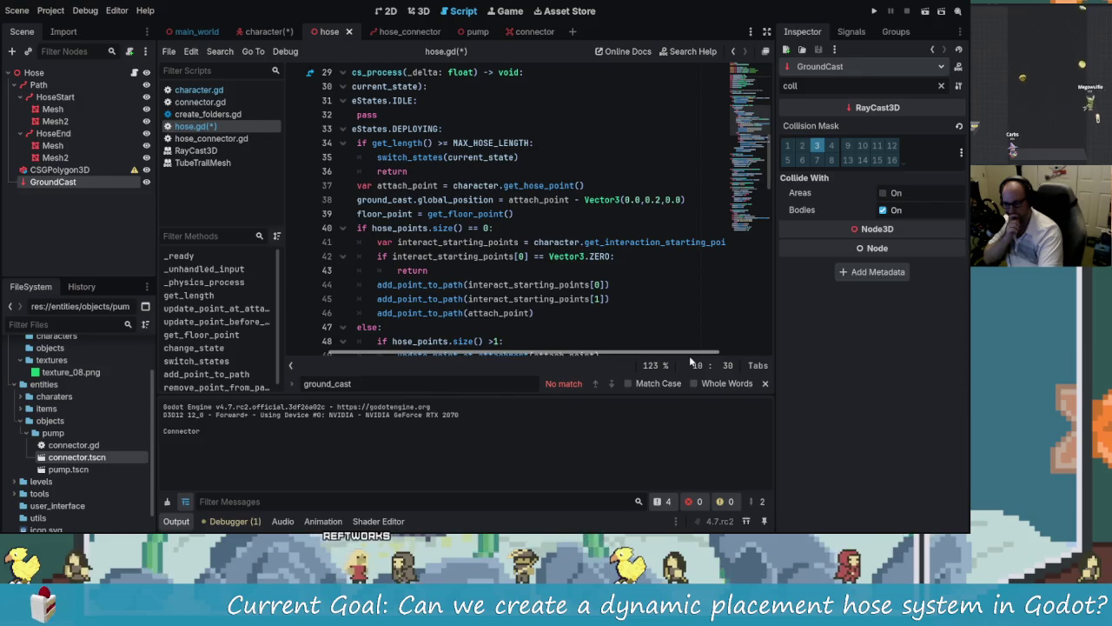
{"action": "scroll", "coordinate": [691, 358], "scroll_direction": "left", "scroll_amount": 1}
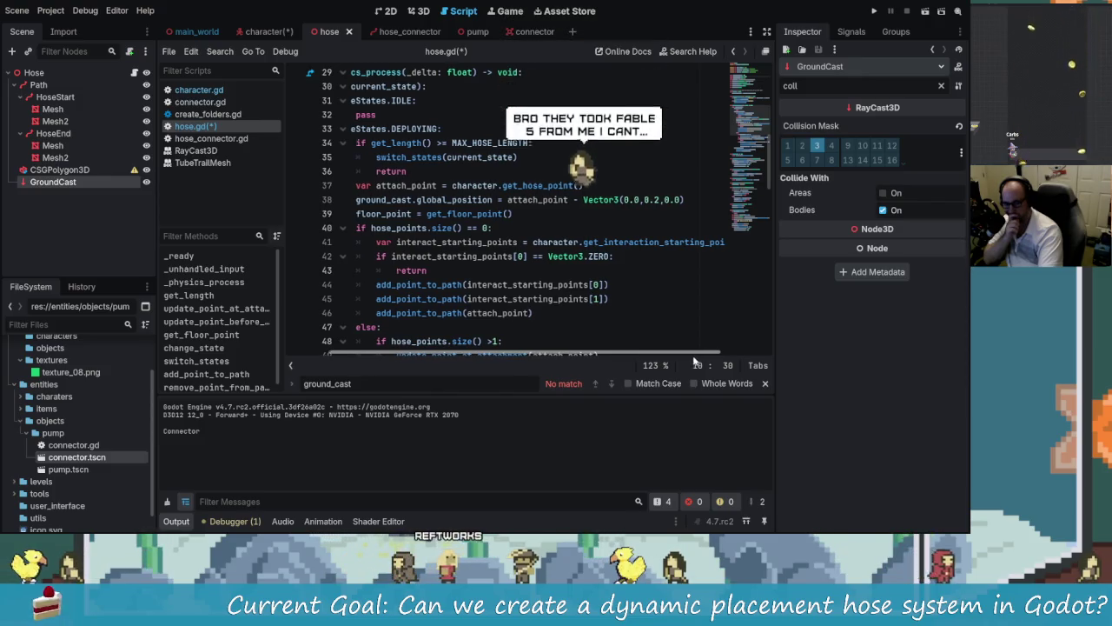
{"action": "scroll", "coordinate": [691, 358], "scroll_direction": "right", "scroll_amount": 1}
{"action": "left_click_drag", "start_coordinate": [691, 355], "coordinate": [681, 356]}
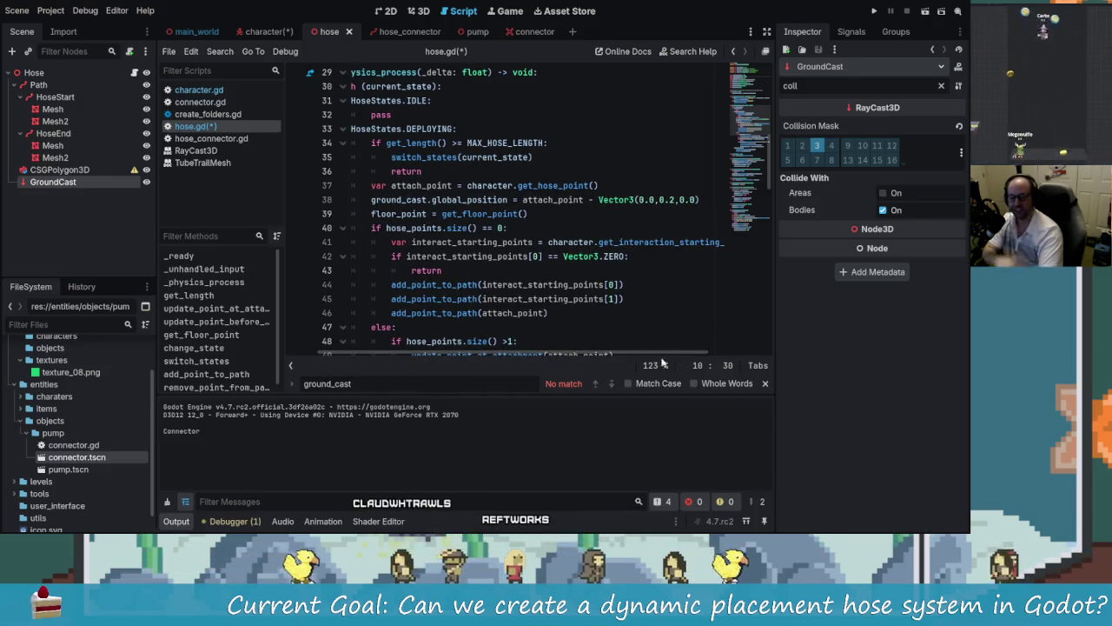
{"action": "left_click", "coordinate": [599, 256]}
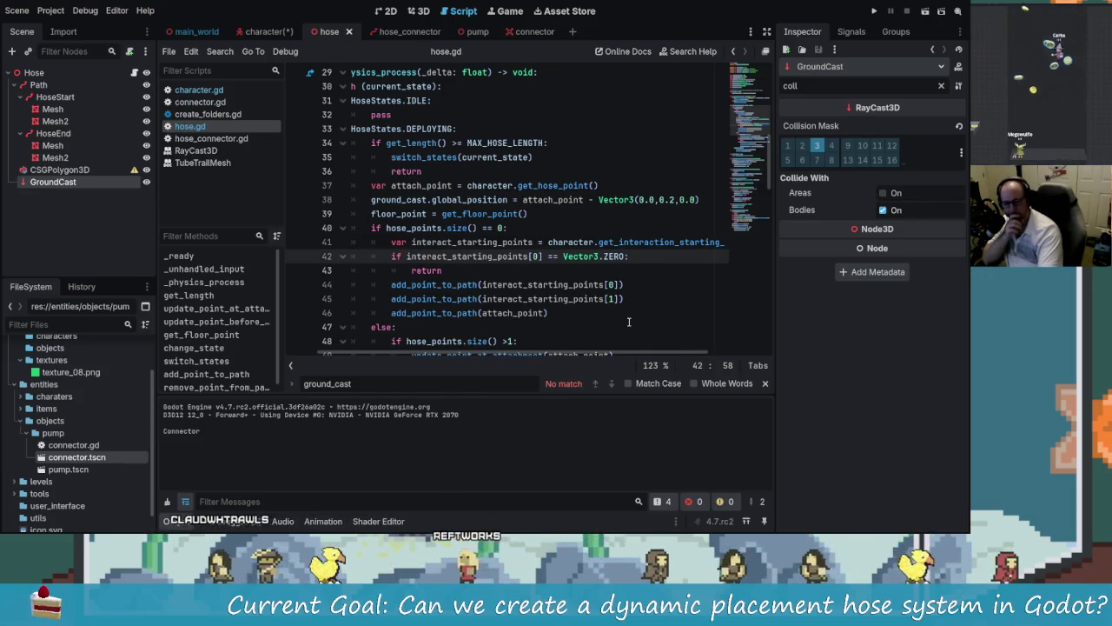
{"action": "mouse_move", "coordinate": [669, 351]}
{"action": "left_mouse_down"}
{"action": "mouse_move", "coordinate": [707, 353]}
{"action": "mouse_move", "coordinate": [459, 278]}
{"action": "left_mouse_up"}
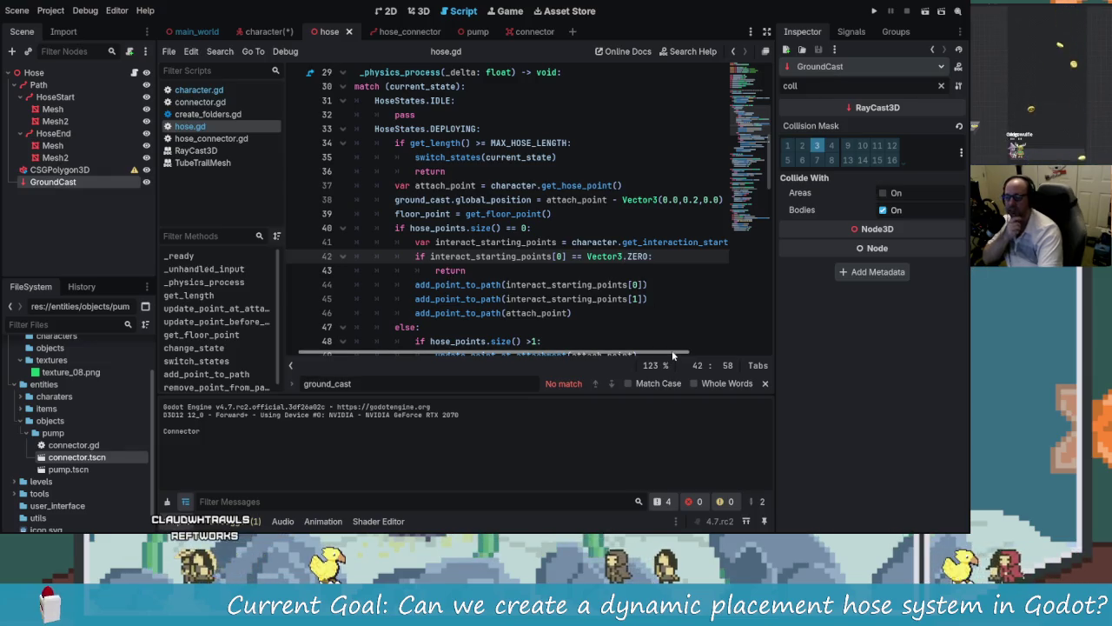
{"action": "left_click_drag", "start_coordinate": [671, 354], "coordinate": [721, 352]}
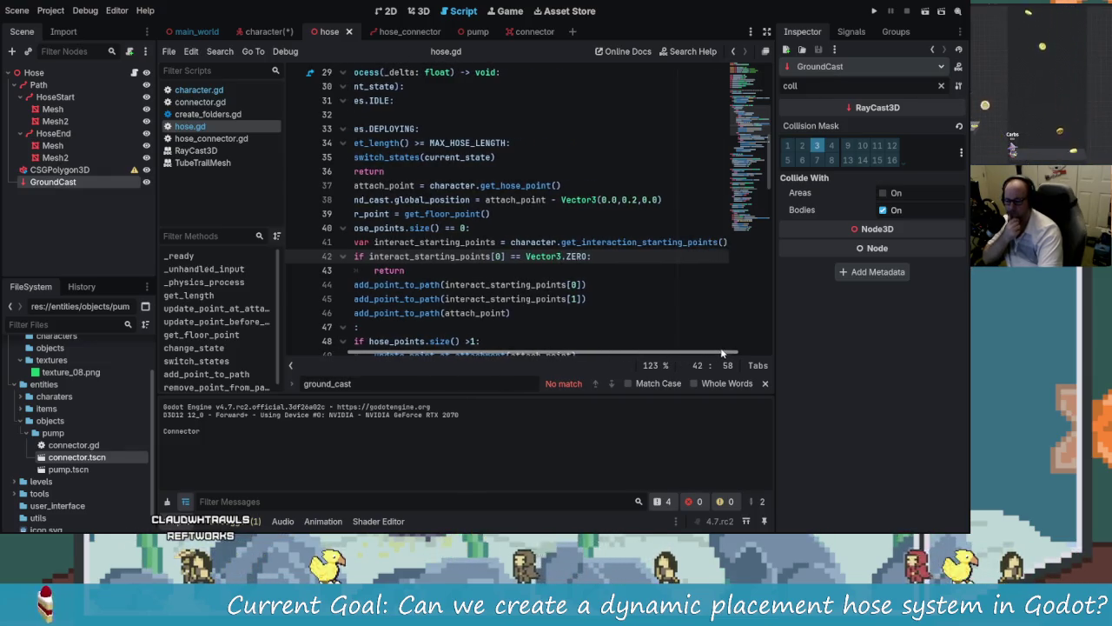
{"action": "left_click_drag", "start_coordinate": [678, 199], "coordinate": [560, 200]}
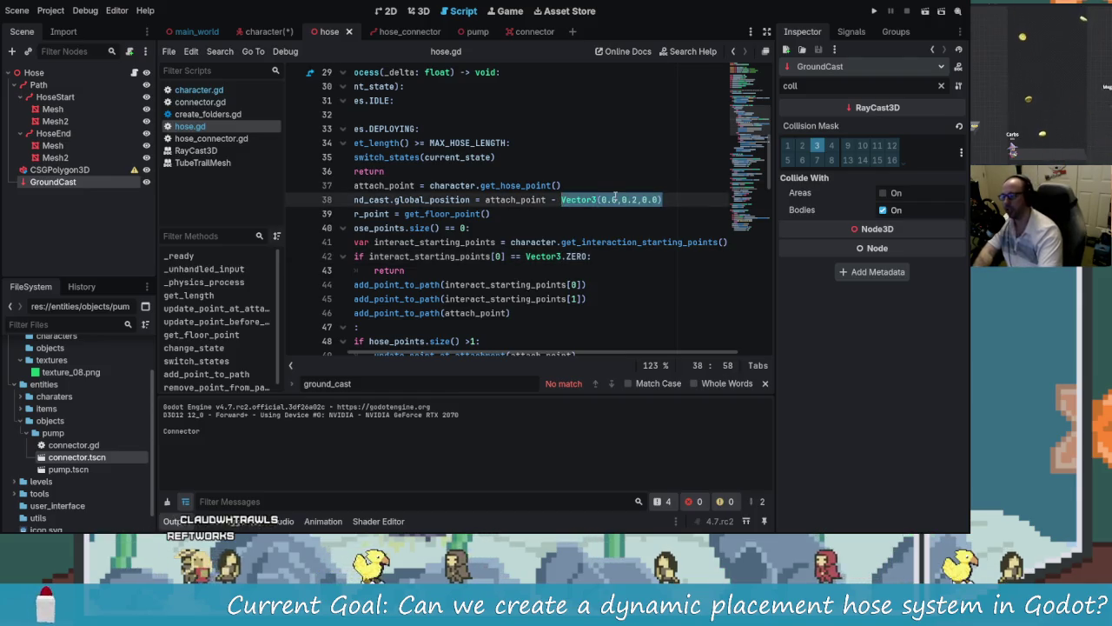
{"action": "key", "text": "BackSpace"}
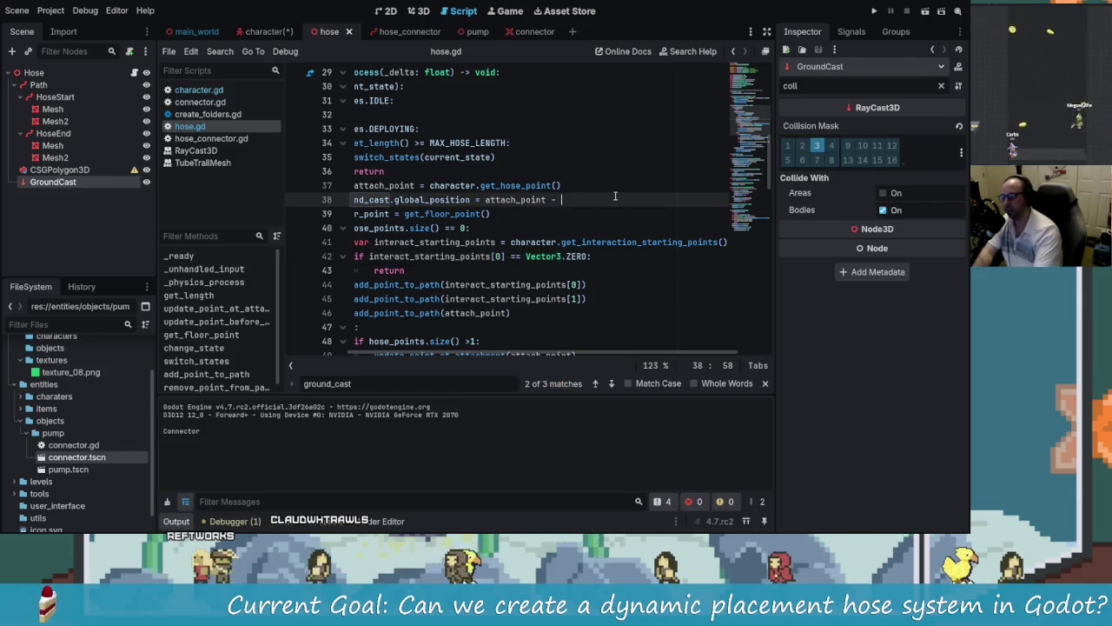
{"action": "type", "text": "v"}
Step: Append attach_point after the minus sign on the ground_cast line
{"action": "key", "text": "BackSpace"}
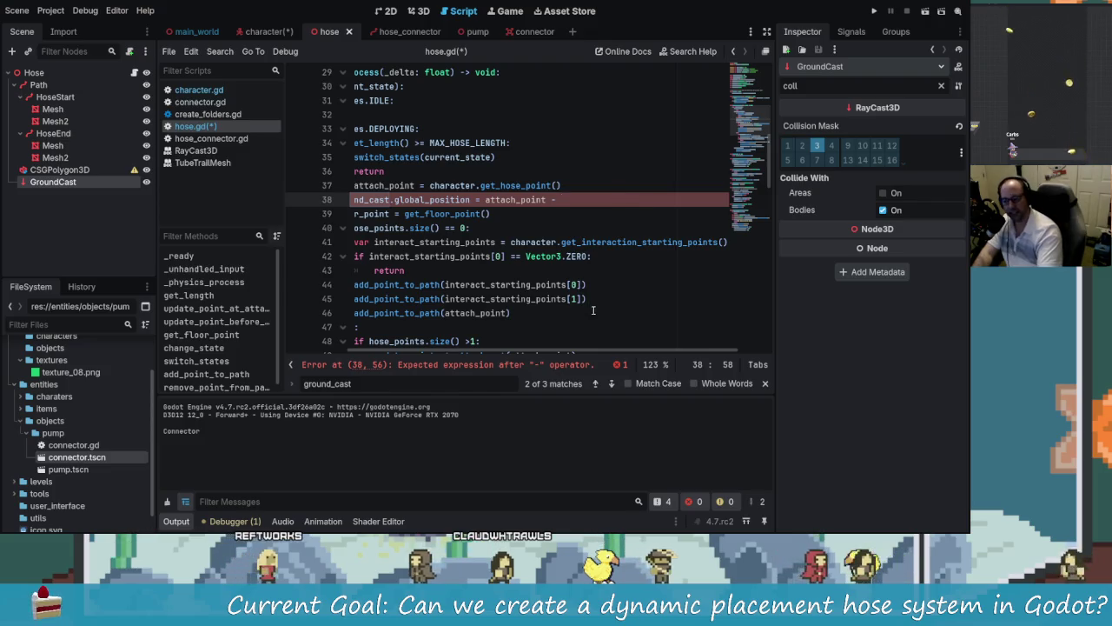
{"action": "scroll", "coordinate": [610, 355], "scroll_direction": "left", "scroll_amount": 2}
{"action": "type", "text": "a"}
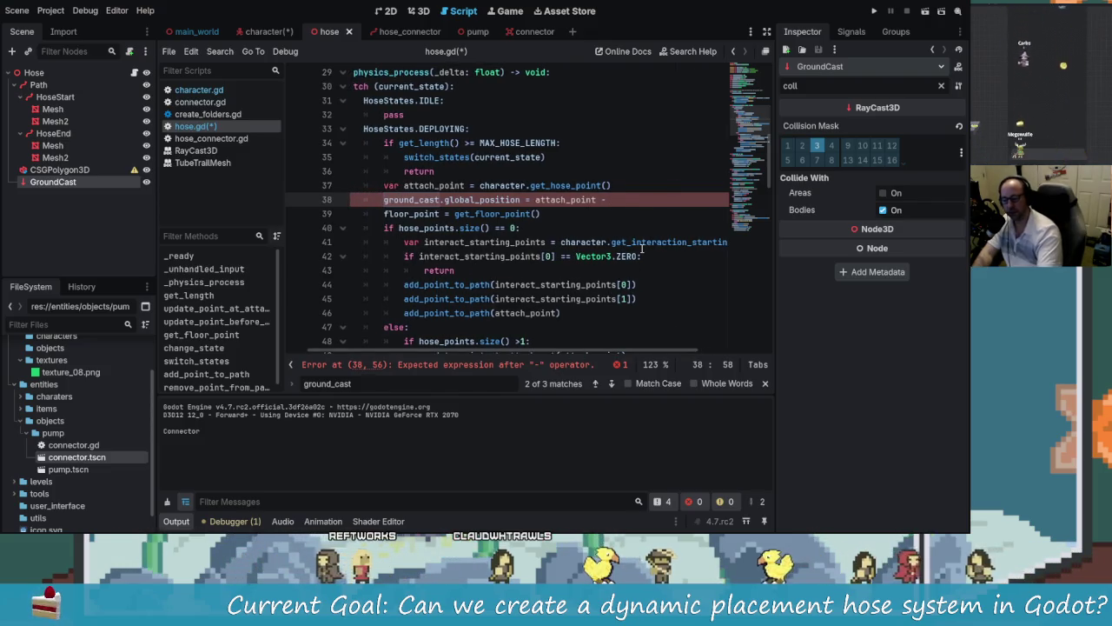
{"action": "type", "text": "ttahc"}
{"action": "key", "text": "BackSpace"}
{"action": "key", "text": "BackSpace"}
{"action": "type", "text": "chp"}
{"action": "key", "text": "Return"}
{"action": "type", "text": "."}
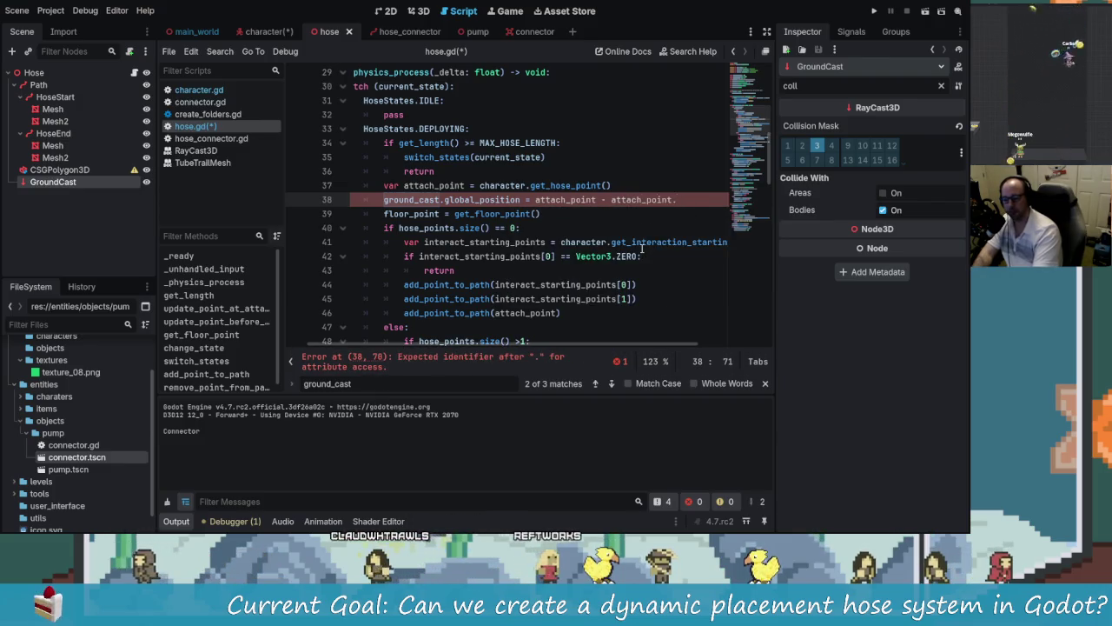
{"action": "key", "text": "BackSpace"}
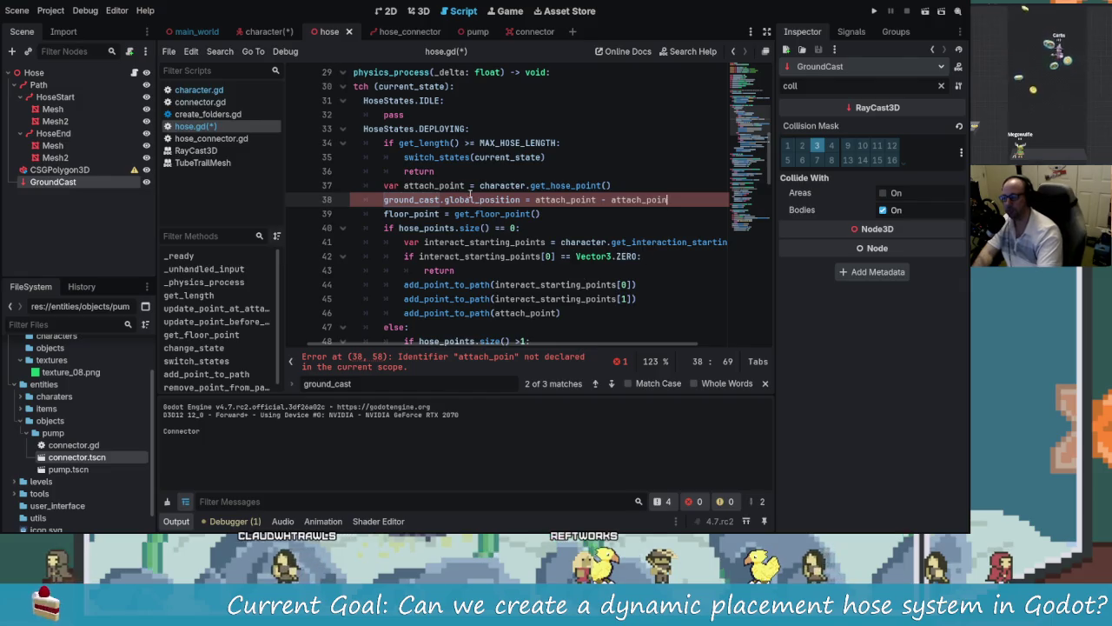
Step: Declare attach_point with the type :Vector3
{"action": "left_click", "coordinate": [467, 185]}
{"action": "type", "text": ":Vec"}
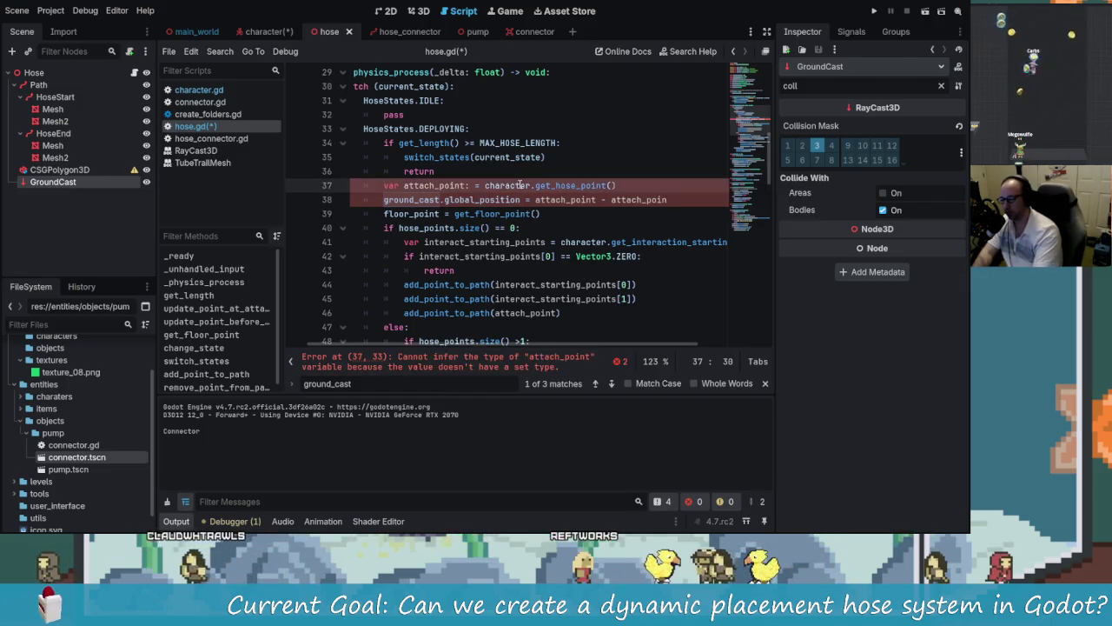
{"action": "type", "text": "tor3"}
{"action": "key", "text": "Return"}
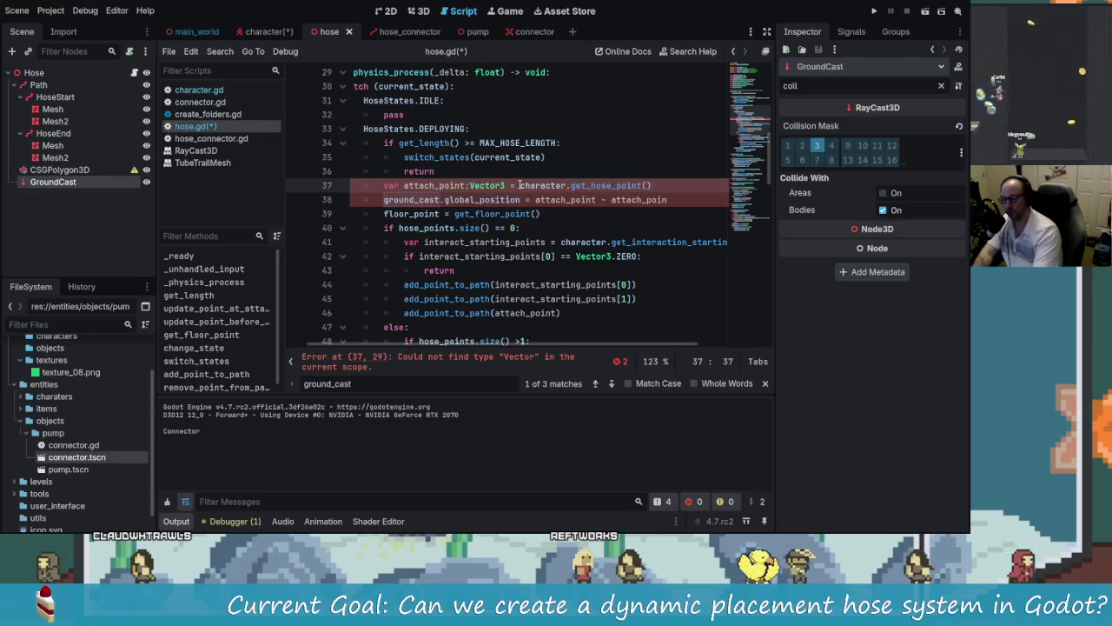
Step: Chain normalized() onto attach_point at the end of the ground_cast line
{"action": "left_click", "coordinate": [688, 202]}
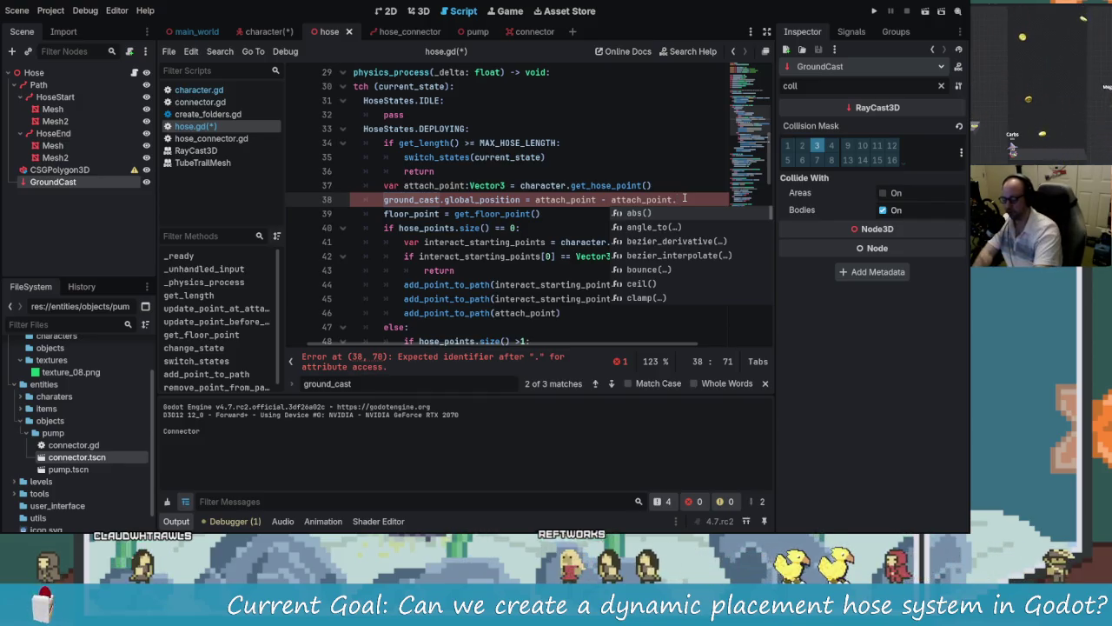
{"action": "type", "text": "up"}
{"action": "key", "text": "BackSpace"}
{"action": "key", "text": "BackSpace"}
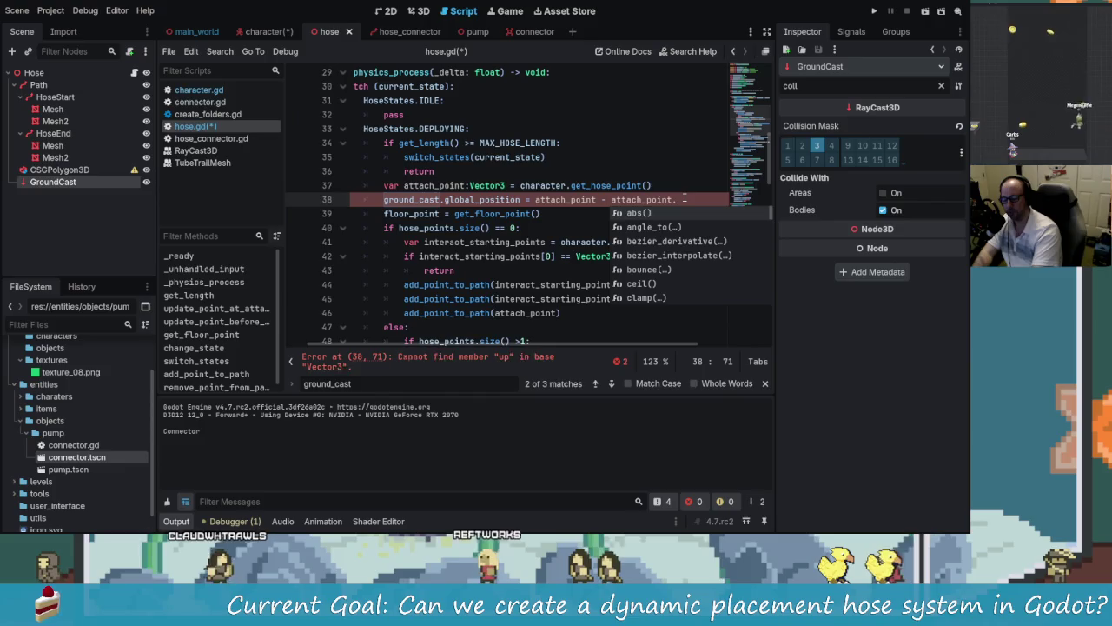
{"action": "key", "text": "Down"}
{"action": "key", "text": "Down"}
{"action": "key", "text": "Down"}
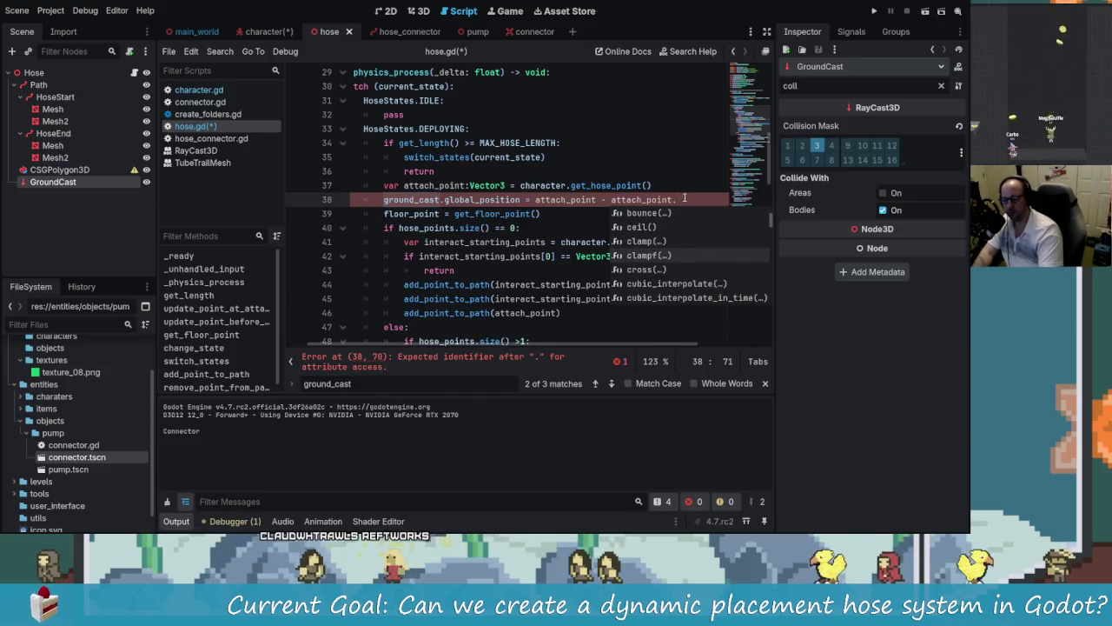
{"action": "key", "text": "Down"}
{"action": "key", "text": "Down"}
{"action": "key", "text": "Down"}
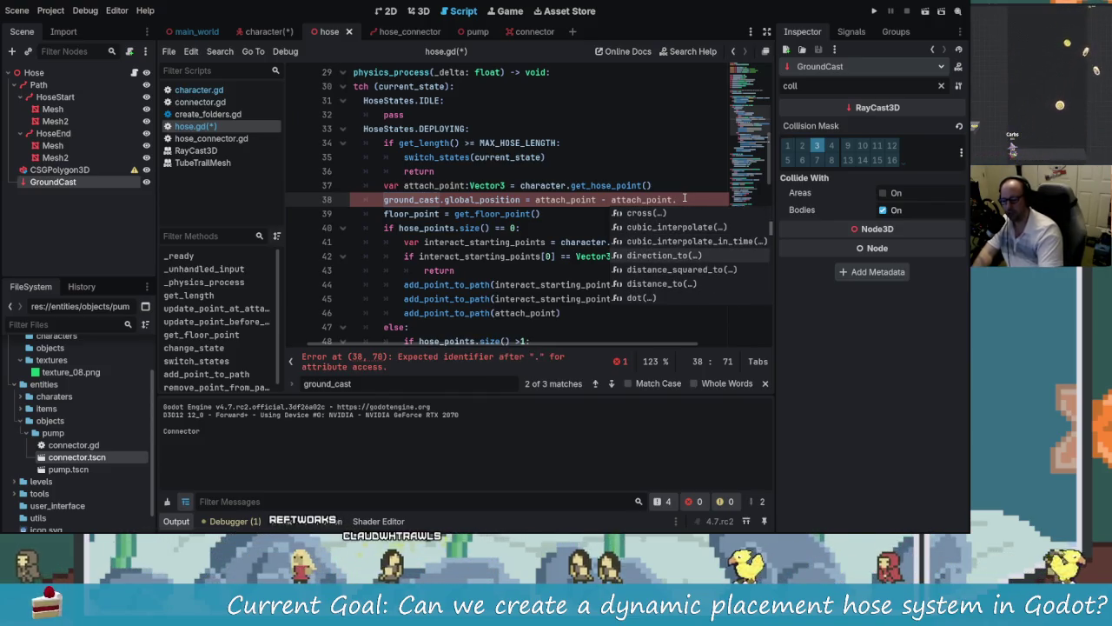
{"action": "key", "text": "Down"}
{"action": "key", "text": "Down"}
{"action": "key", "text": "Down"}
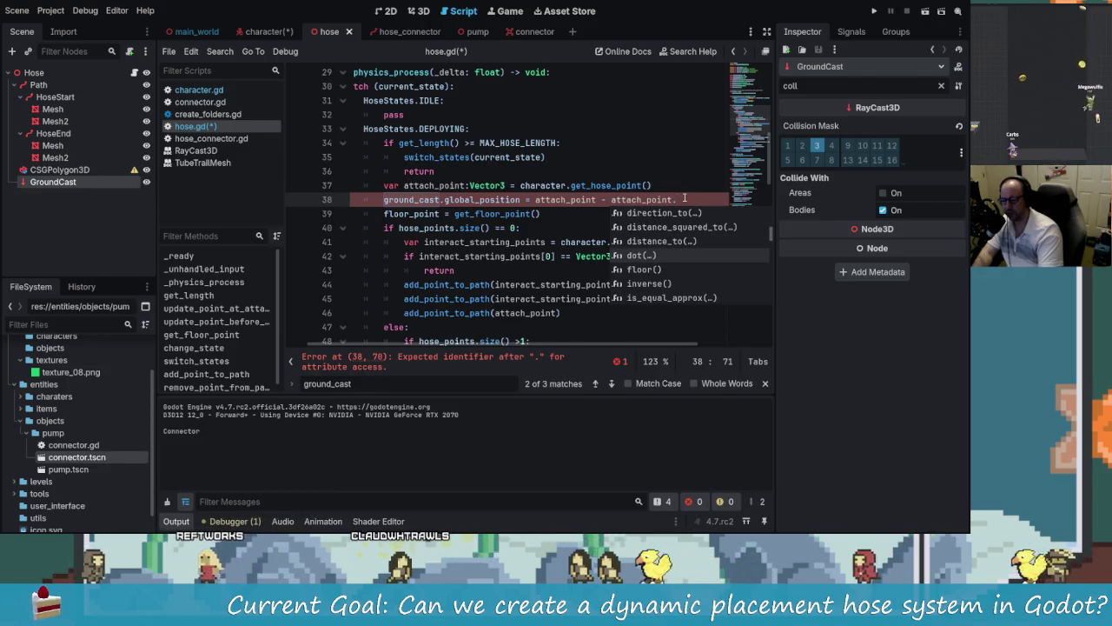
{"action": "key", "text": "Down"}
{"action": "key", "text": "Down"}
{"action": "key", "text": "Down"}
{"action": "key", "text": "Down"}
{"action": "key", "text": "Down"}
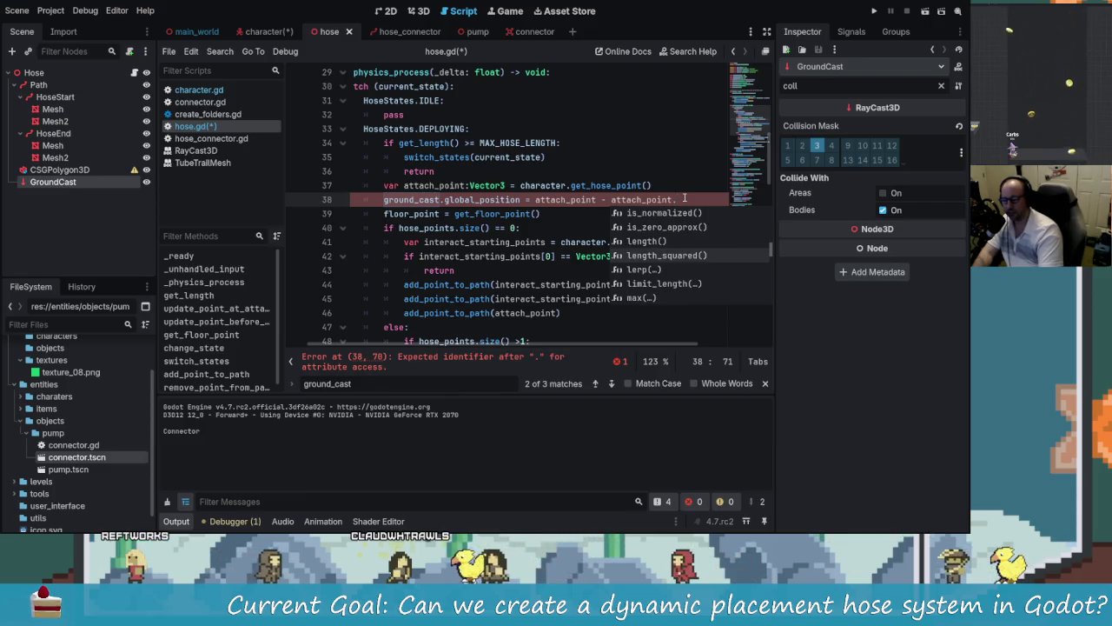
{"action": "key", "text": "Down"}
{"action": "key", "text": "Down"}
{"action": "key", "text": "Down"}
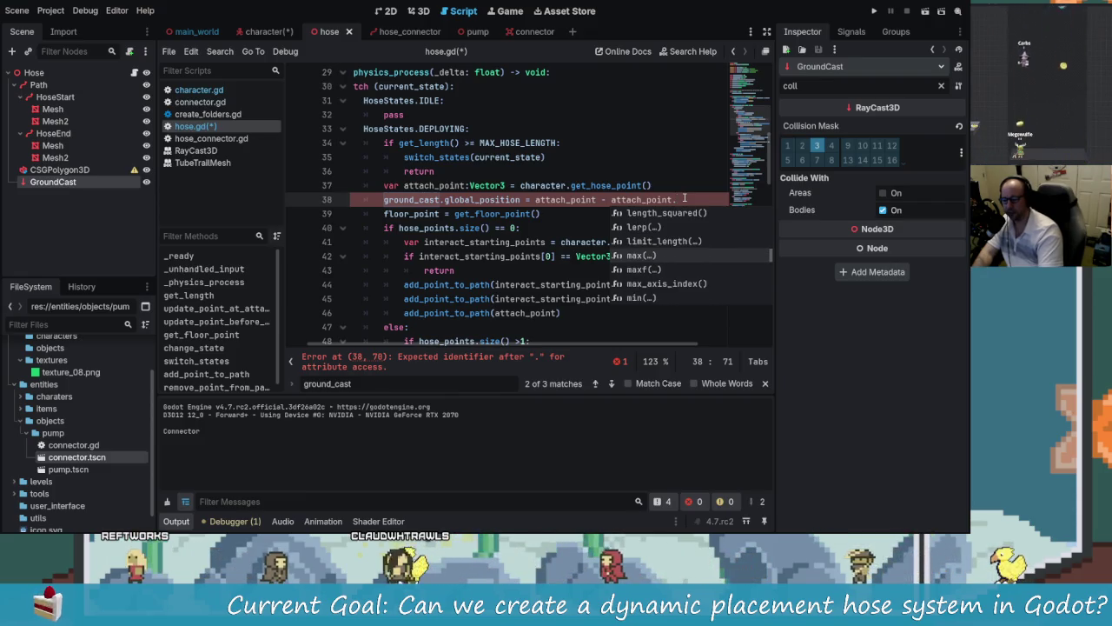
{"action": "key", "text": "Down"}
{"action": "key", "text": "Down"}
{"action": "key", "text": "Down"}
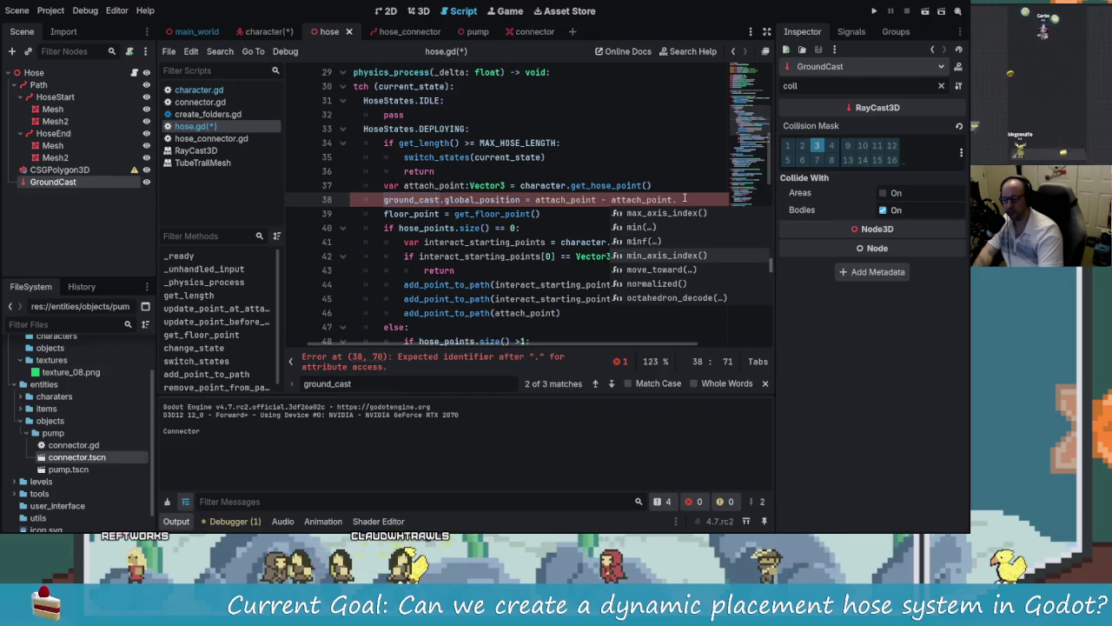
{"action": "key", "text": "Down"}
{"action": "key", "text": "Down"}
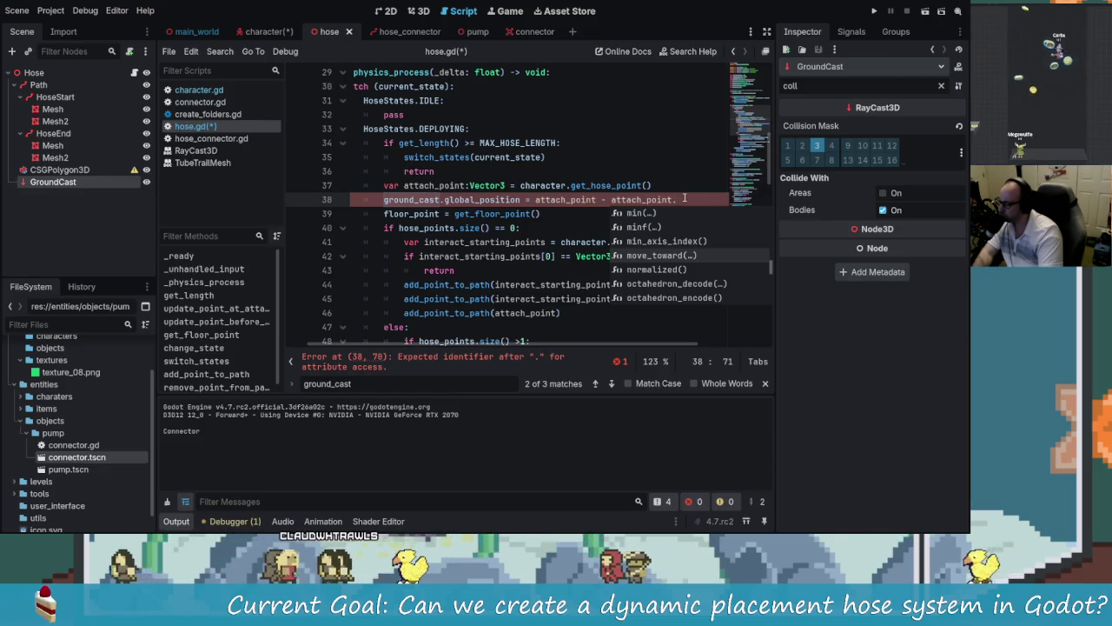
{"action": "key", "text": "Down"}
{"action": "key", "text": "Down"}
{"action": "key", "text": "Up"}
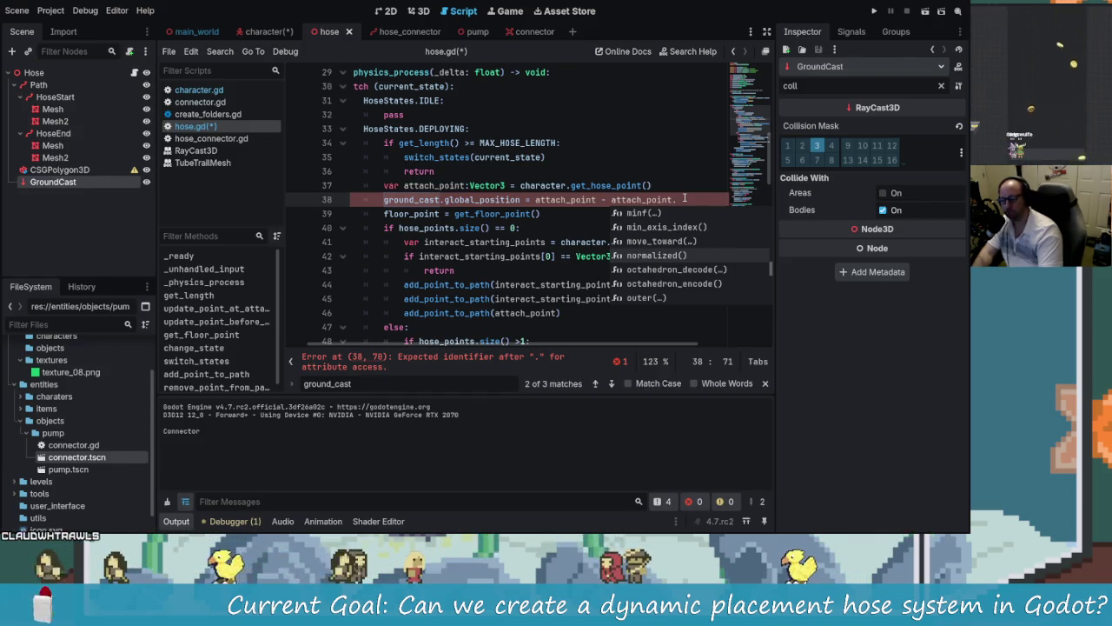
{"action": "key", "text": "Return"}
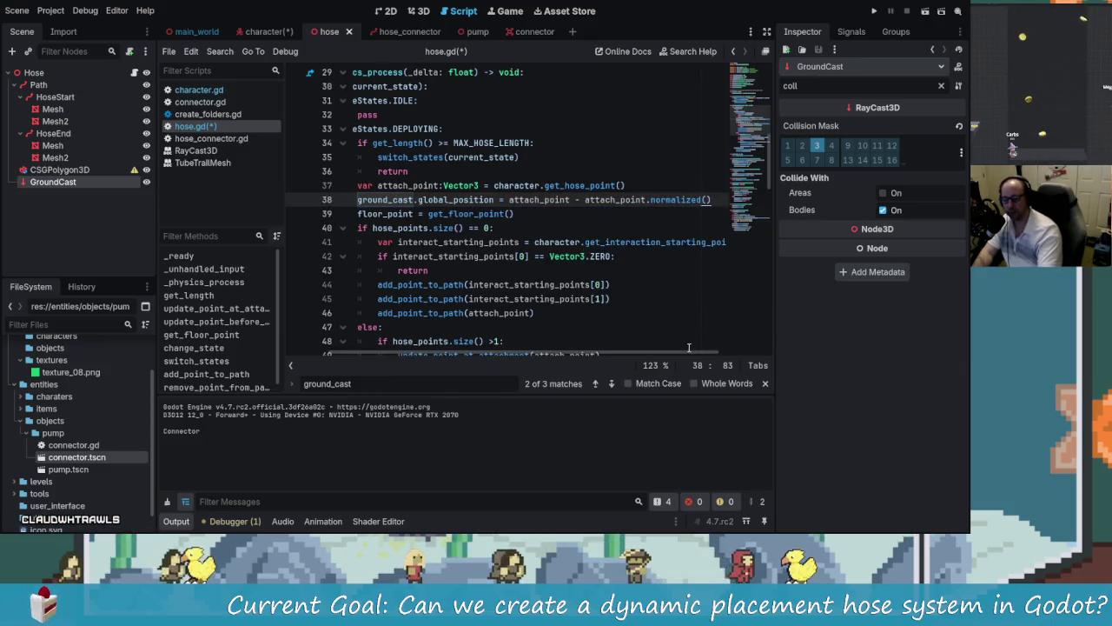
Step: Add a print(attach_point) line below the declaration and save hose.gd
{"action": "left_click_drag", "start_coordinate": [691, 356], "coordinate": [726, 358]}
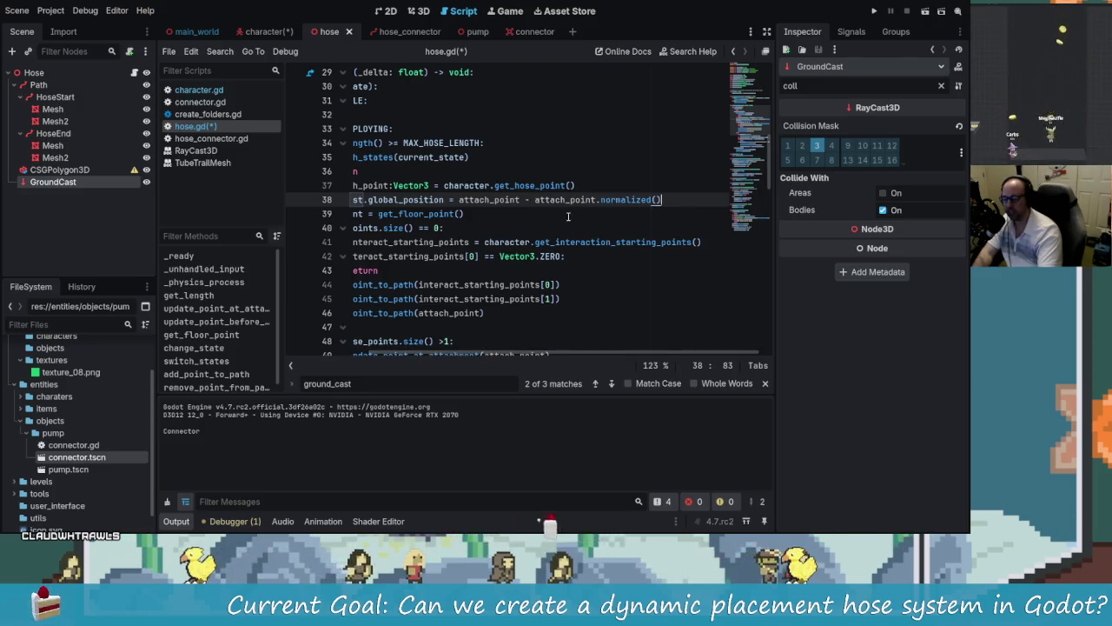
{"action": "left_click", "coordinate": [572, 185]}
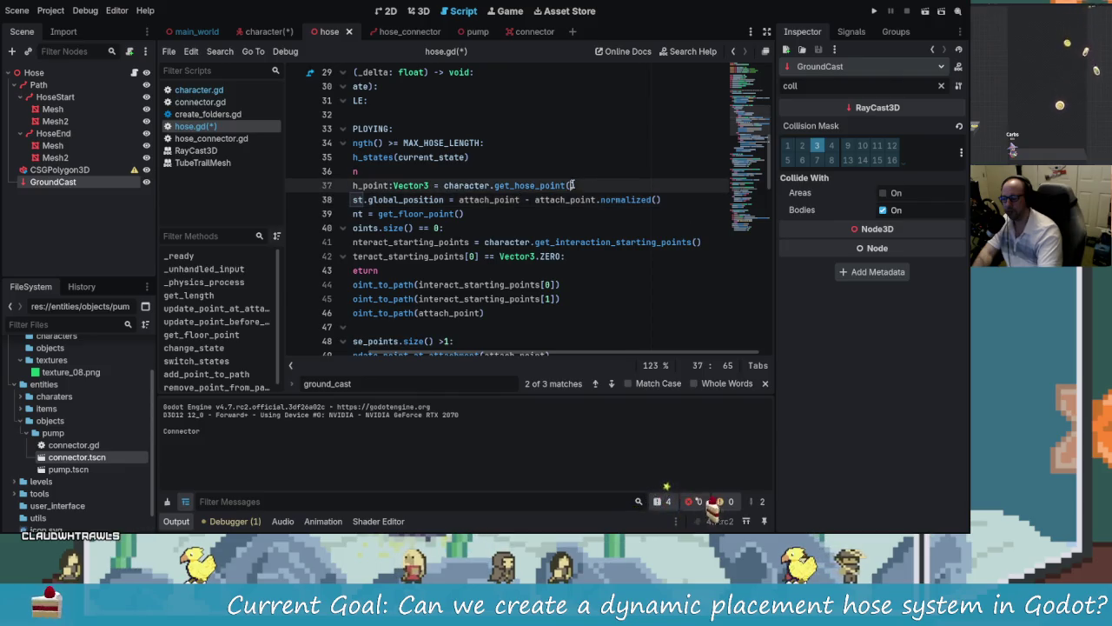
{"action": "key", "text": "Return"}
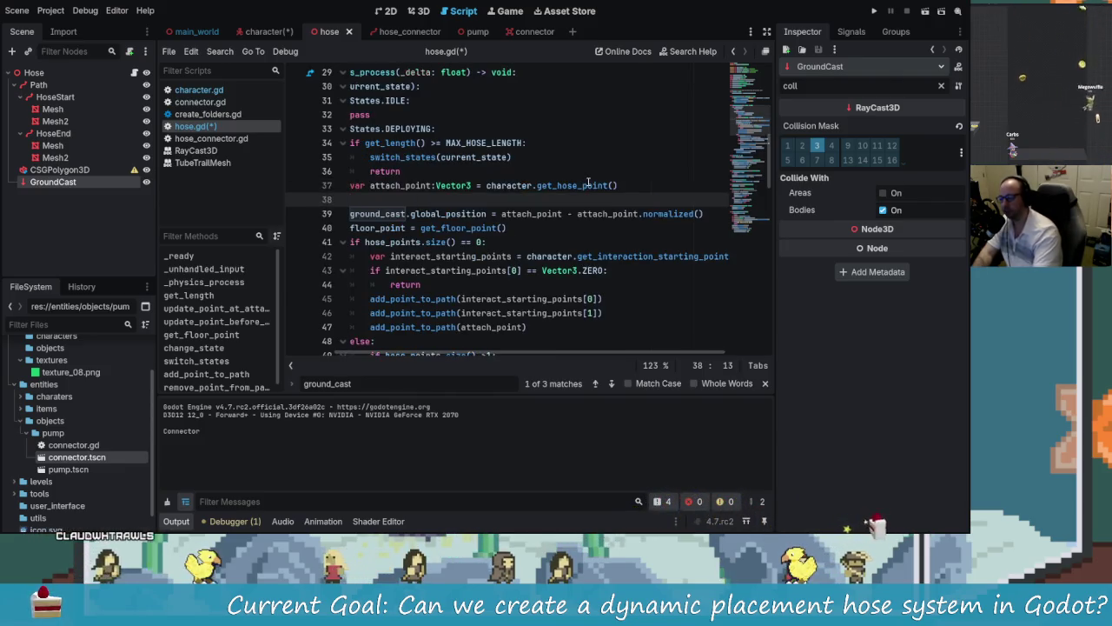
{"action": "type", "text": "print(attach)"}
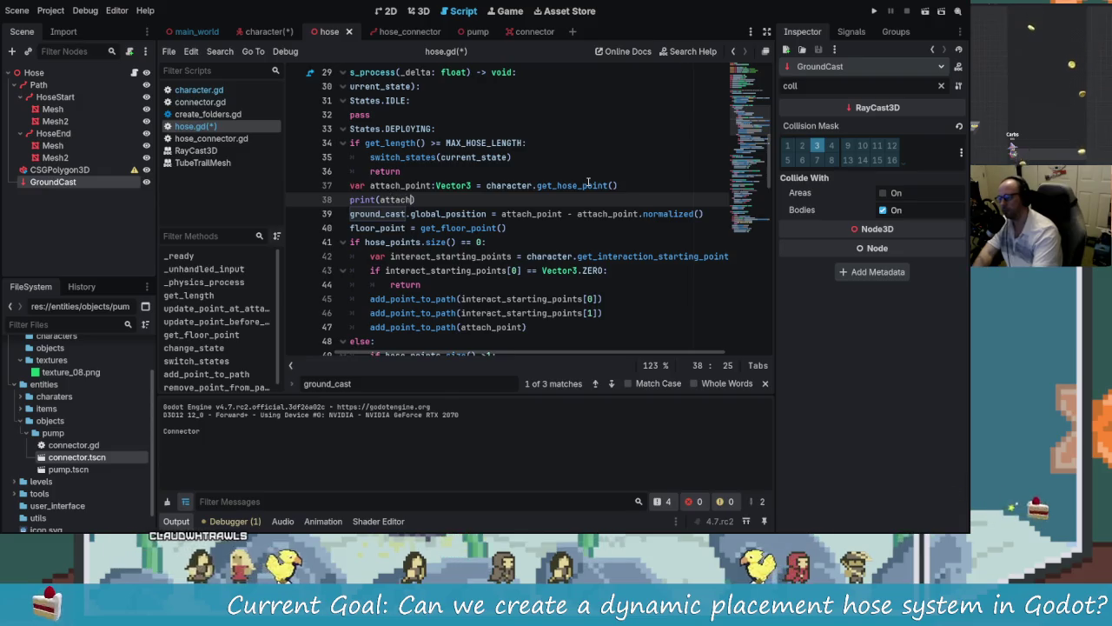
{"action": "key", "text": "Return"}
{"action": "key", "text": "ctrl+s"}
Step: Drop the normalized offset so ground_cast's position is just attach_point, and run the game
{"action": "left_click_drag", "start_coordinate": [704, 214], "coordinate": [569, 214]}
{"action": "key", "text": "BackSpace"}
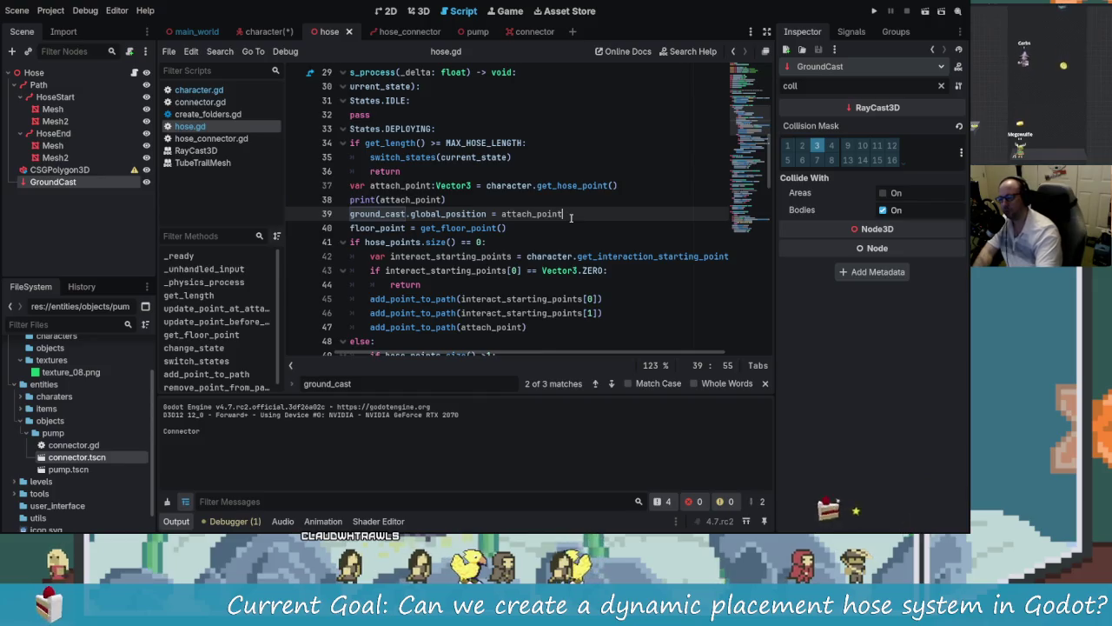
{"action": "key", "text": "F5"}
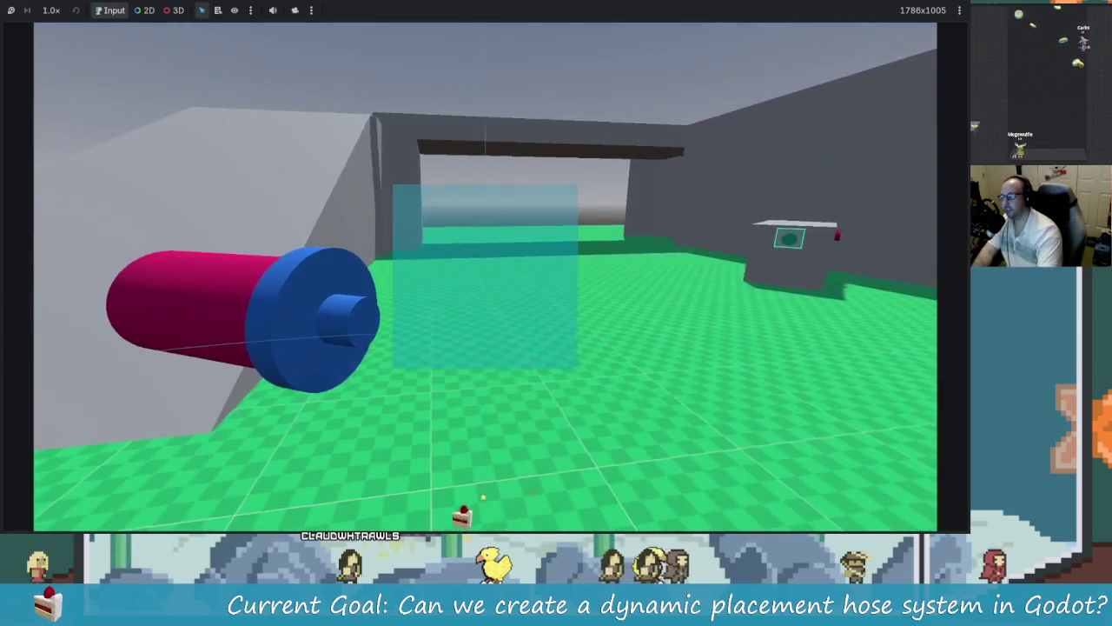
Step: Float the game window, walk to the connector box and attach the hose with E
{"action": "left_click", "coordinate": [463, 12]}
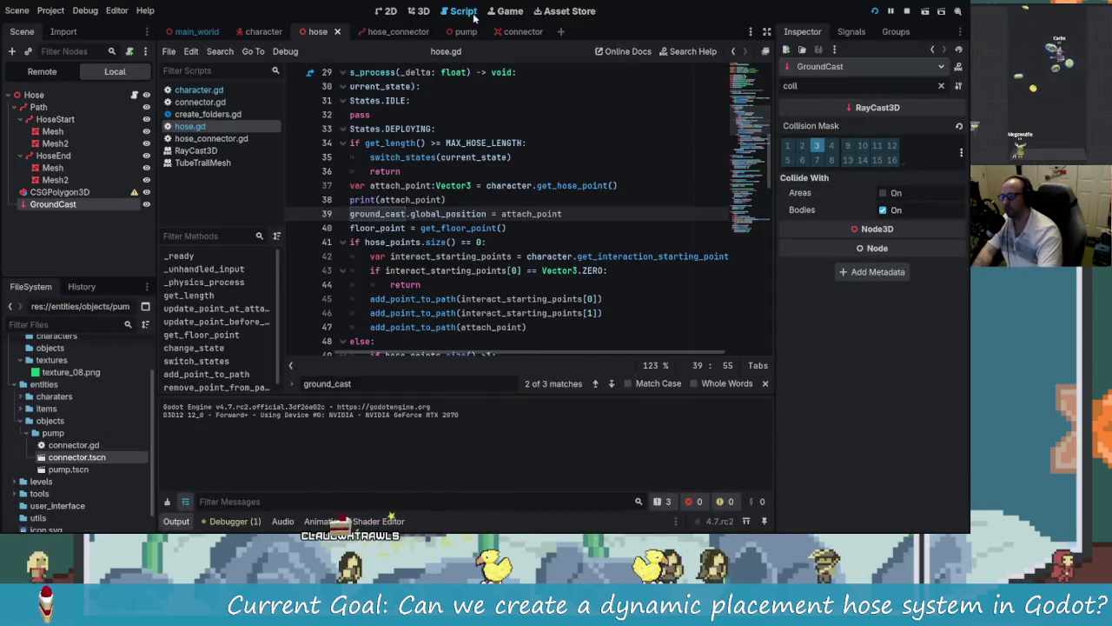
{"action": "left_click", "coordinate": [510, 10]}
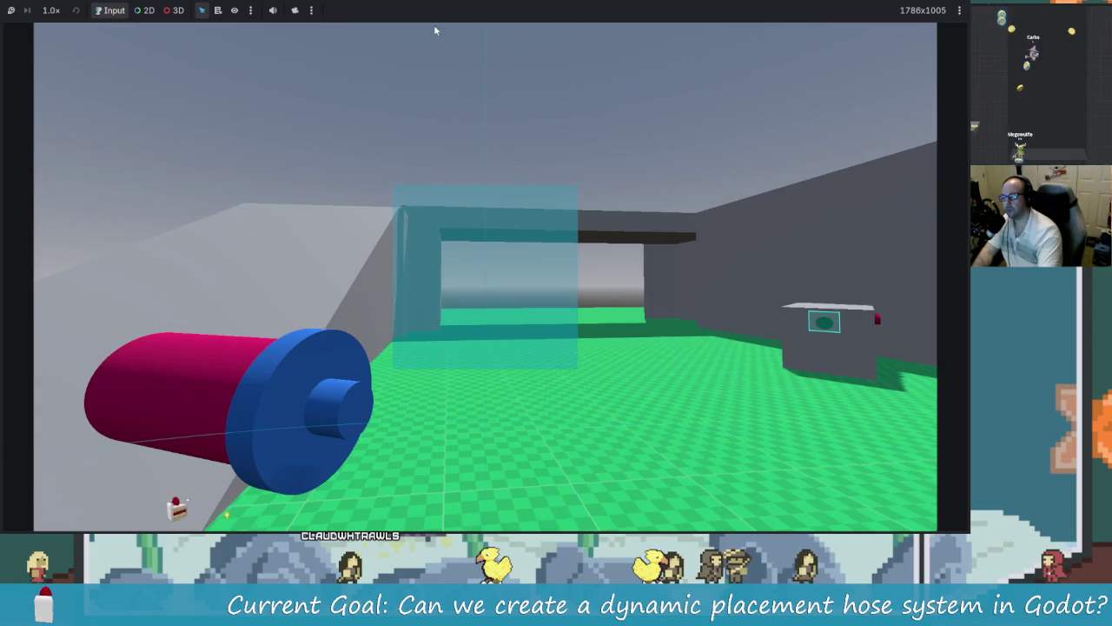
{"action": "key", "text": "super+Down"}
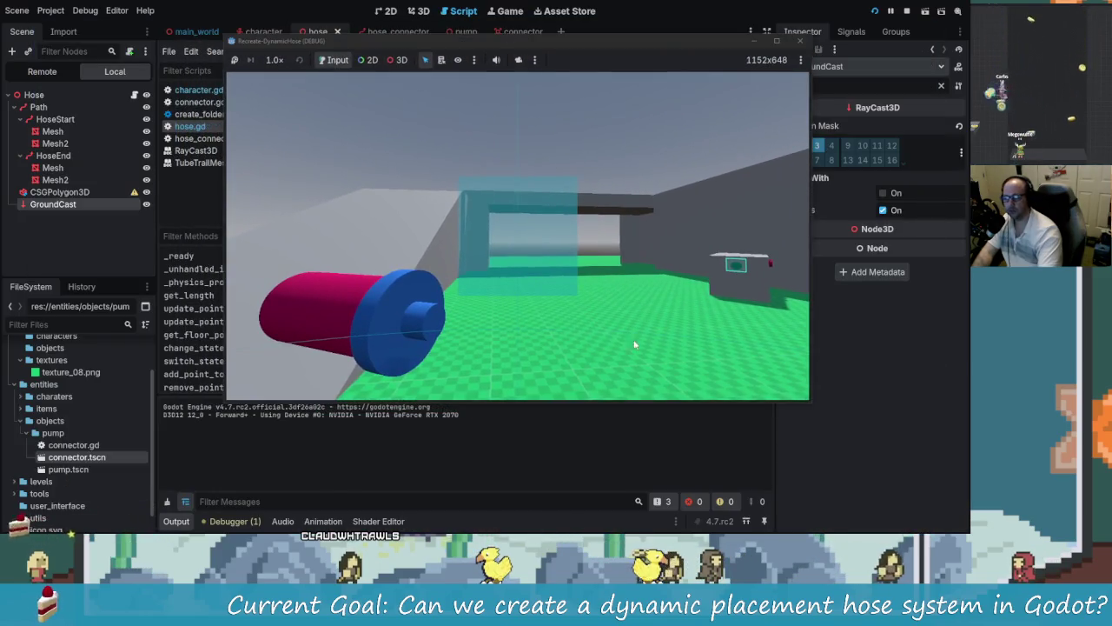
{"action": "key", "text": "w"}
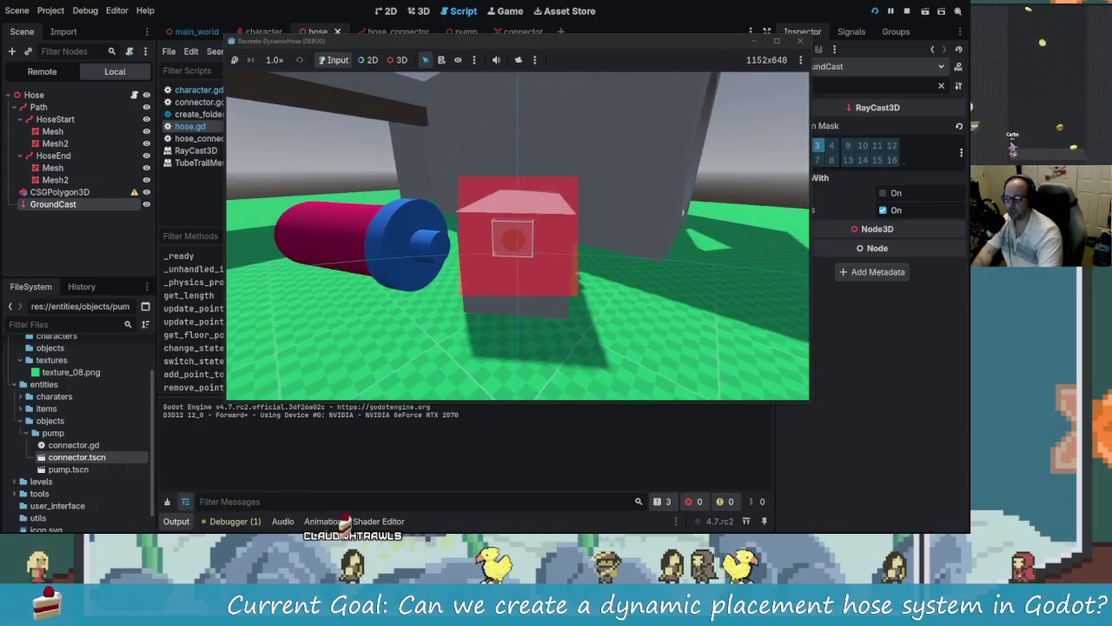
{"action": "key", "text": "e"}
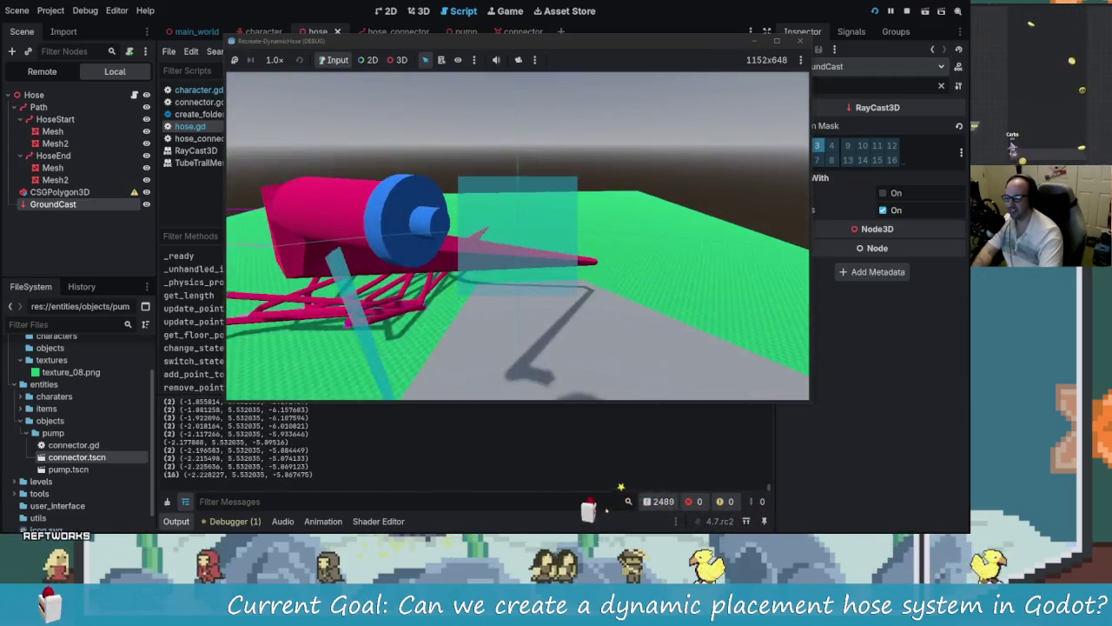
{"action": "key", "text": "alt+Tab"}
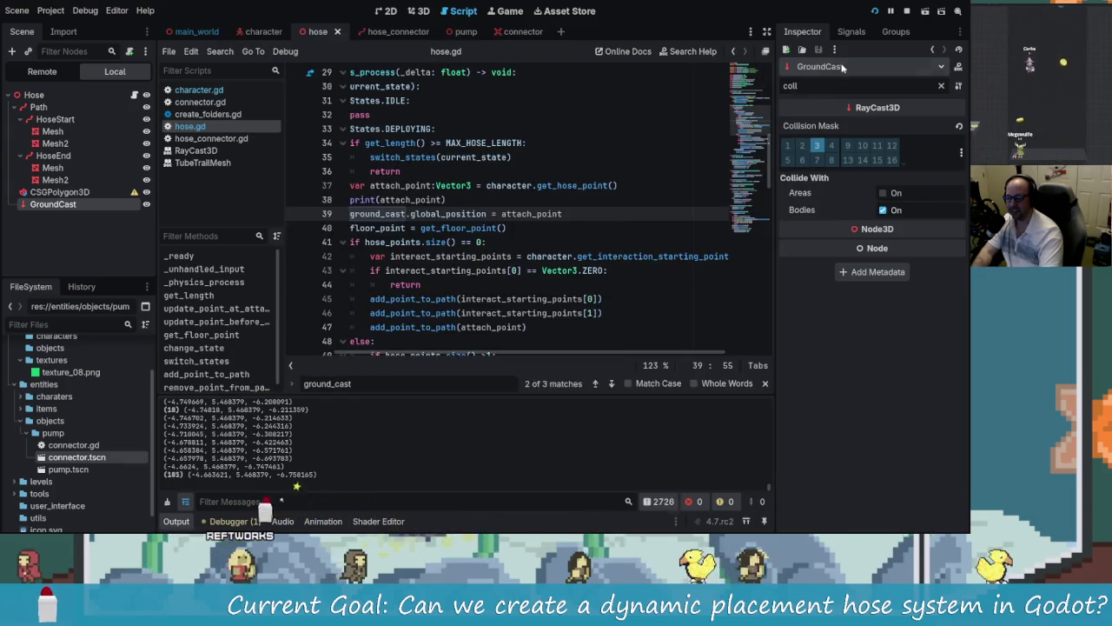
Step: Stop the game with F8, delete the empty line 38, save hose.gd and relaunch with F5
{"action": "key", "text": "F8"}
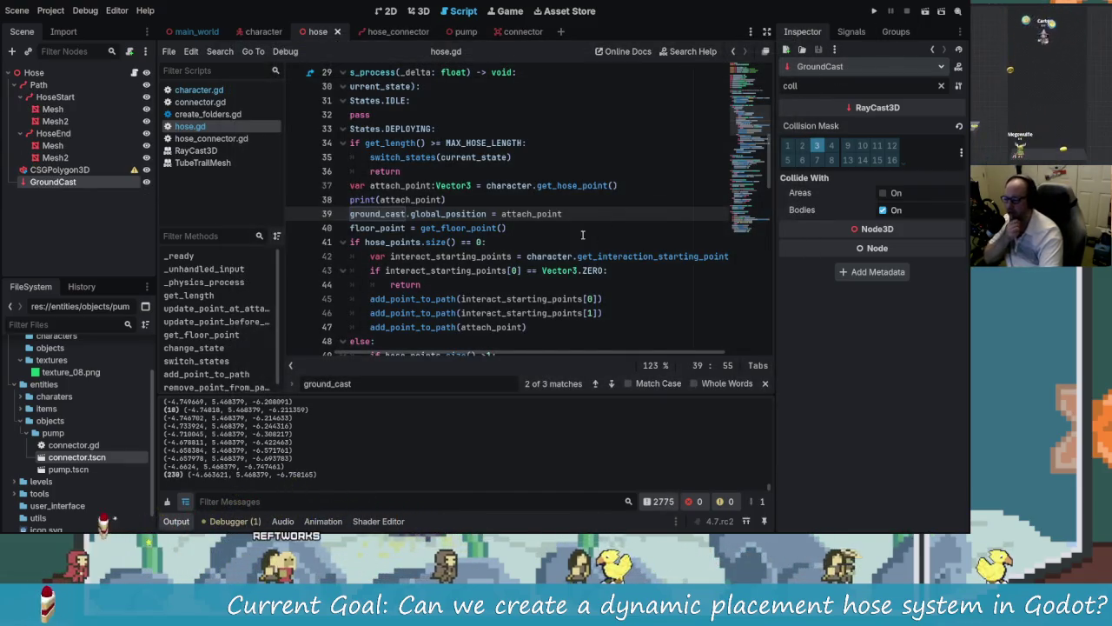
{"action": "left_click", "coordinate": [446, 200]}
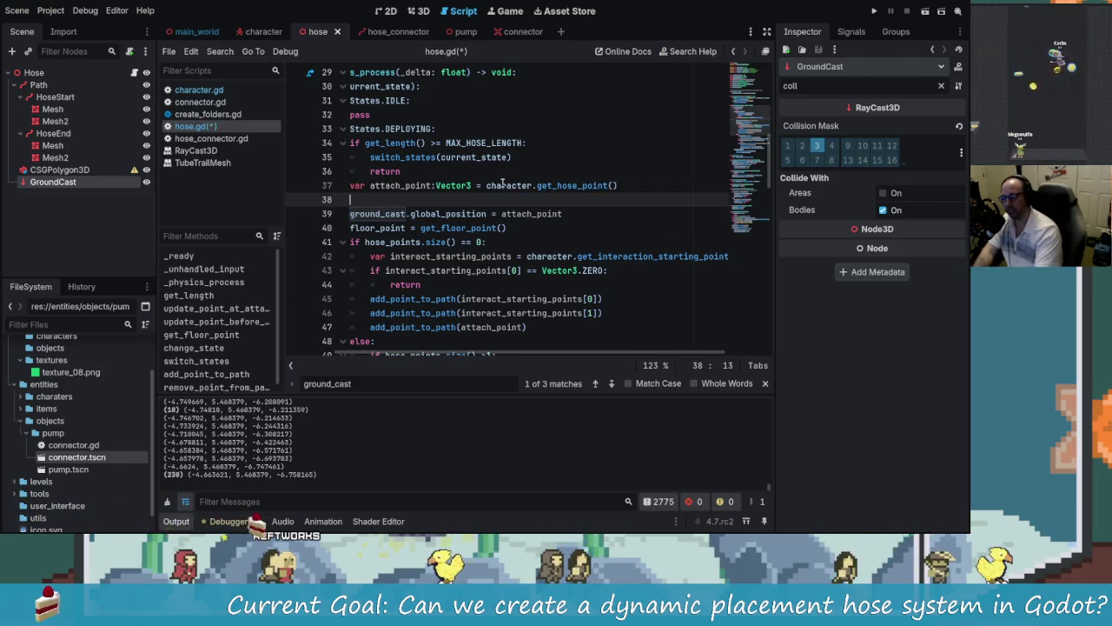
{"action": "key", "text": "BackSpace"}
{"action": "key", "text": "BackSpace"}
{"action": "key", "text": "BackSpace"}
{"action": "key", "text": "ctrl+s"}
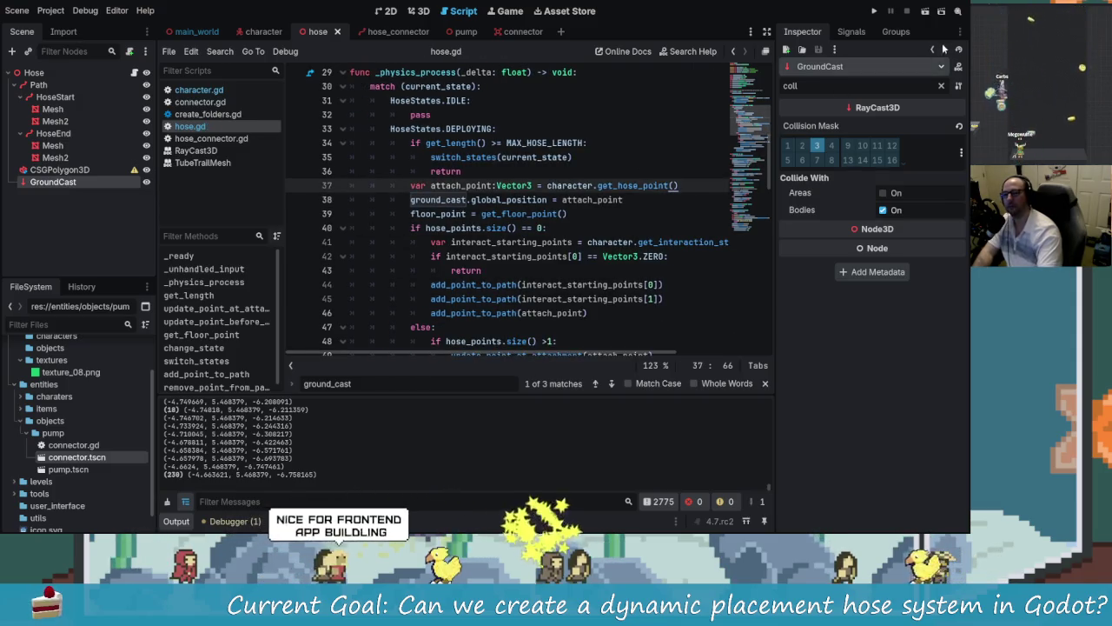
{"action": "key", "text": "F5"}
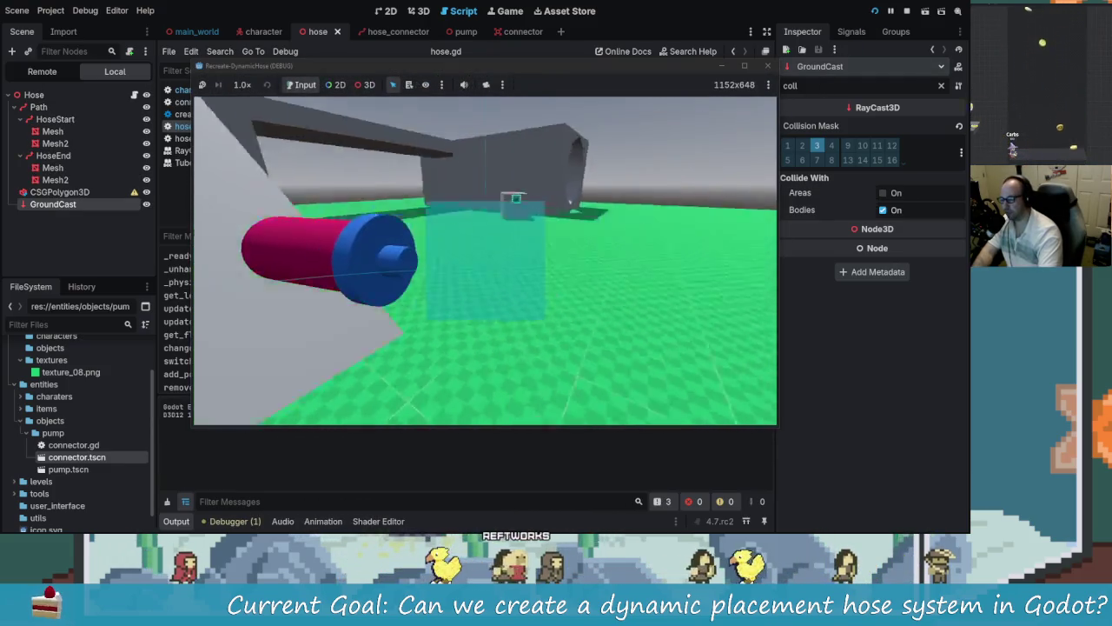
Step: Walk to the pump, grab the hose with E and back away to stretch it out
{"action": "key", "text": "w"}
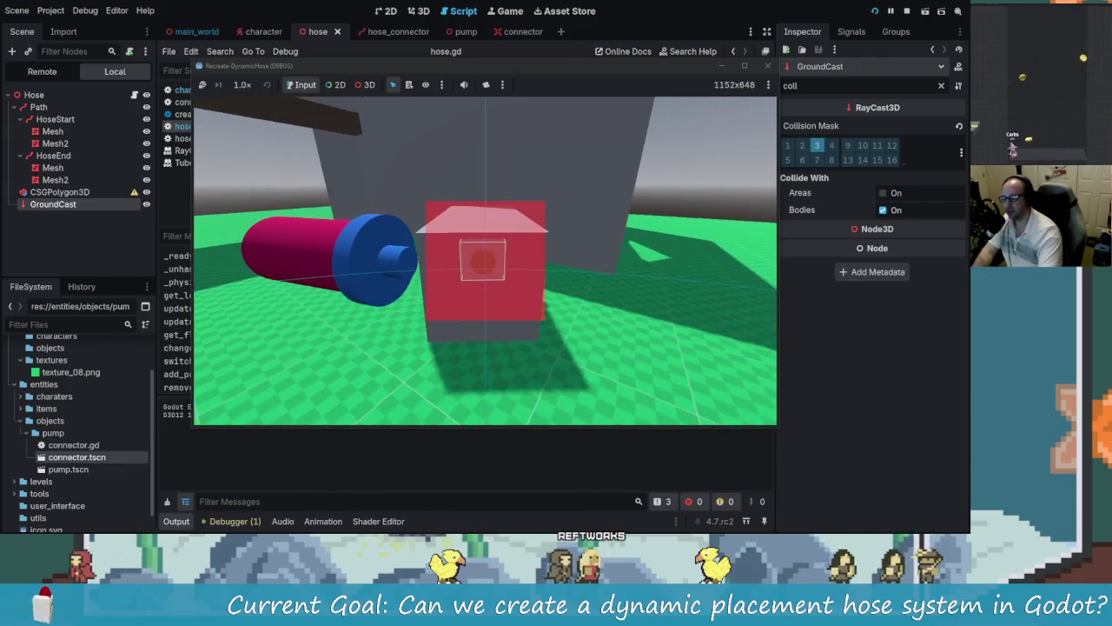
{"action": "key", "text": "e"}
{"action": "key", "text": "s"}
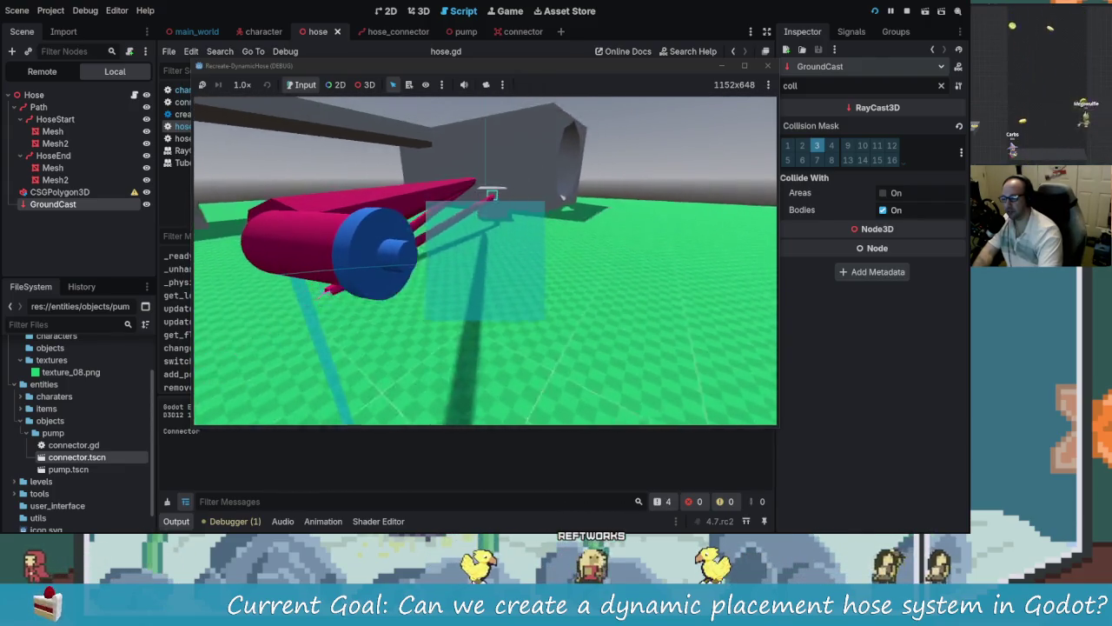
{"action": "key", "text": "s"}
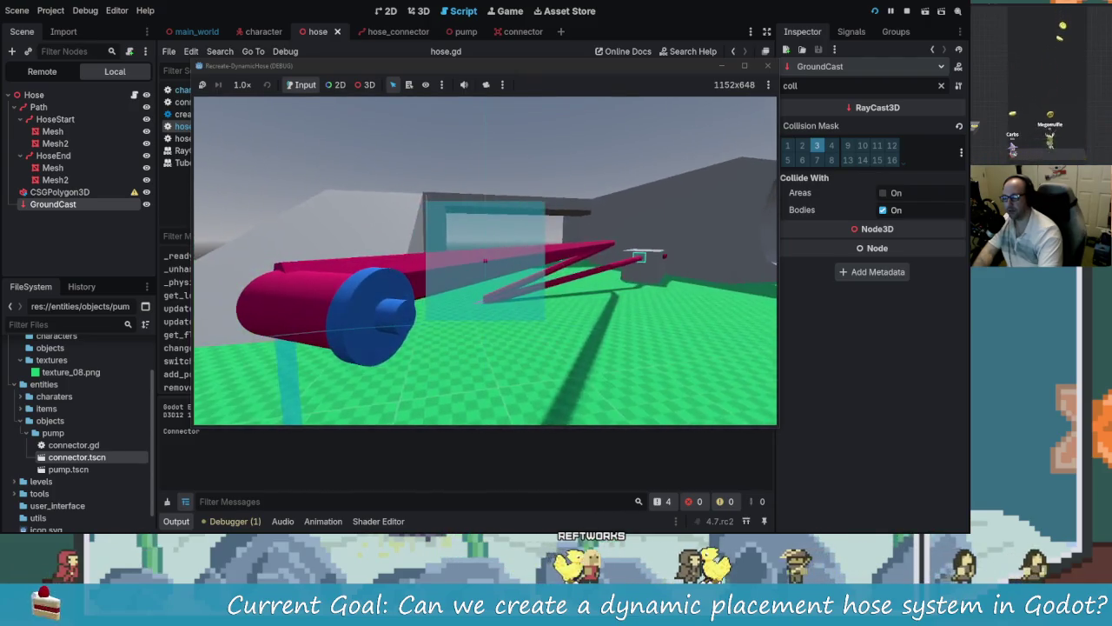
{"action": "key", "text": "alt+Tab"}
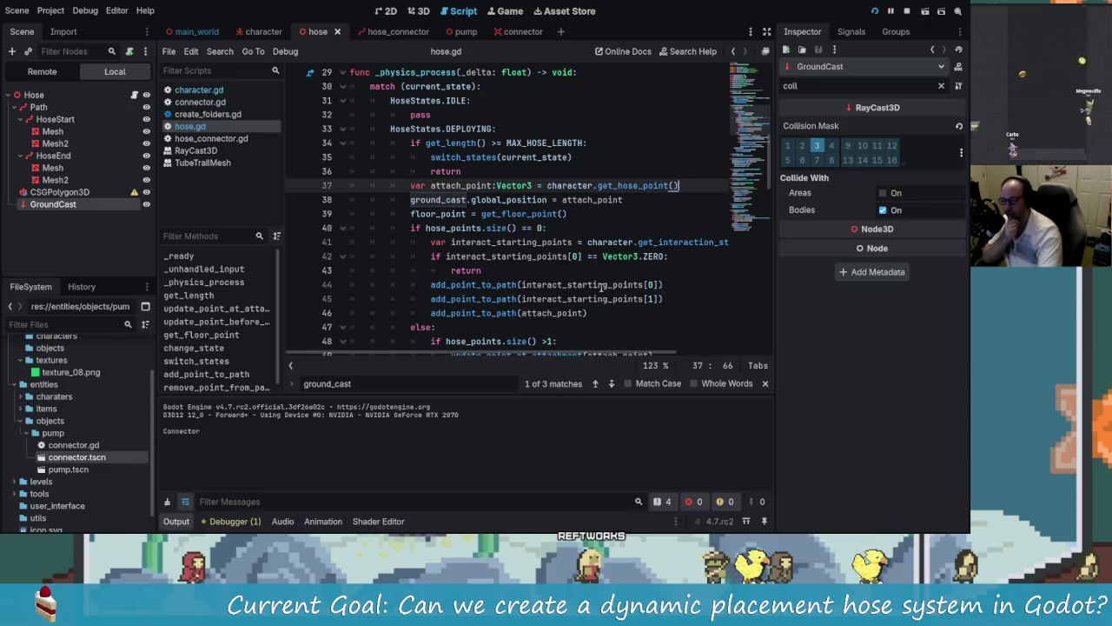
{"action": "key", "text": "alt+Tab"}
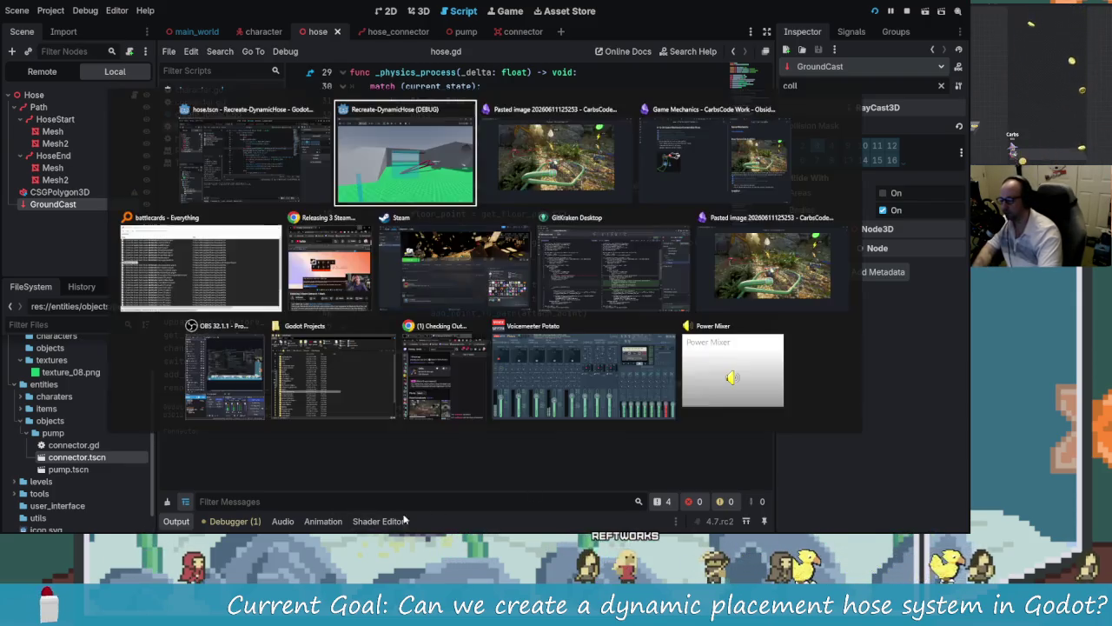
Step: Switch to GitKraken and view the unstaged hose.gd diff, then return to Godot
{"action": "left_click", "coordinate": [590, 219]}
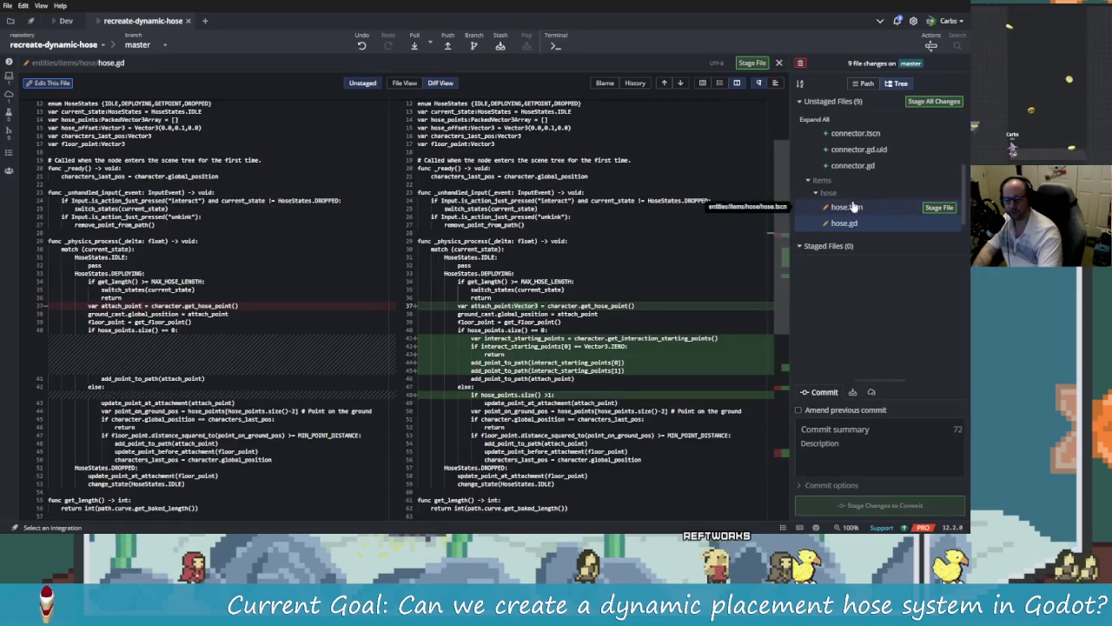
{"action": "left_click", "coordinate": [844, 223]}
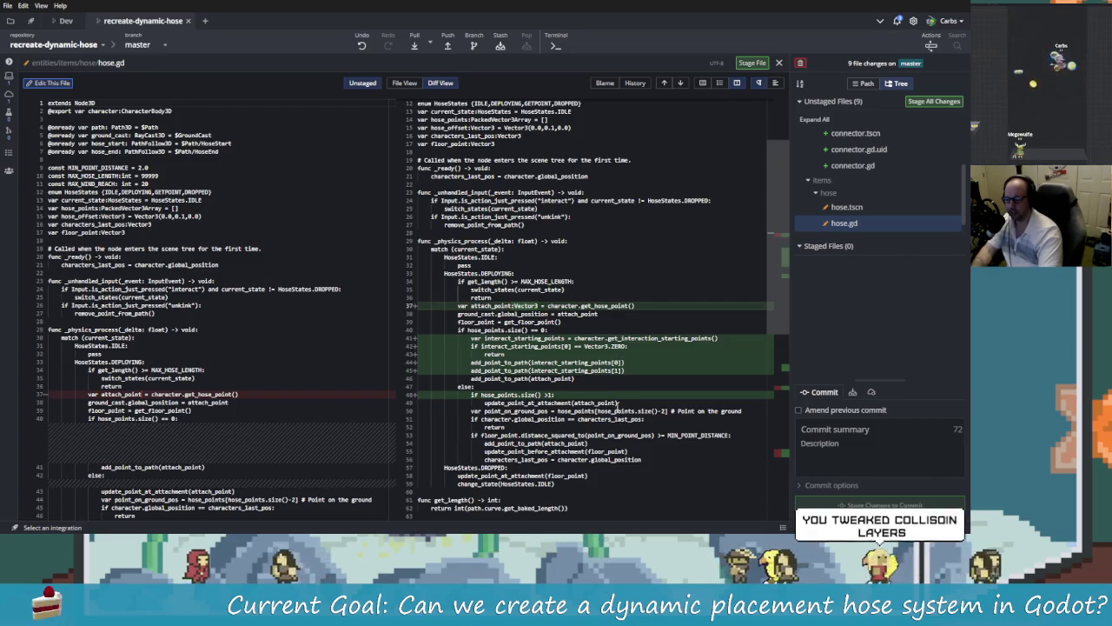
{"action": "key", "text": "alt+Tab"}
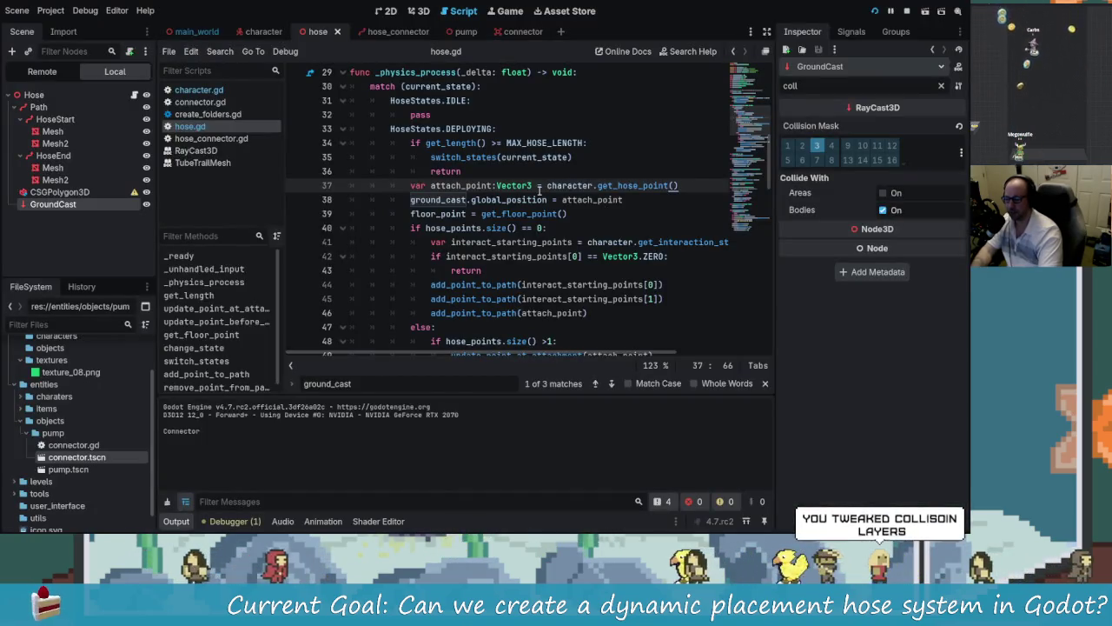
Step: Jump to get_hose_point's definition in character.gd, then return to line 39 of hose.gd
{"action": "left_click", "coordinate": [633, 185]}
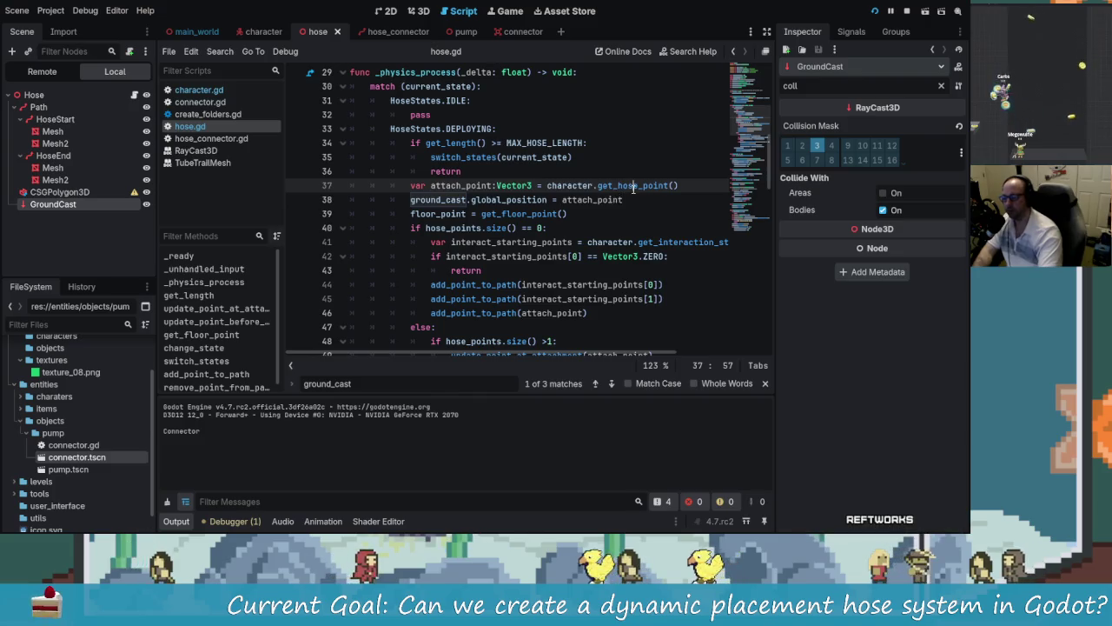
{"action": "left_click", "coordinate": [199, 89]}
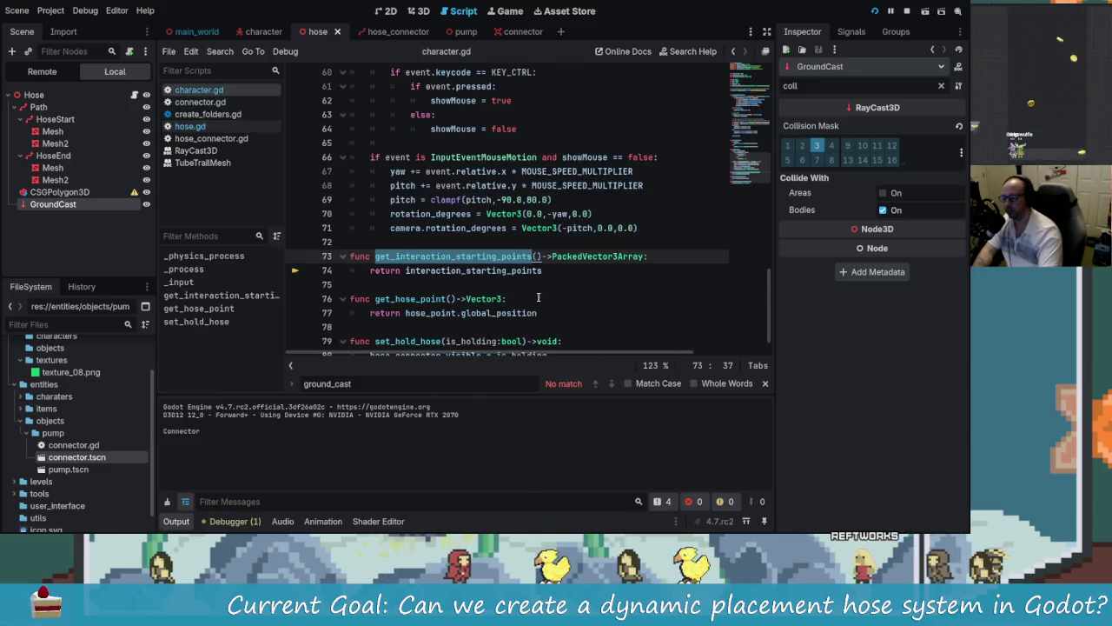
{"action": "scroll", "coordinate": [439, 306], "scroll_direction": "down", "scroll_amount": 1}
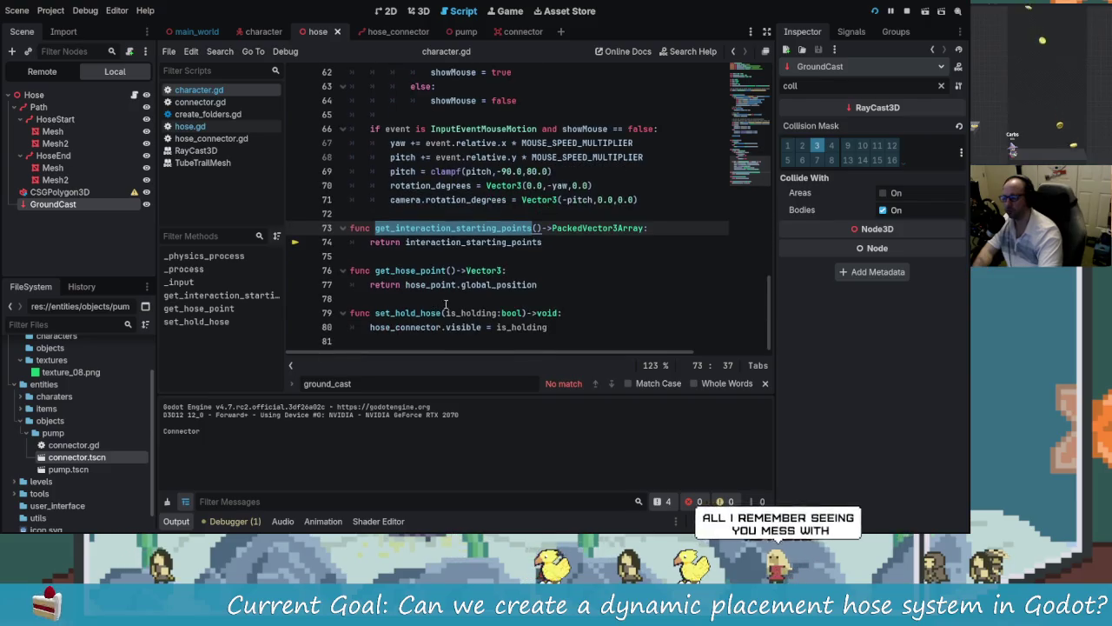
{"action": "left_click", "coordinate": [207, 139]}
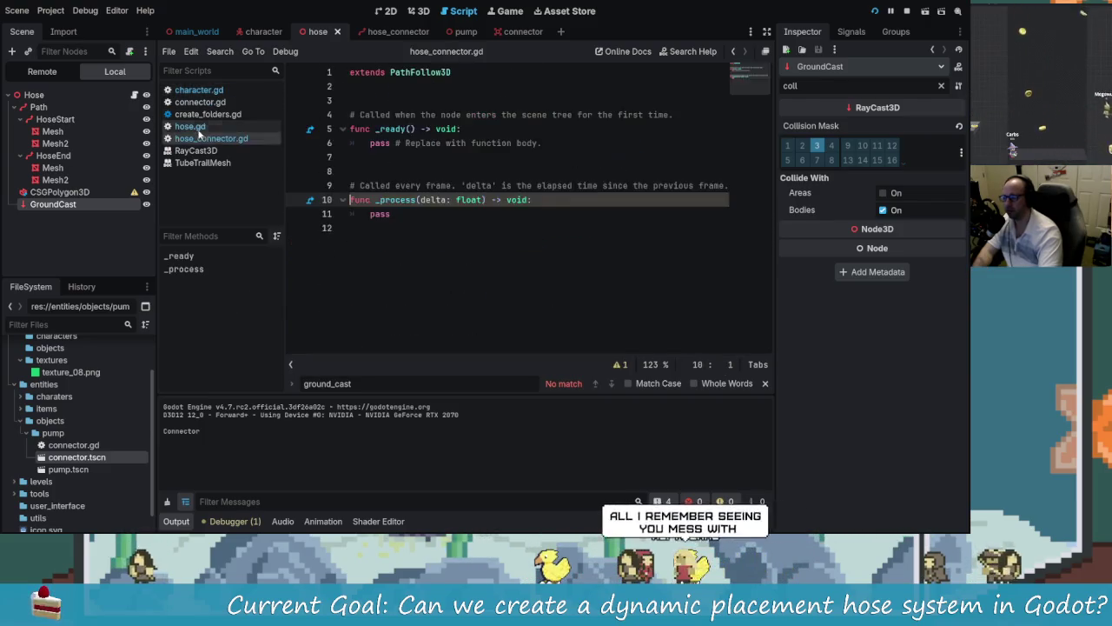
{"action": "left_click", "coordinate": [191, 126]}
{"action": "left_click", "coordinate": [568, 212]}
{"action": "key", "text": "alt+Tab"}
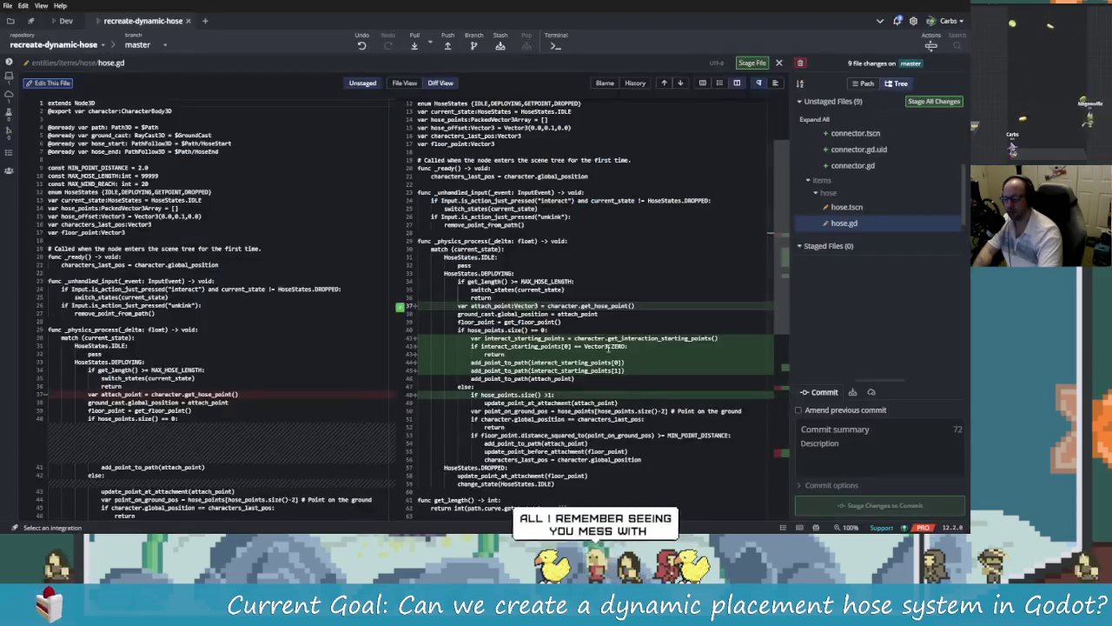
Step: Scroll through the hose.gd diff in GitKraken
{"action": "scroll", "coordinate": [654, 349], "scroll_direction": "down", "scroll_amount": 1}
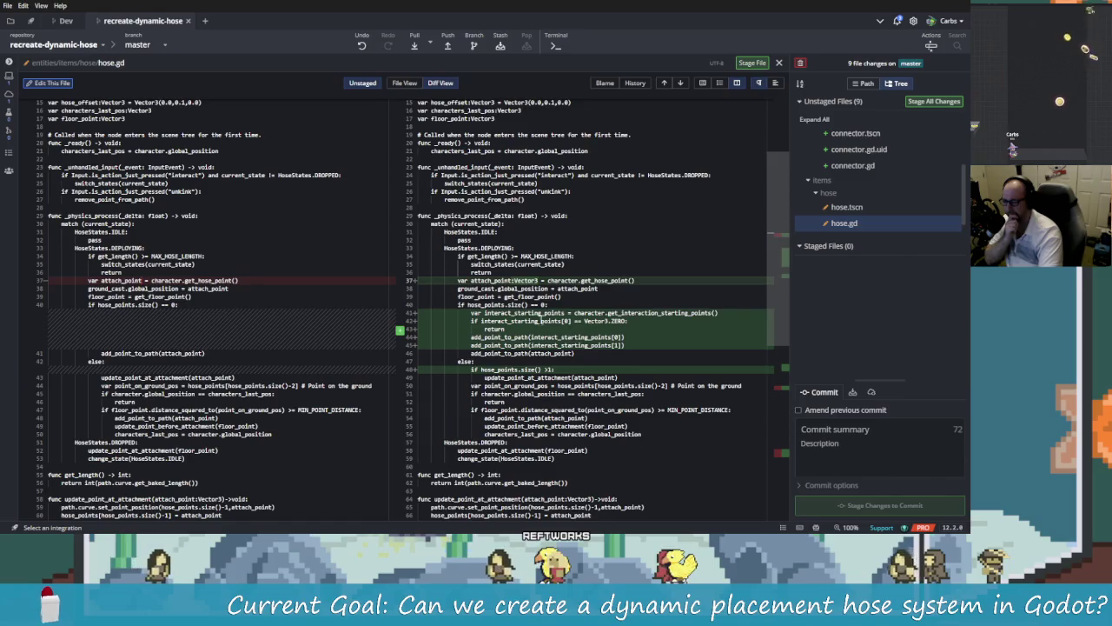
{"action": "scroll", "coordinate": [596, 335], "scroll_direction": "down", "scroll_amount": 1}
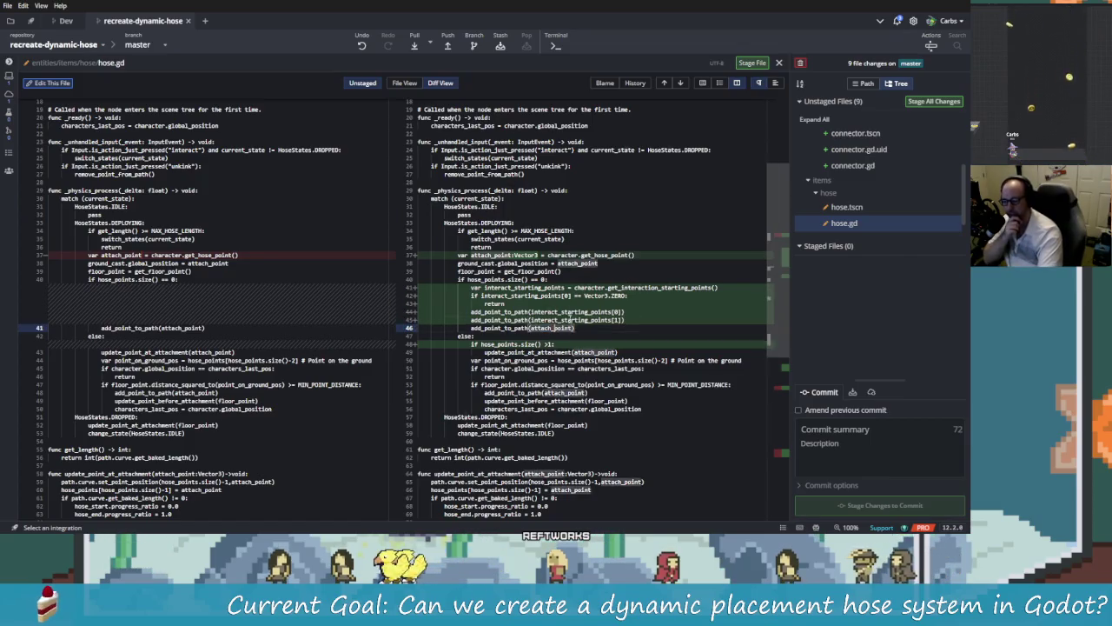
{"action": "scroll", "coordinate": [628, 349], "scroll_direction": "up", "scroll_amount": 1}
{"action": "mouse_move", "coordinate": [783, 263]}
{"action": "left_mouse_down"}
{"action": "mouse_move", "coordinate": [790, 449]}
{"action": "mouse_move", "coordinate": [790, 278]}
{"action": "mouse_move", "coordinate": [794, 379]}
{"action": "left_mouse_up"}
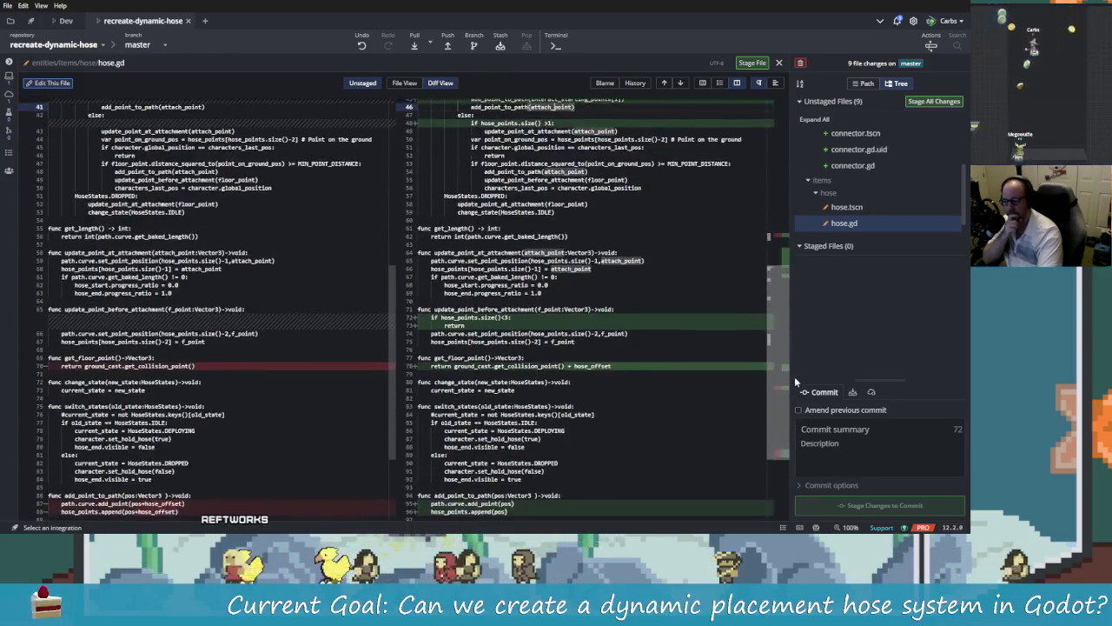
{"action": "scroll", "coordinate": [791, 348], "scroll_direction": "up", "scroll_amount": 5}
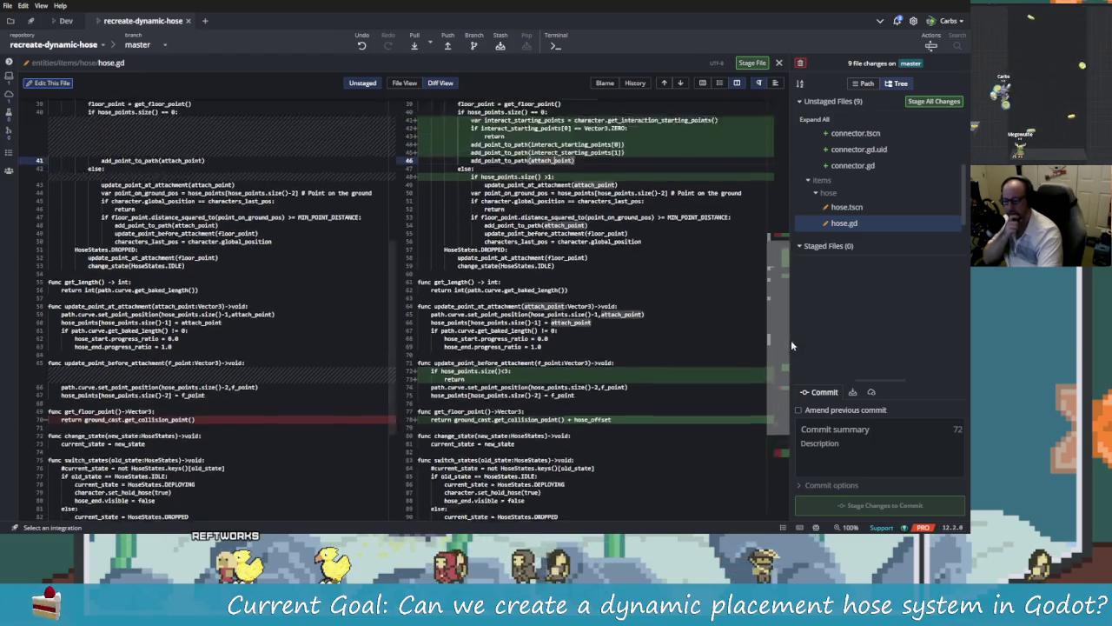
{"action": "scroll", "coordinate": [852, 198], "scroll_direction": "up", "scroll_amount": 3}
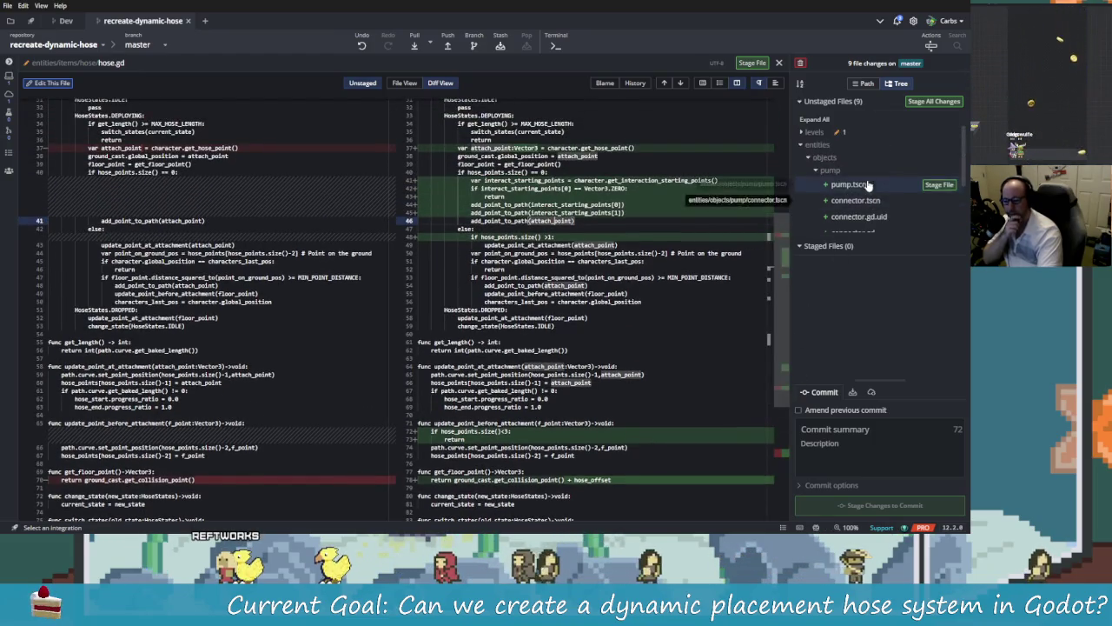
{"action": "scroll", "coordinate": [865, 191], "scroll_direction": "down", "scroll_amount": 4}
Step: Expand the charaters folder to view the character.gd diff, then go back to hose.gd
{"action": "left_click", "coordinate": [866, 225]}
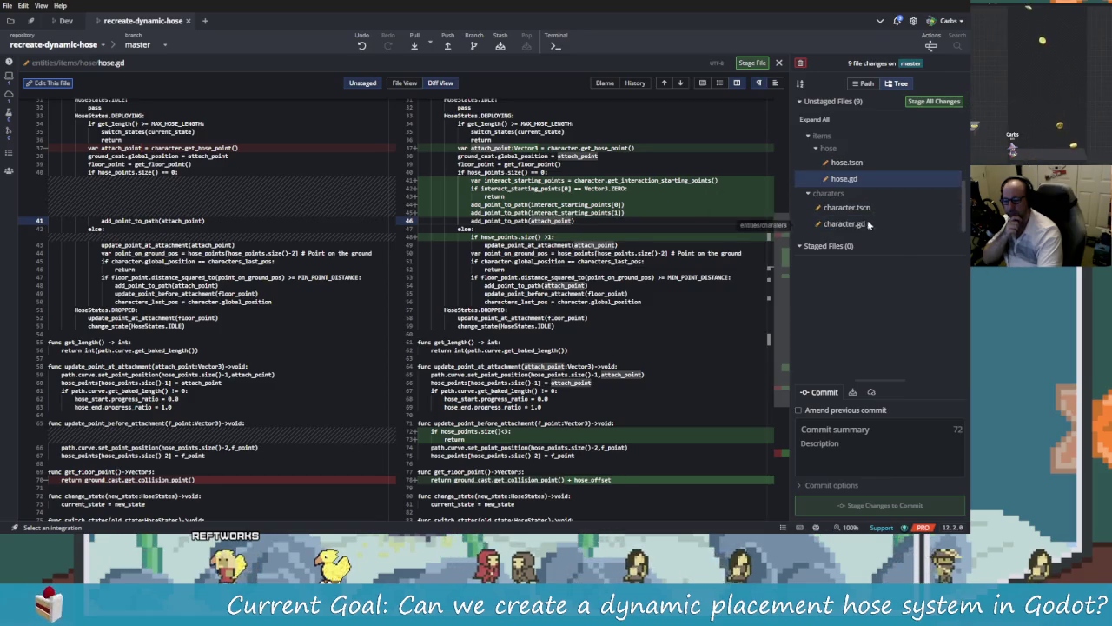
{"action": "left_click", "coordinate": [860, 225]}
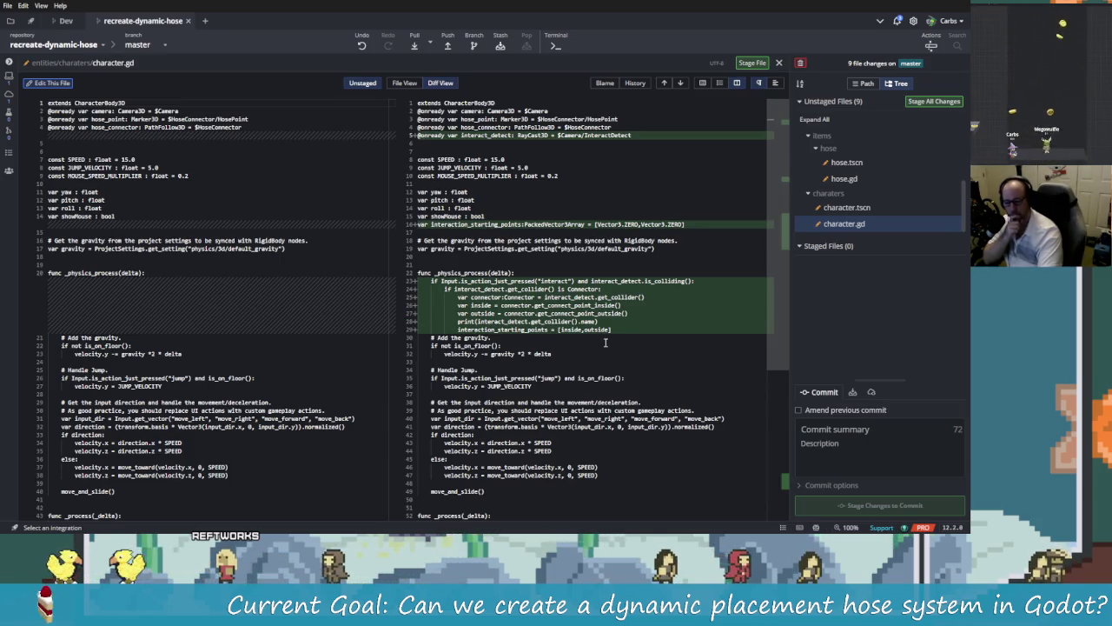
{"action": "scroll", "coordinate": [600, 344], "scroll_direction": "down", "scroll_amount": 10}
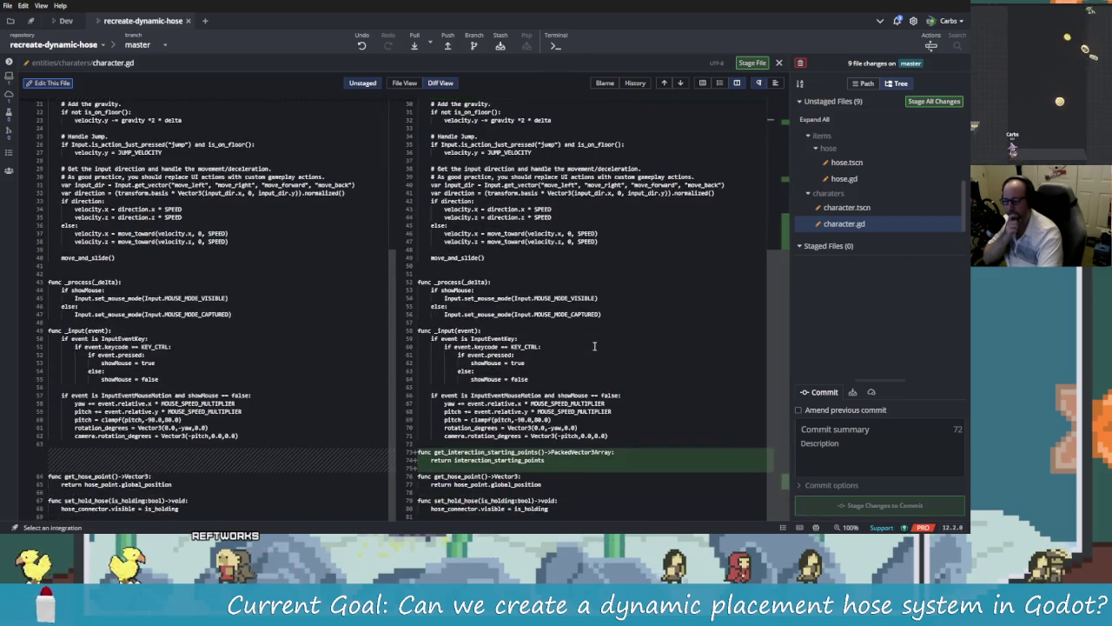
{"action": "scroll", "coordinate": [601, 333], "scroll_direction": "up", "scroll_amount": 10}
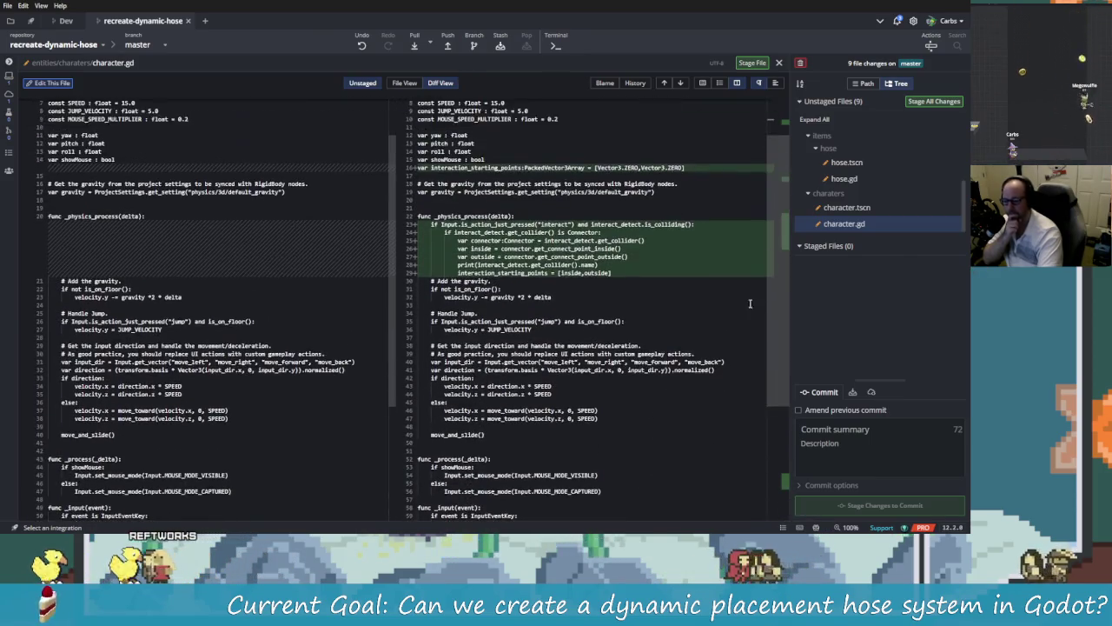
{"action": "left_click", "coordinate": [836, 180]}
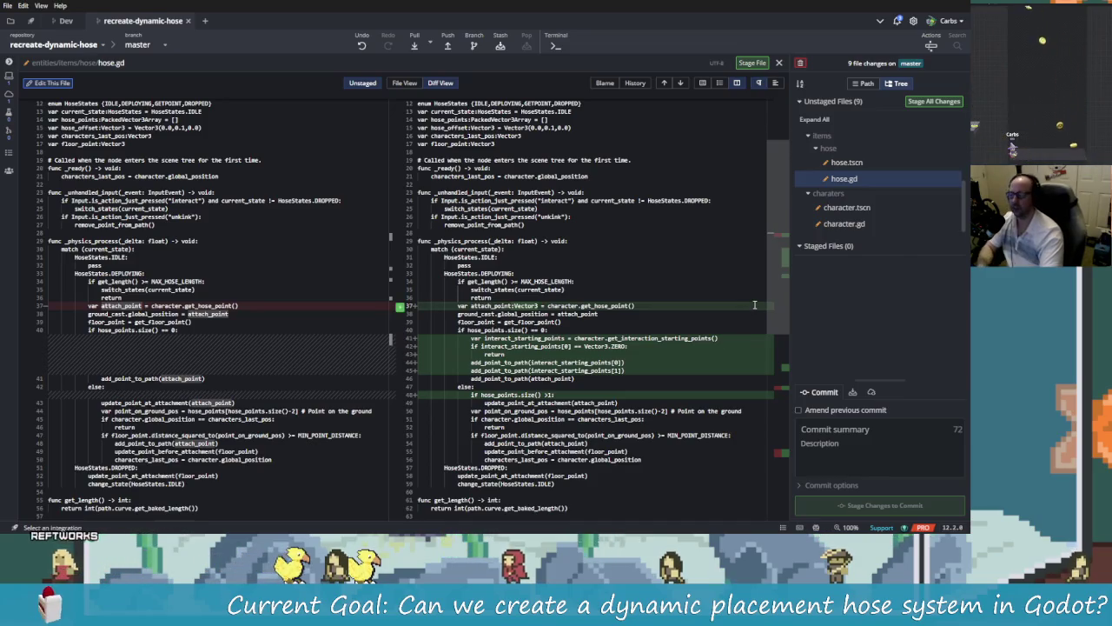
{"action": "key", "text": "alt+Tab"}
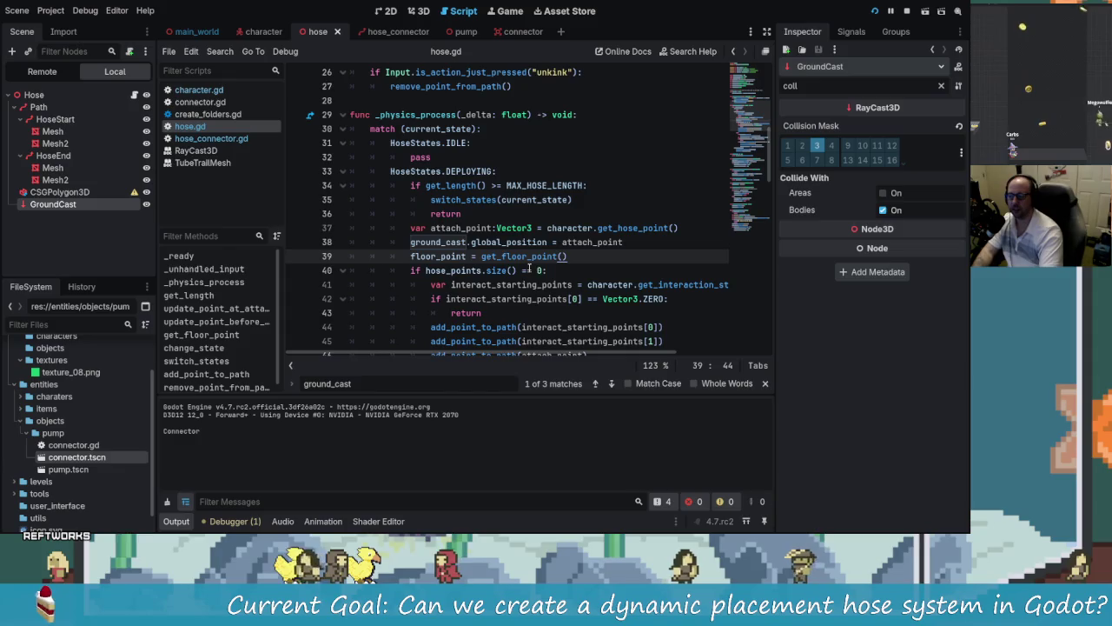
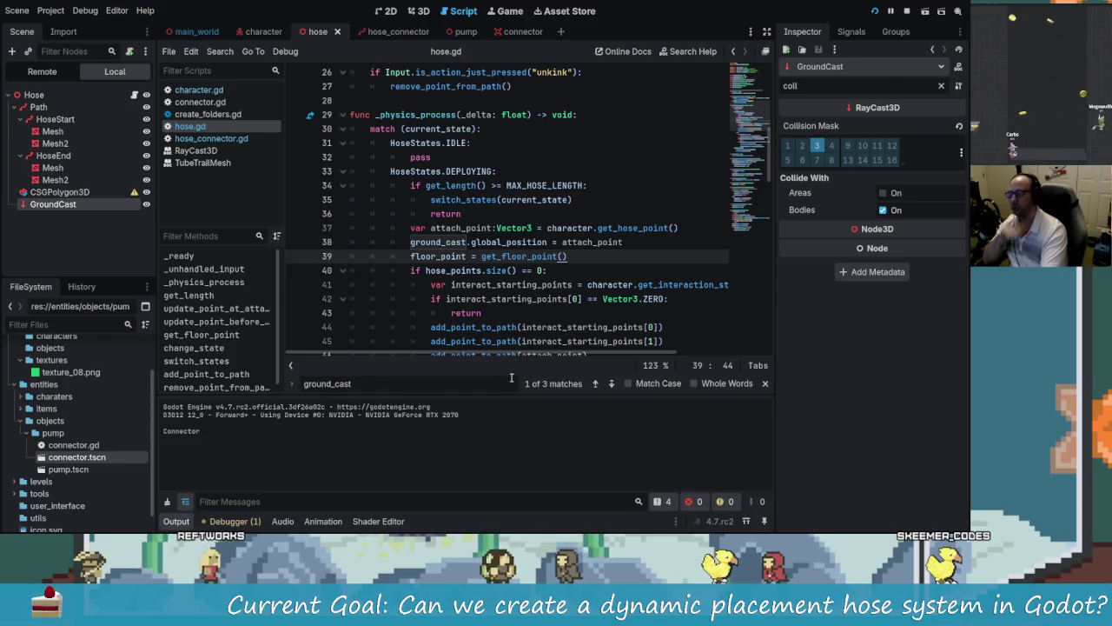
Step: Move the Voicemeeter mixer over the editor, re-show Mic compressor details, and open the strip menu
{"action": "mouse_move", "coordinate": [505, 342]}
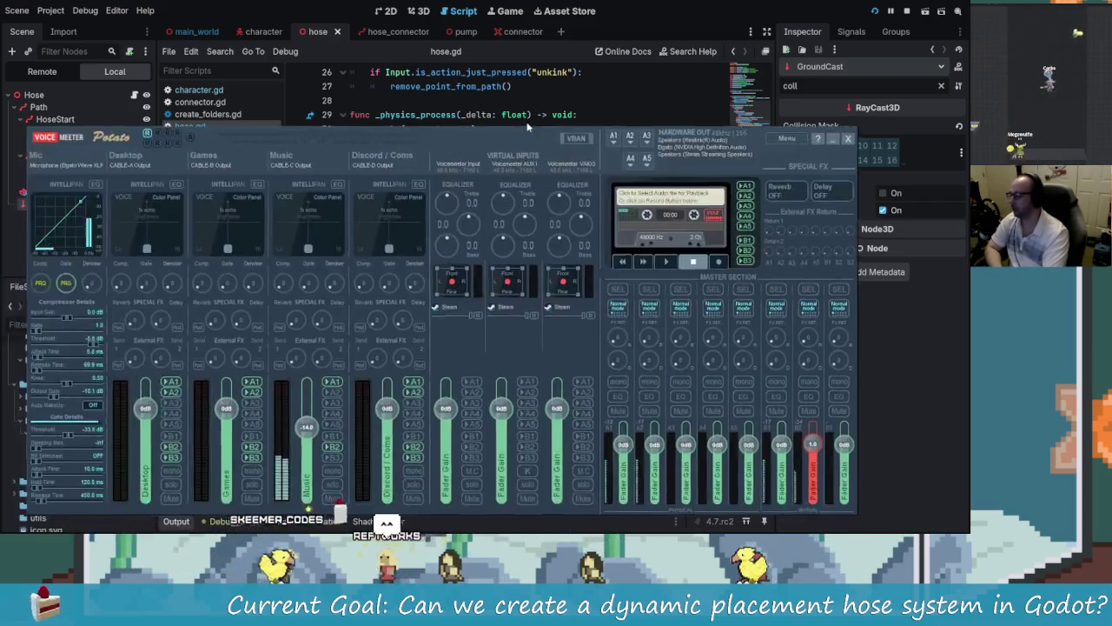
{"action": "mouse_move", "coordinate": [528, 127]}
{"action": "left_mouse_down"}
{"action": "mouse_move", "coordinate": [645, 23]}
{"action": "mouse_move", "coordinate": [659, 49]}
{"action": "left_mouse_up"}
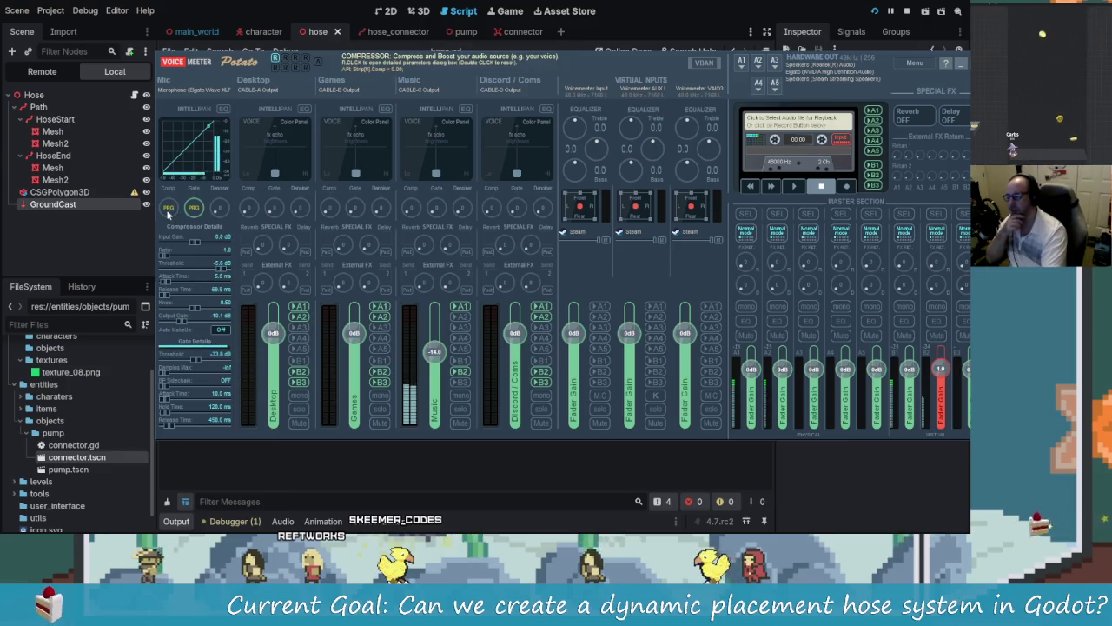
{"action": "left_click", "coordinate": [169, 208]}
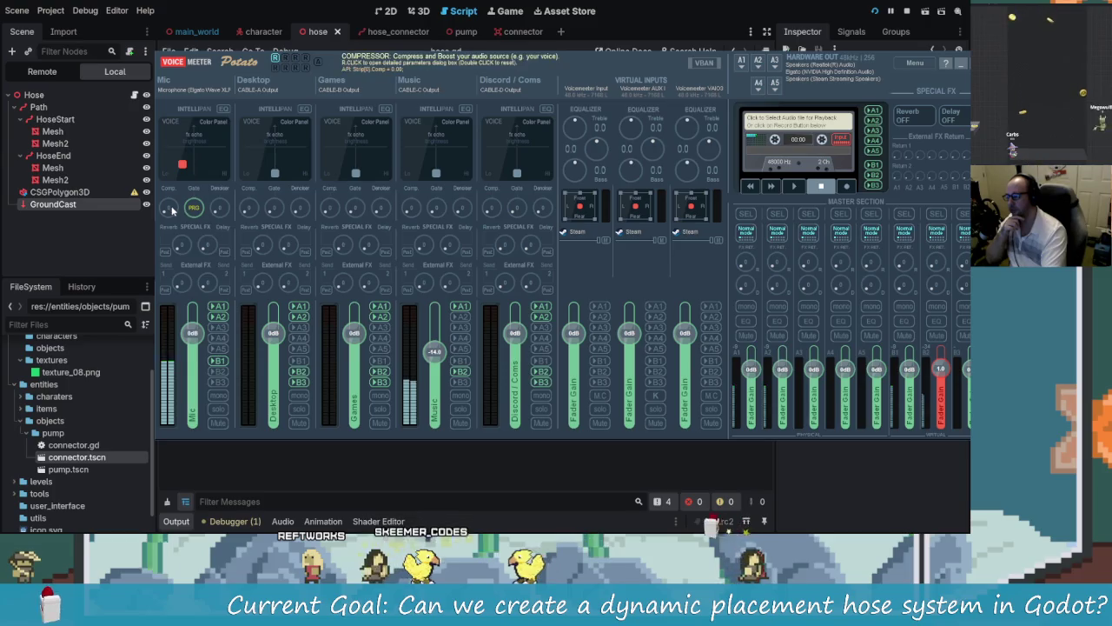
{"action": "left_click", "coordinate": [169, 209]}
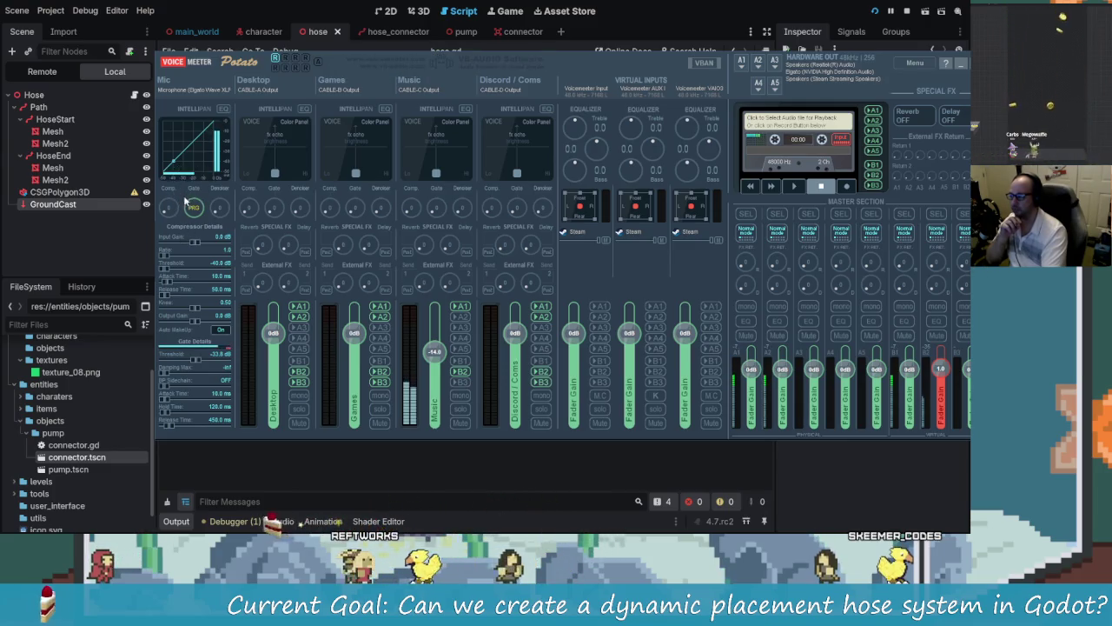
{"action": "left_click", "coordinate": [192, 205]}
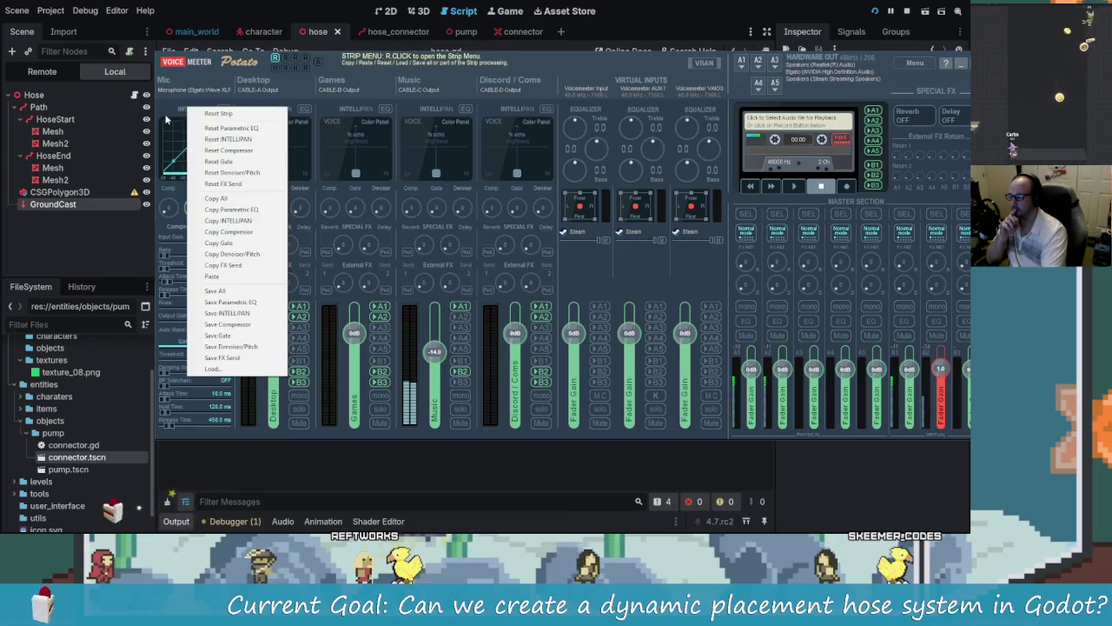
Step: Dismiss the strip menu and nudge the Mic Intellipan voice point slightly toward the lower left
{"action": "left_click", "coordinate": [191, 199]}
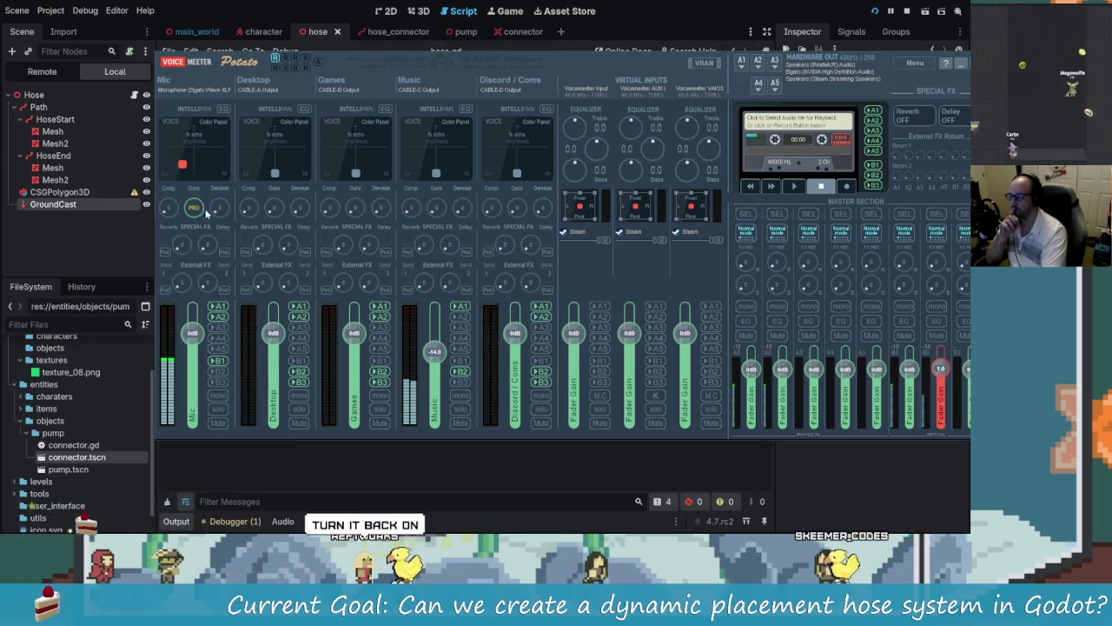
{"action": "left_click_drag", "start_coordinate": [183, 167], "coordinate": [179, 163]}
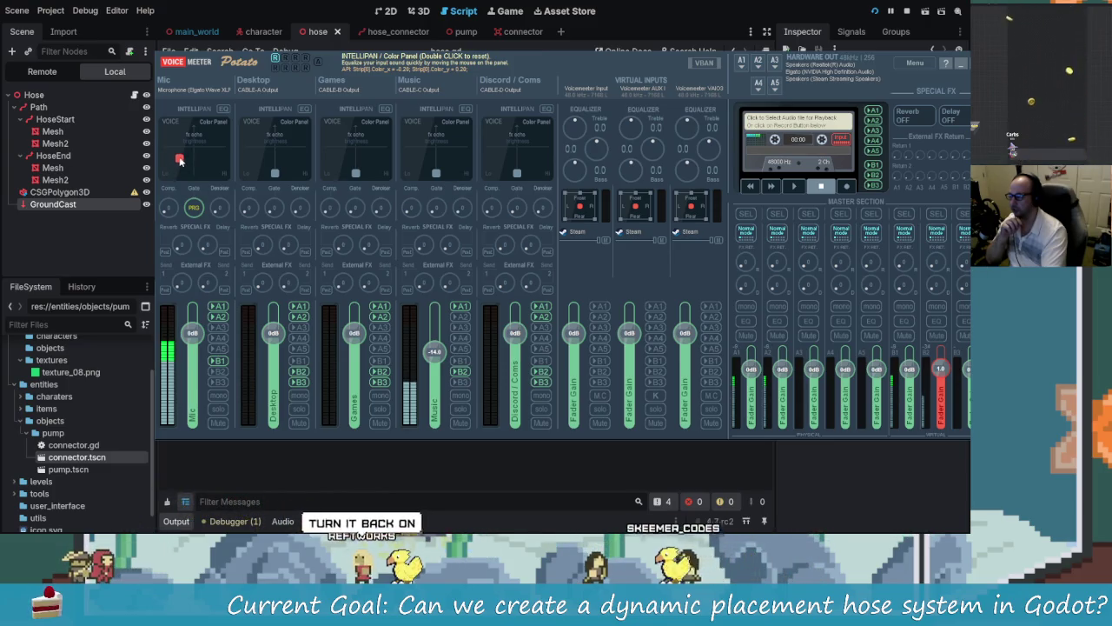
{"action": "left_click_drag", "start_coordinate": [177, 167], "coordinate": [177, 171]}
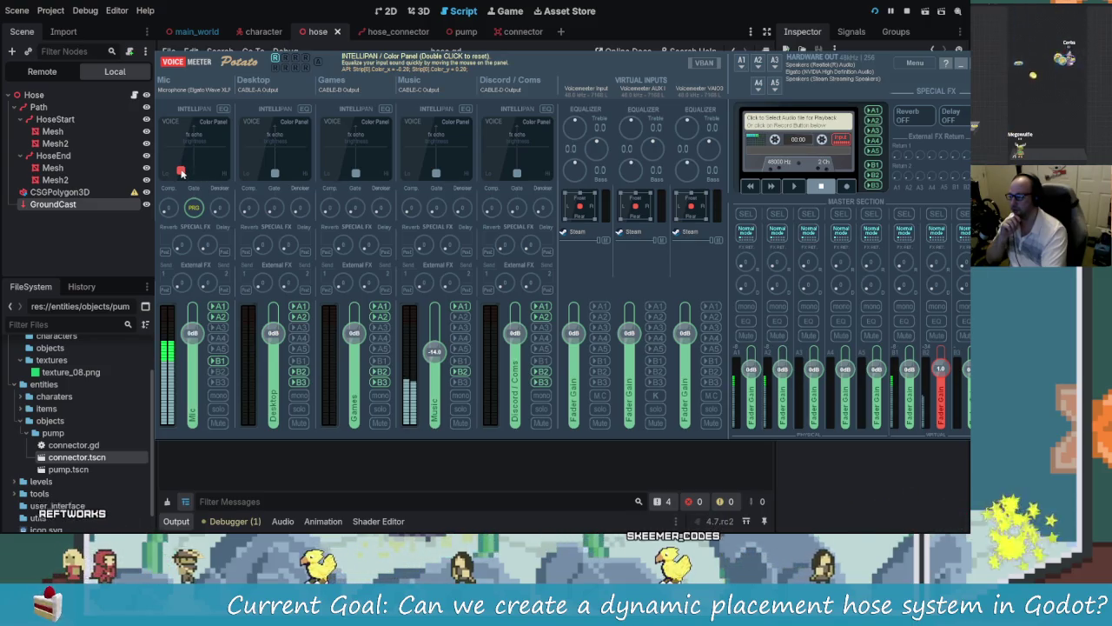
{"action": "left_click_drag", "start_coordinate": [180, 174], "coordinate": [180, 172]}
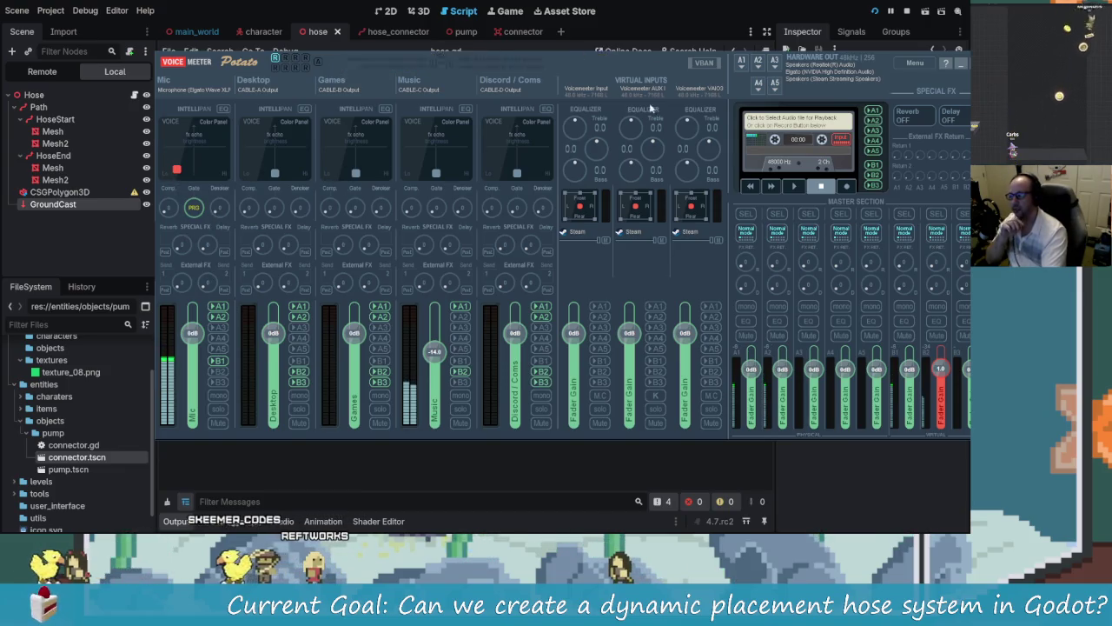
Step: Leave the Mic label unchanged, load the saved strip settings XML, and reopen compressor details
{"action": "right_click", "coordinate": [189, 90]}
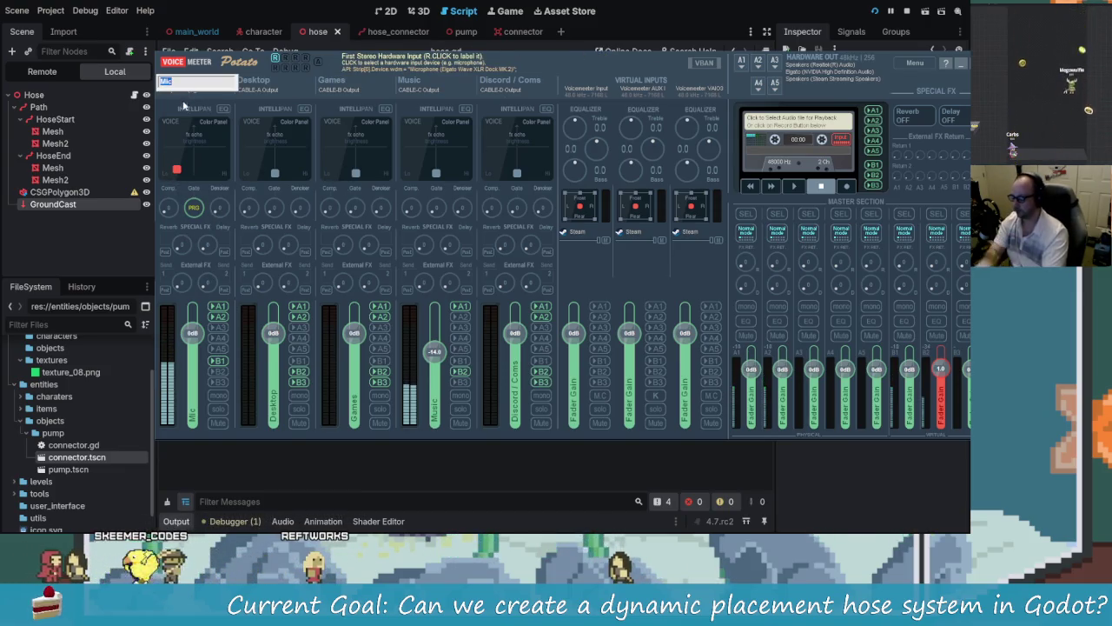
{"action": "key", "text": "Return"}
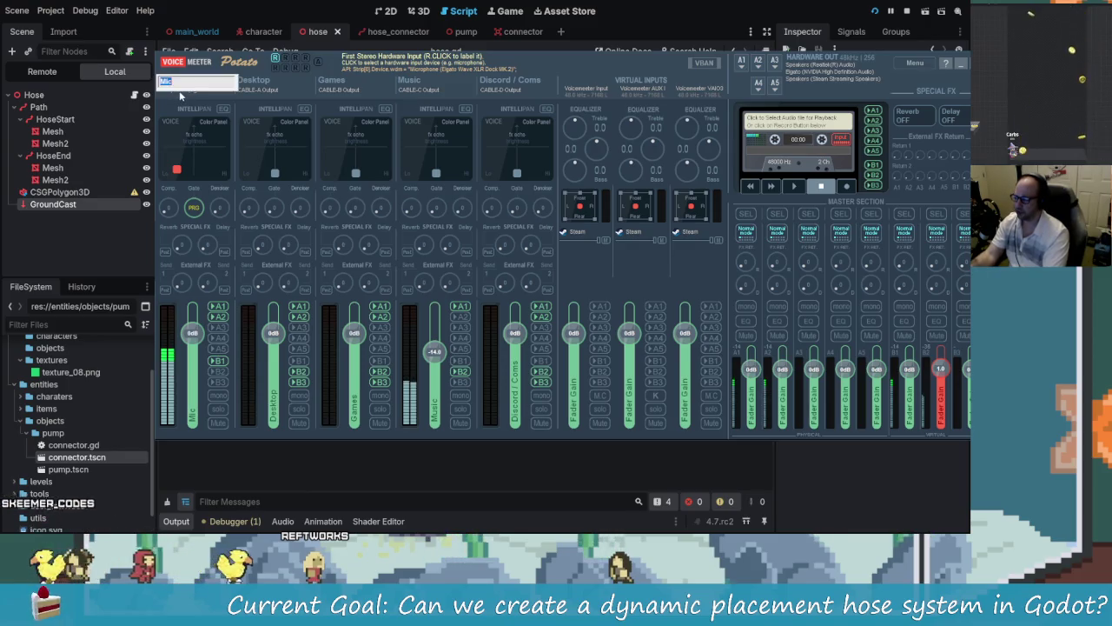
{"action": "key", "text": "Return"}
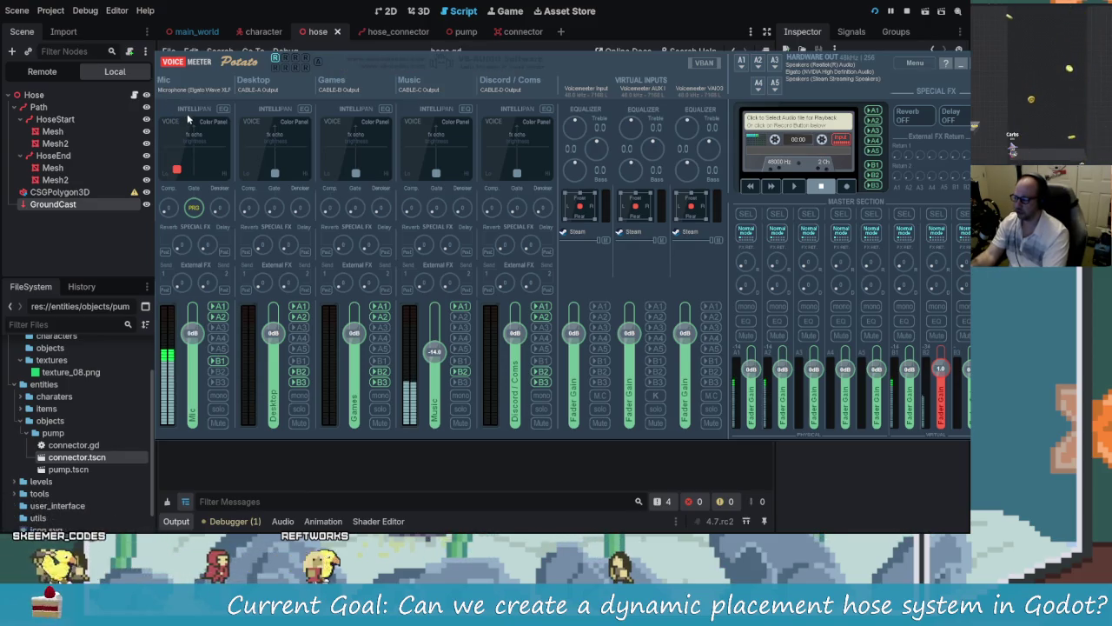
{"action": "right_click", "coordinate": [289, 260]}
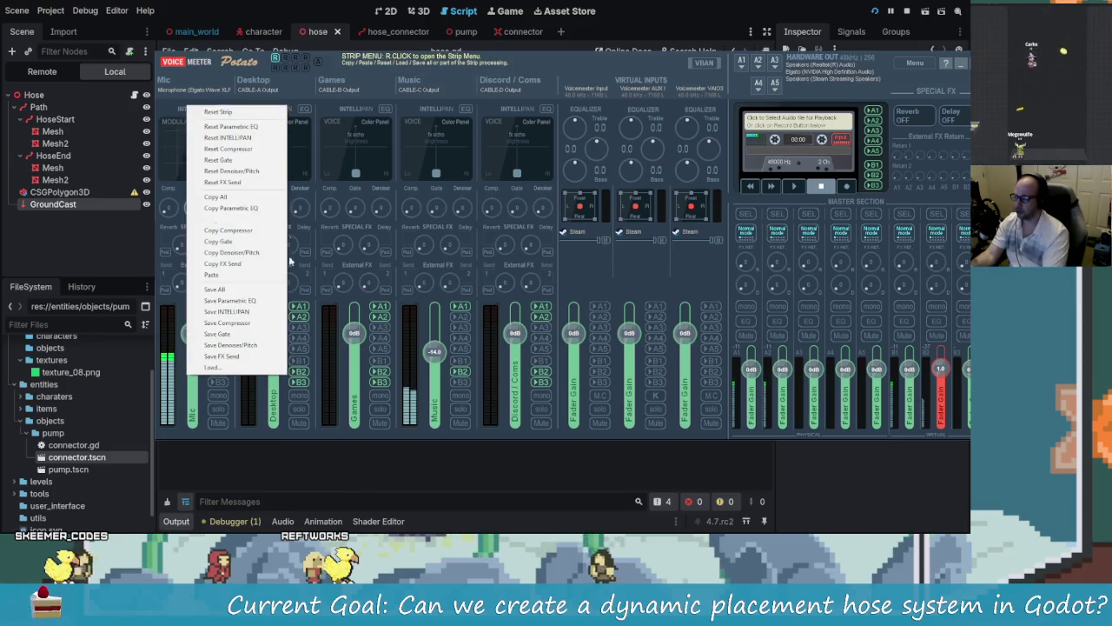
{"action": "left_click", "coordinate": [252, 368]}
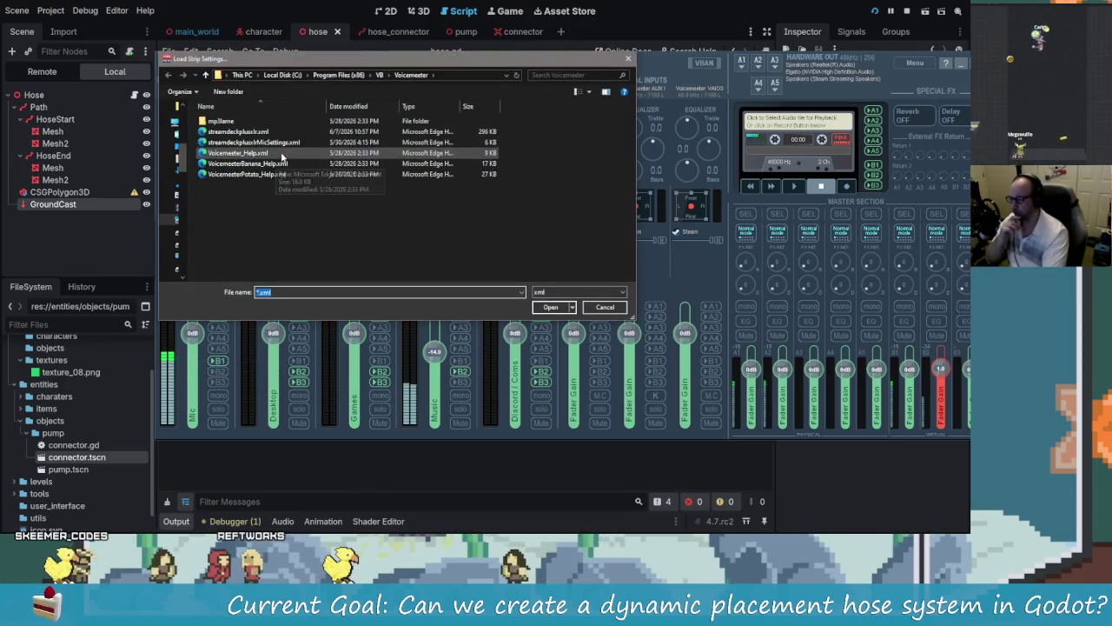
{"action": "double_click", "coordinate": [292, 143]}
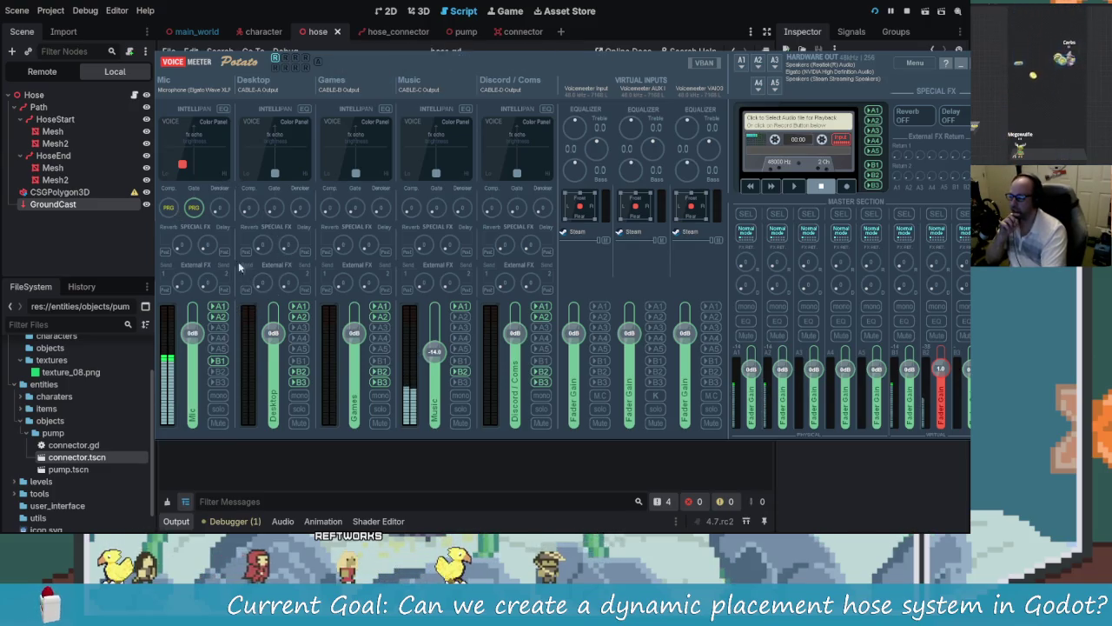
{"action": "left_click", "coordinate": [174, 211]}
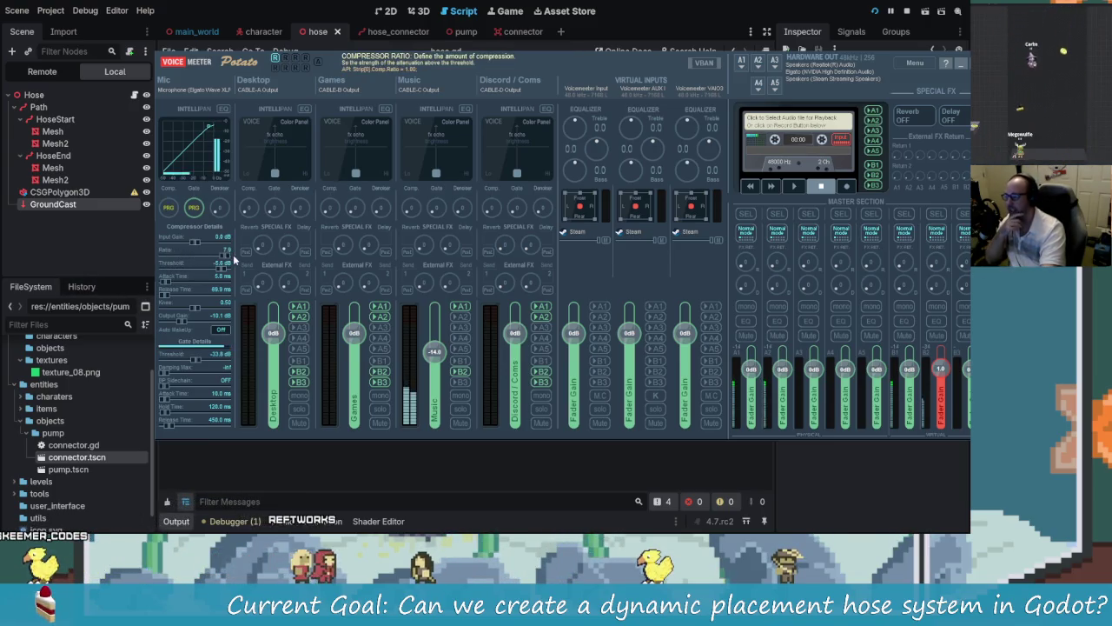
Step: Set the Mic compressor output gain to about -5.4 dB, leaving Auto Makeup off
{"action": "scroll", "coordinate": [233, 254], "scroll_direction": "up", "scroll_amount": 1}
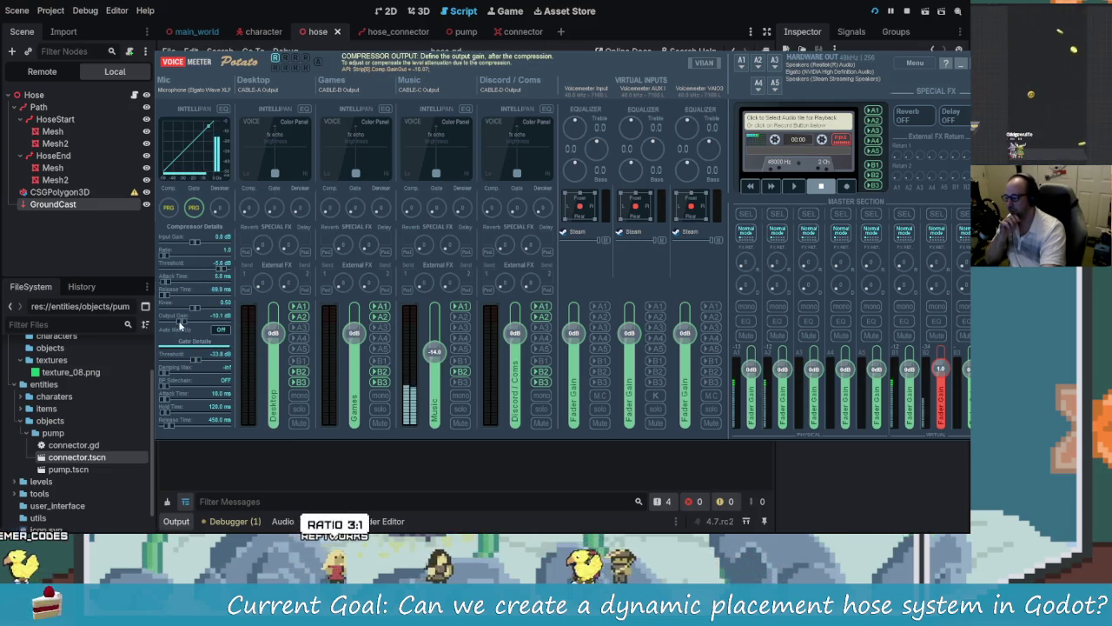
{"action": "scroll", "coordinate": [195, 320], "scroll_direction": "down", "scroll_amount": 3}
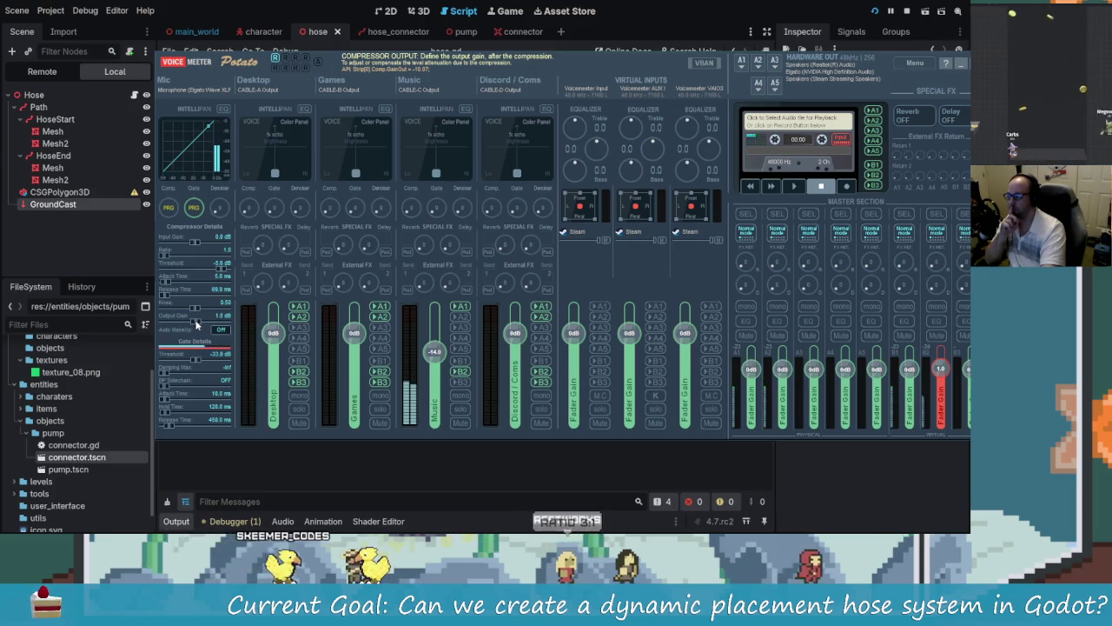
{"action": "scroll", "coordinate": [198, 323], "scroll_direction": "down", "scroll_amount": 2}
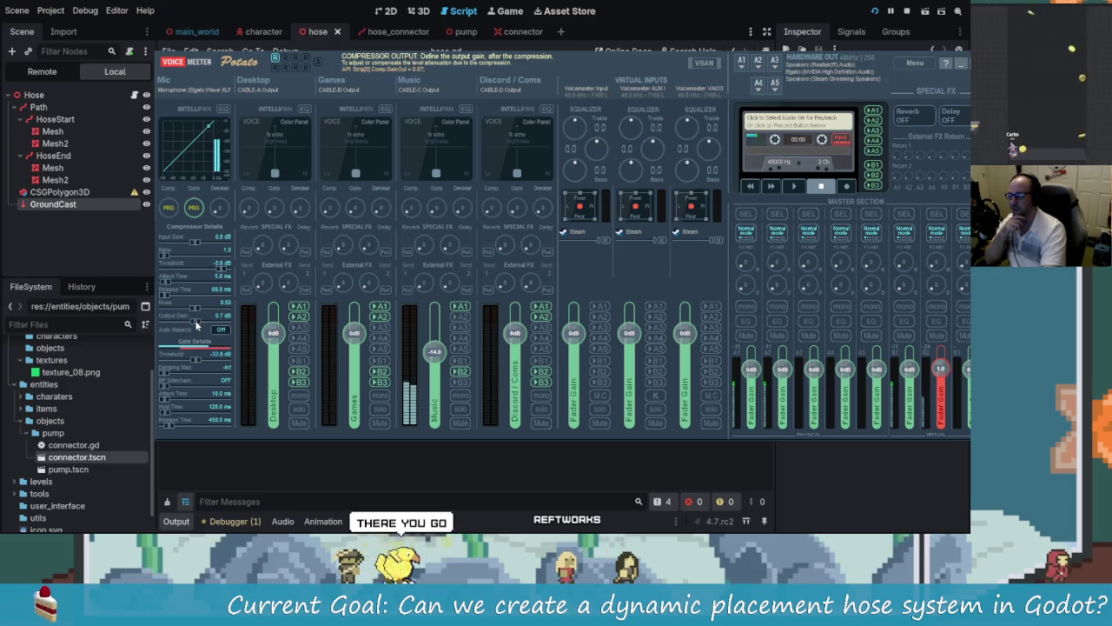
{"action": "left_click_drag", "start_coordinate": [192, 319], "coordinate": [186, 321]}
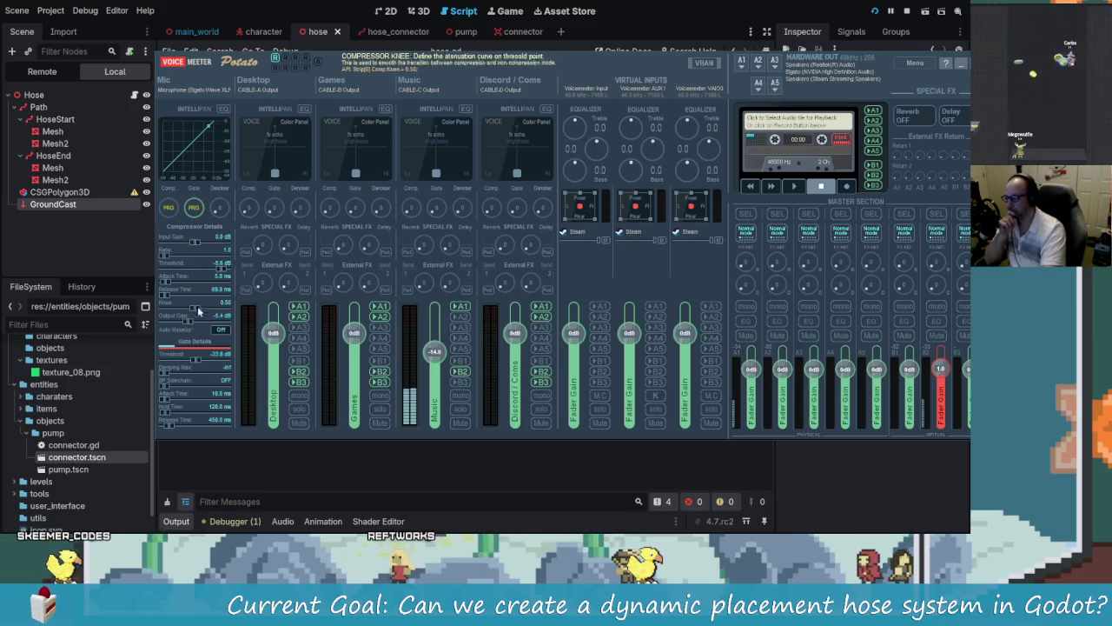
{"action": "left_click_drag", "start_coordinate": [189, 320], "coordinate": [186, 320]}
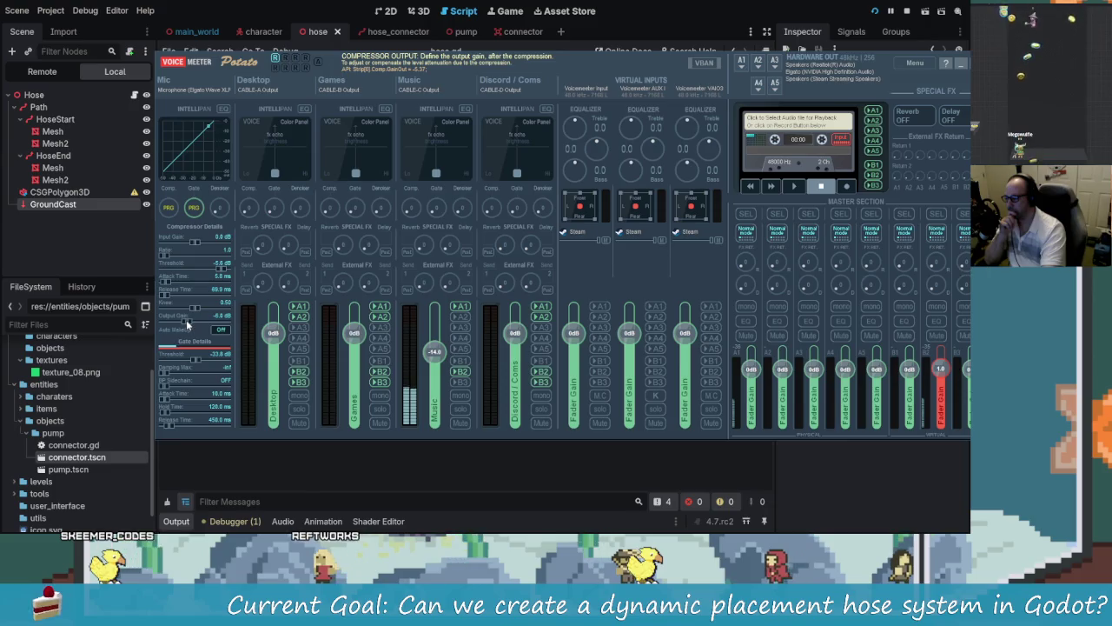
{"action": "left_click", "coordinate": [221, 331]}
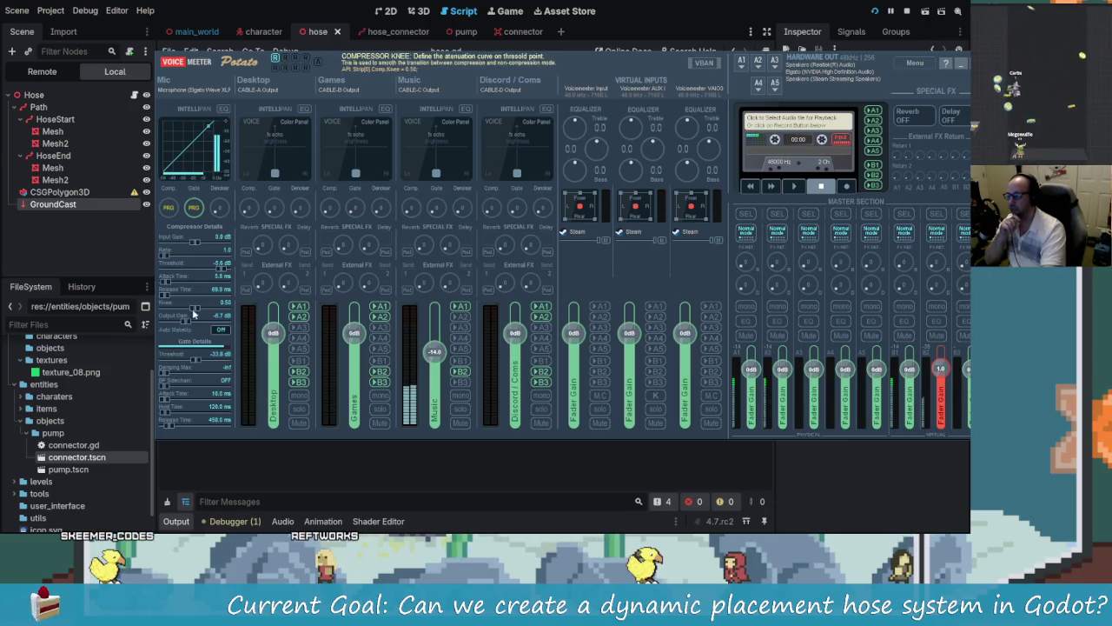
{"action": "left_click", "coordinate": [219, 330]}
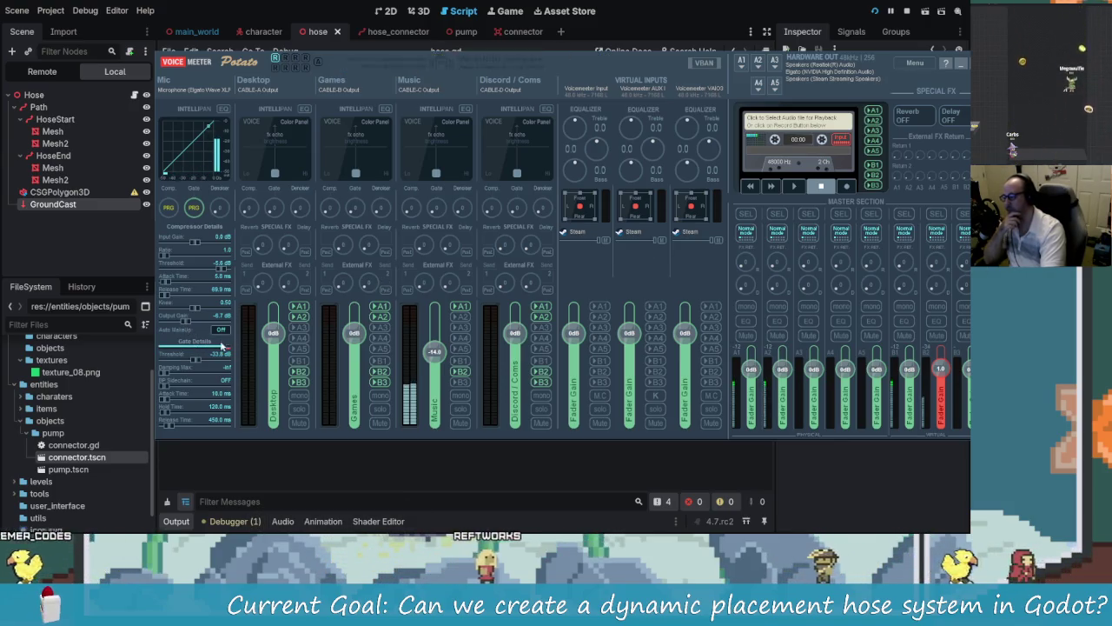
{"action": "left_click_drag", "start_coordinate": [186, 325], "coordinate": [193, 324]}
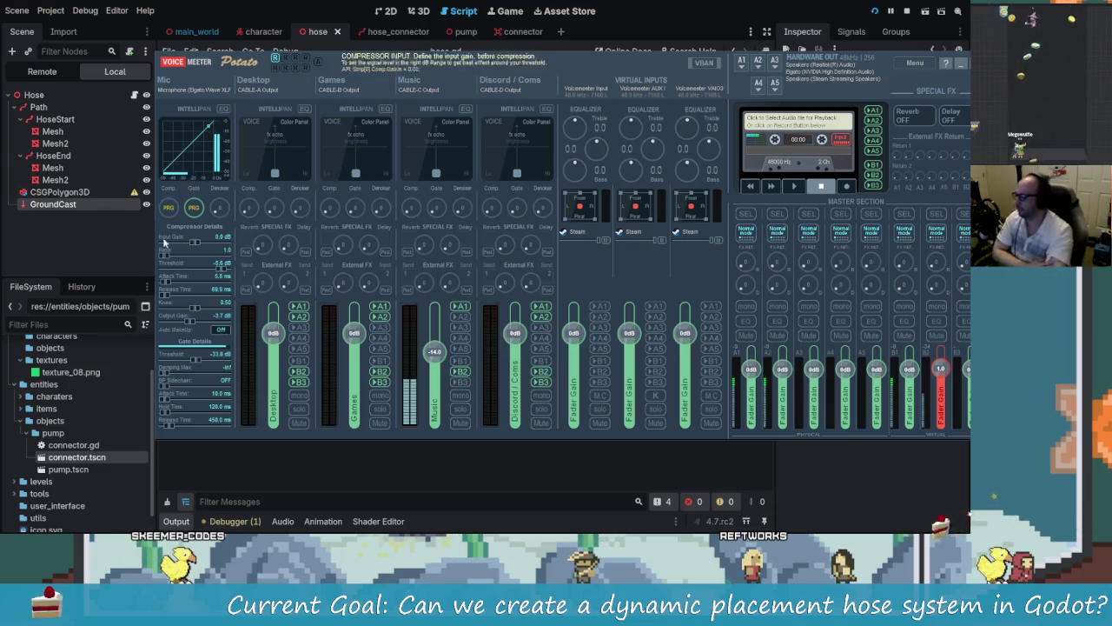
Step: Load streamdeckpluxlrMicSettings.xml onto the Mic strip from the strip menu's Load option
{"action": "right_click", "coordinate": [190, 87]}
{"action": "right_click", "coordinate": [184, 111]}
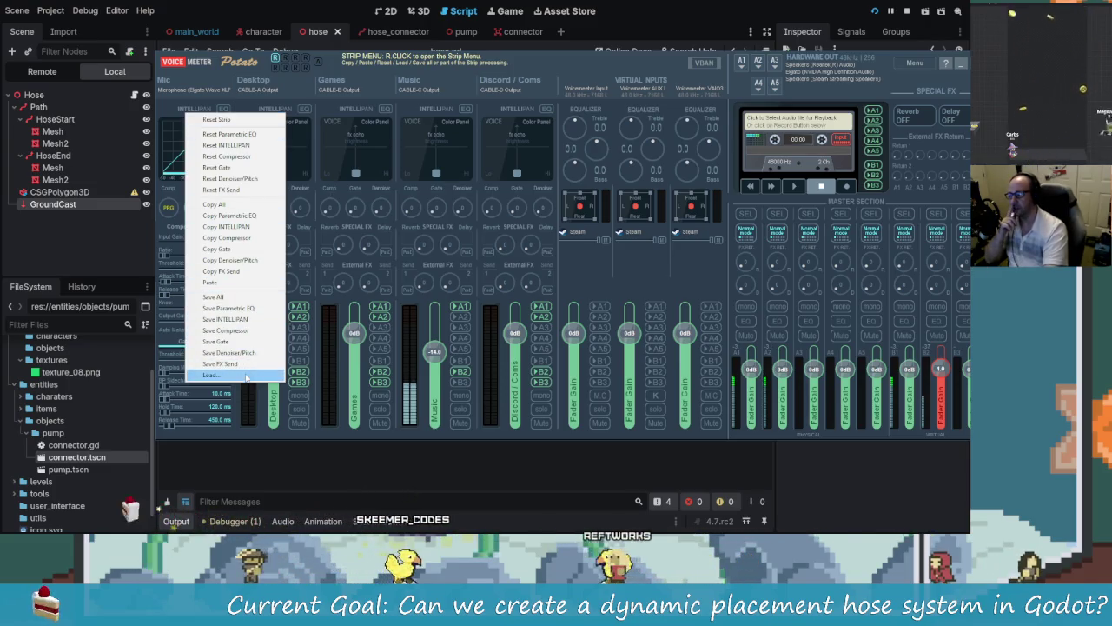
{"action": "left_click", "coordinate": [213, 374]}
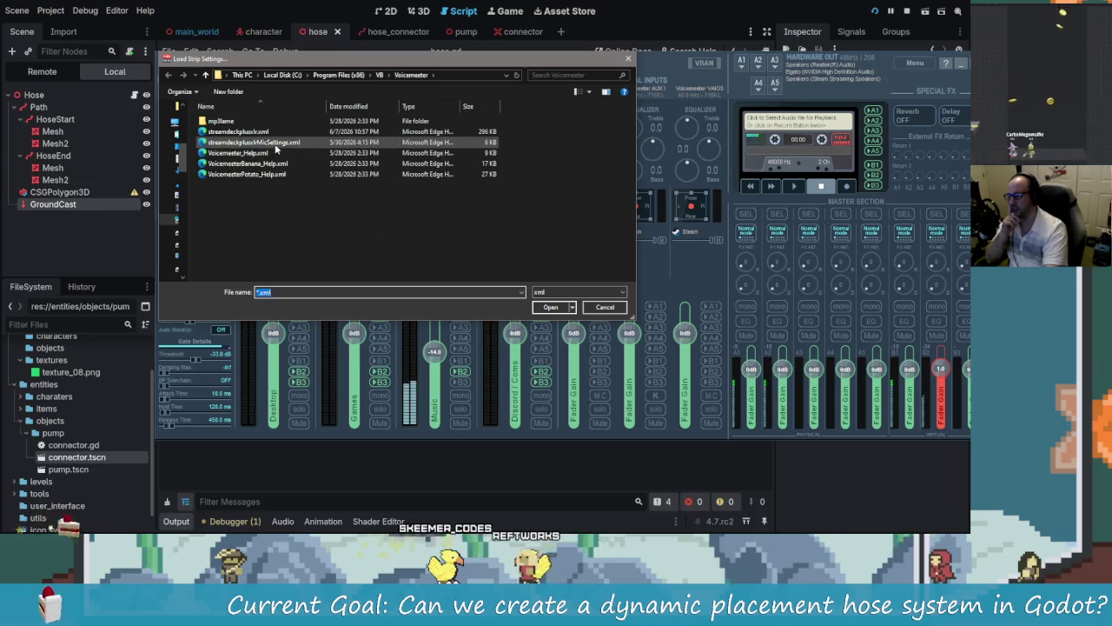
{"action": "left_click", "coordinate": [260, 142]}
{"action": "left_click", "coordinate": [551, 307]}
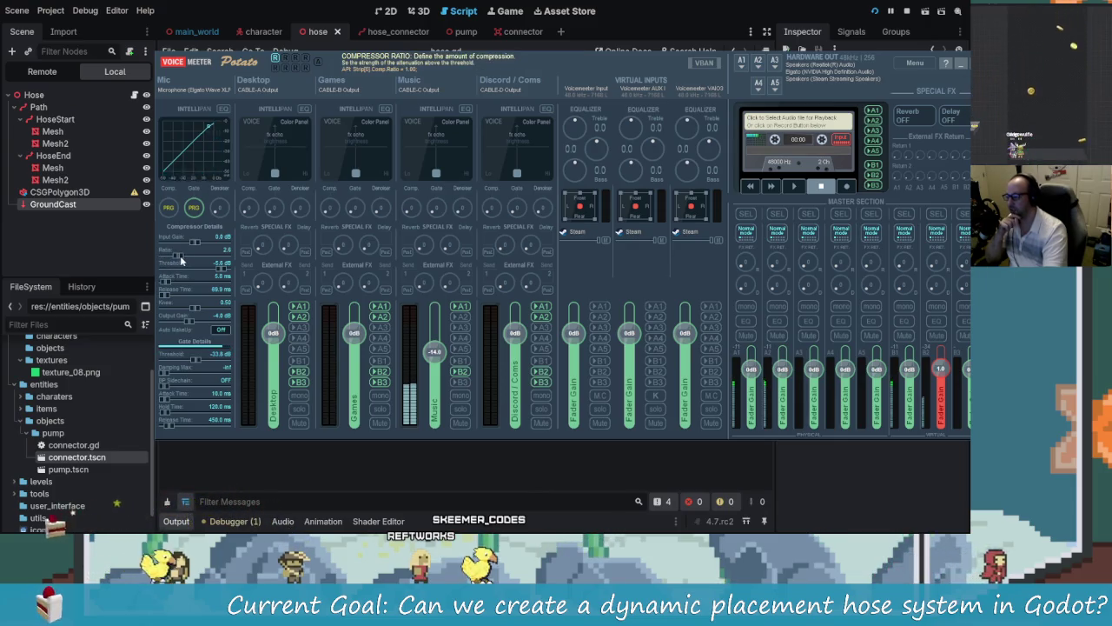
Step: Raise the Mic compressor ratio to about 3.0 and lower output gain to about -6.1 dB
{"action": "left_click_drag", "start_coordinate": [181, 255], "coordinate": [193, 263]}
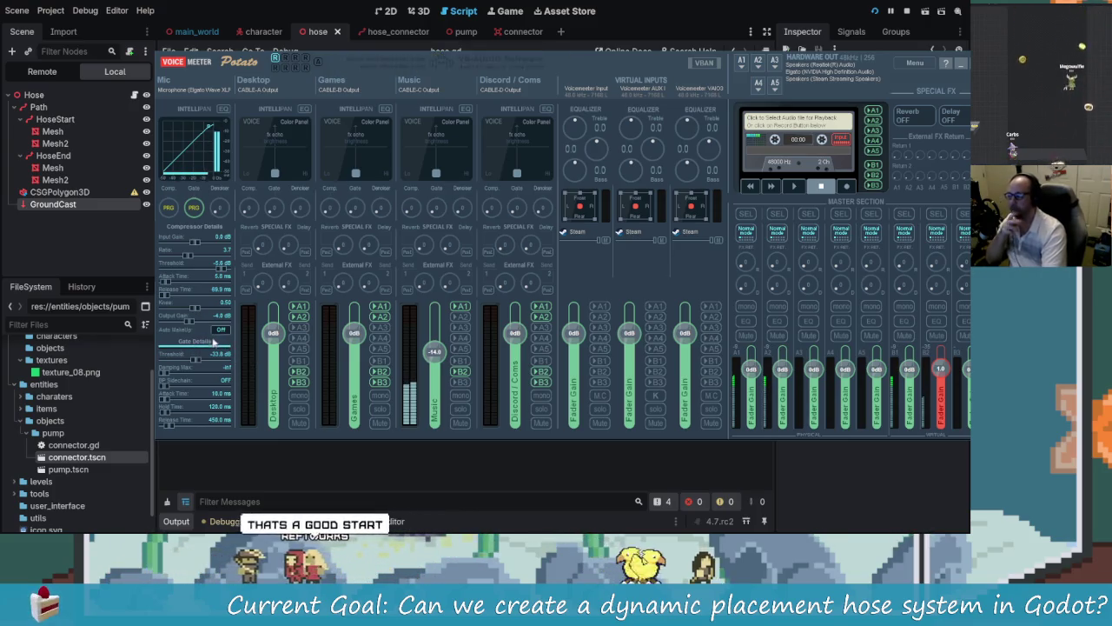
{"action": "left_click_drag", "start_coordinate": [188, 320], "coordinate": [177, 325]}
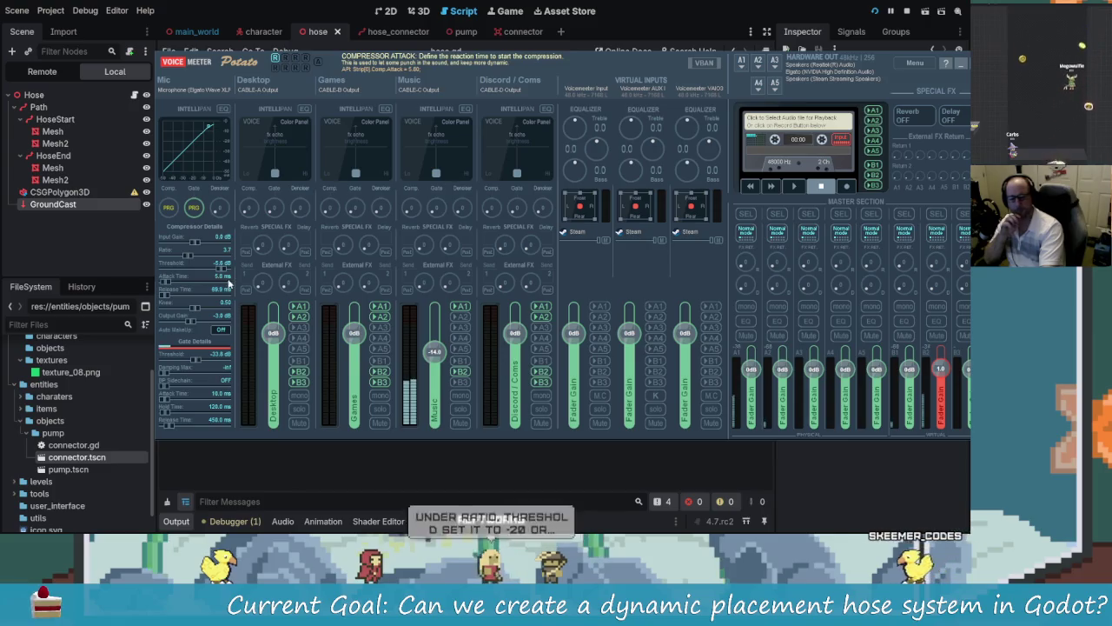
Step: Drag the Mic compressor threshold down to around -16 dB, fine-tuning it to -15.7 dB
{"action": "left_click_drag", "start_coordinate": [222, 268], "coordinate": [202, 267]}
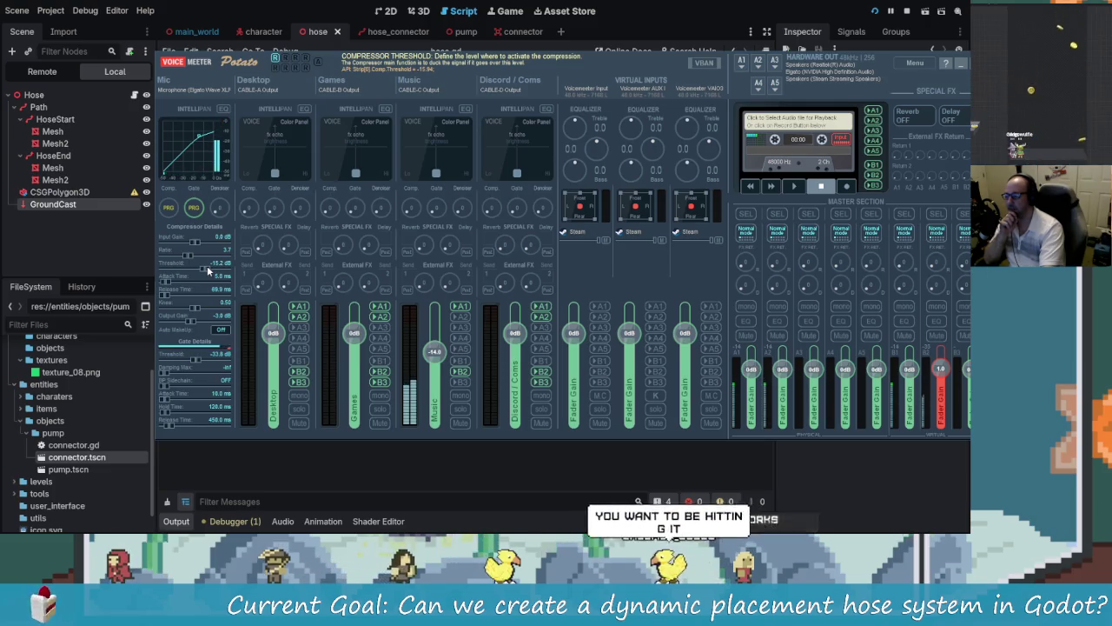
{"action": "scroll", "coordinate": [206, 271], "scroll_direction": "down", "scroll_amount": 1}
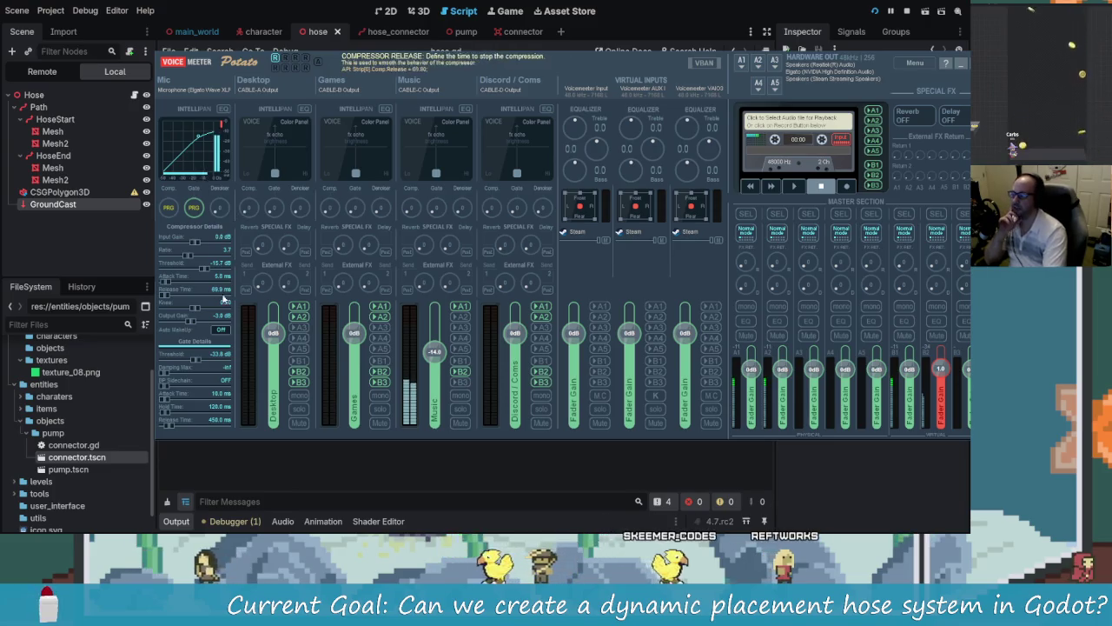
{"action": "left_click_drag", "start_coordinate": [201, 266], "coordinate": [195, 265]}
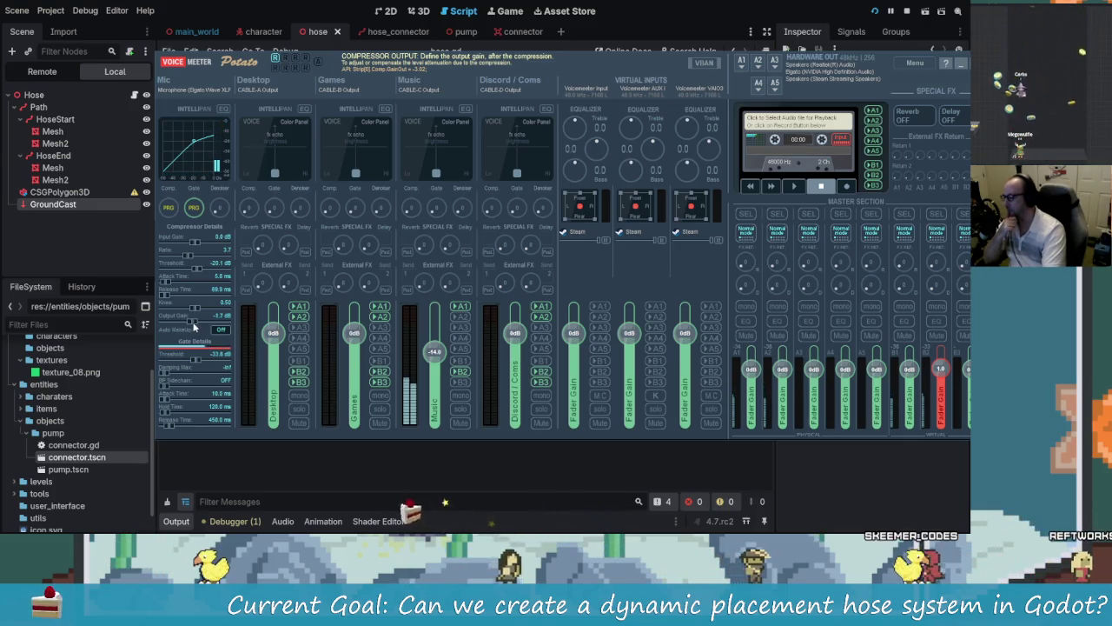
{"action": "double_click", "coordinate": [195, 322]}
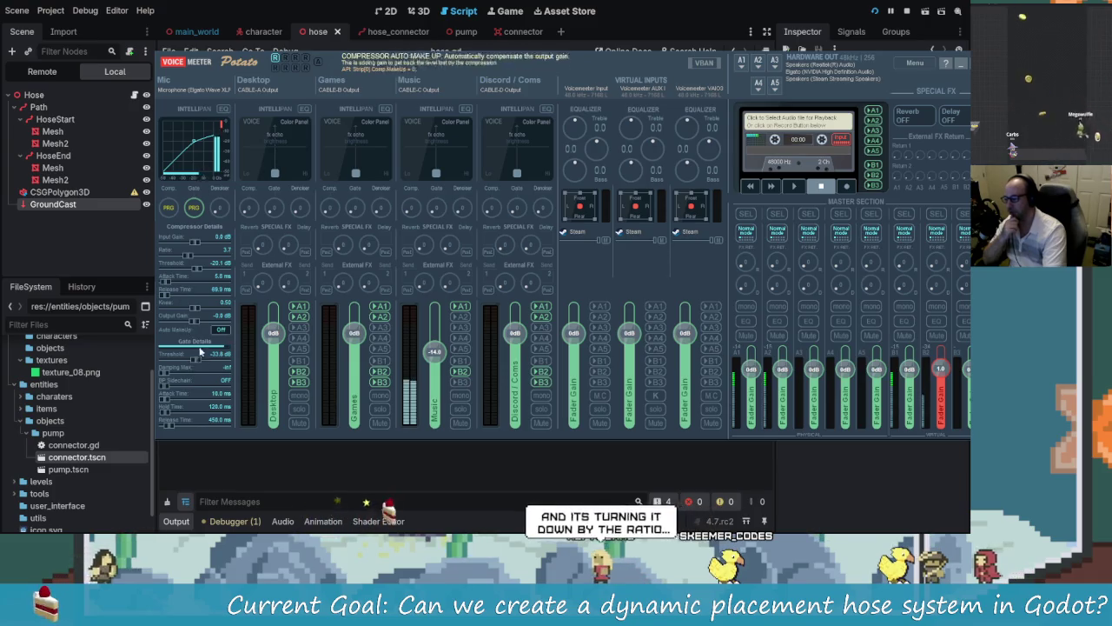
{"action": "left_click_drag", "start_coordinate": [197, 364], "coordinate": [158, 367]}
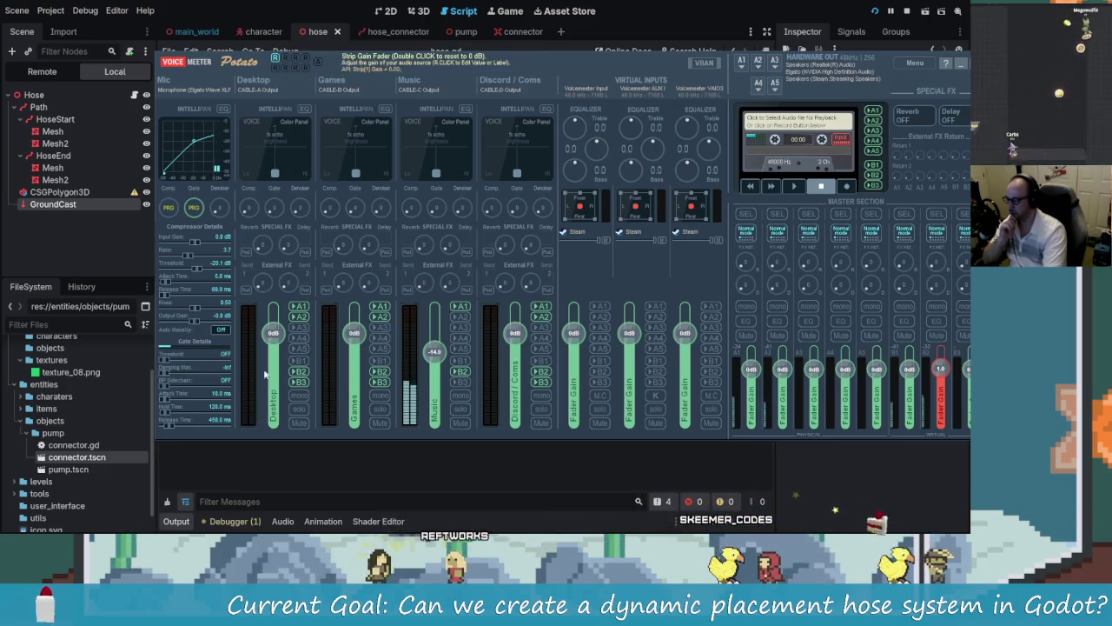